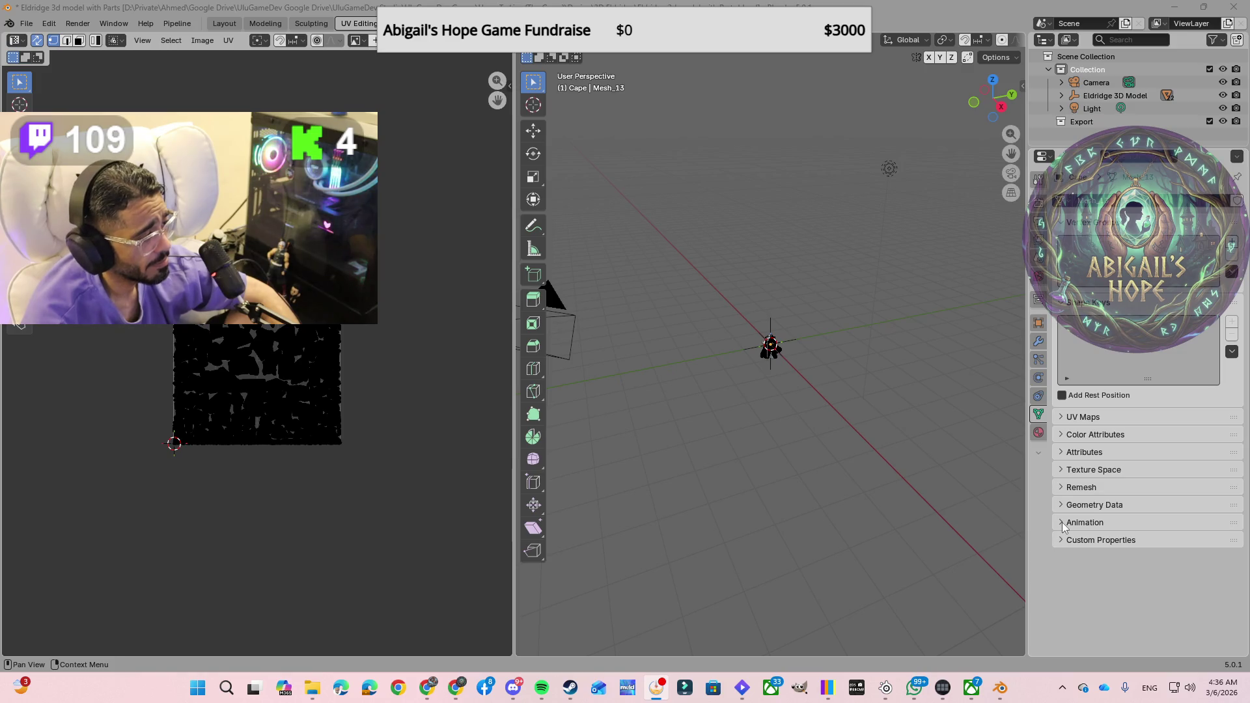
Show the Cape mesh's material settings, zoom in on Eldridge, and switch to Texture Paint
click(1038, 434)
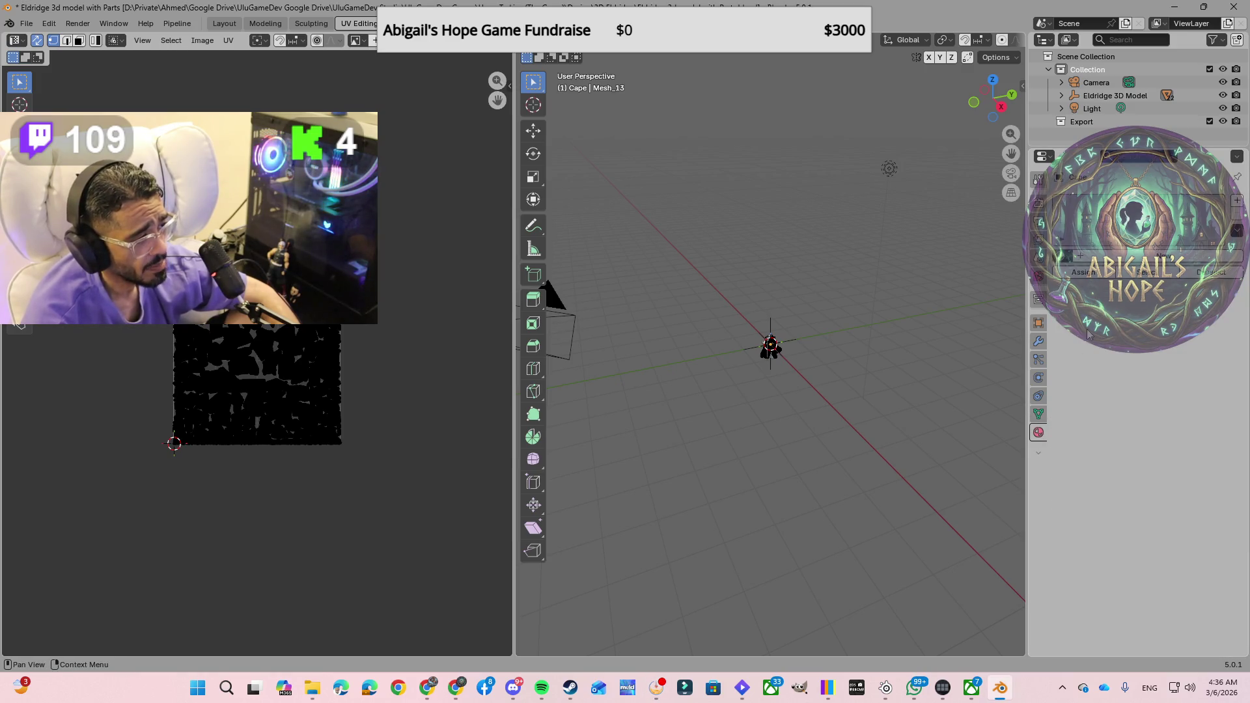
scroll(759, 371, up, 10)
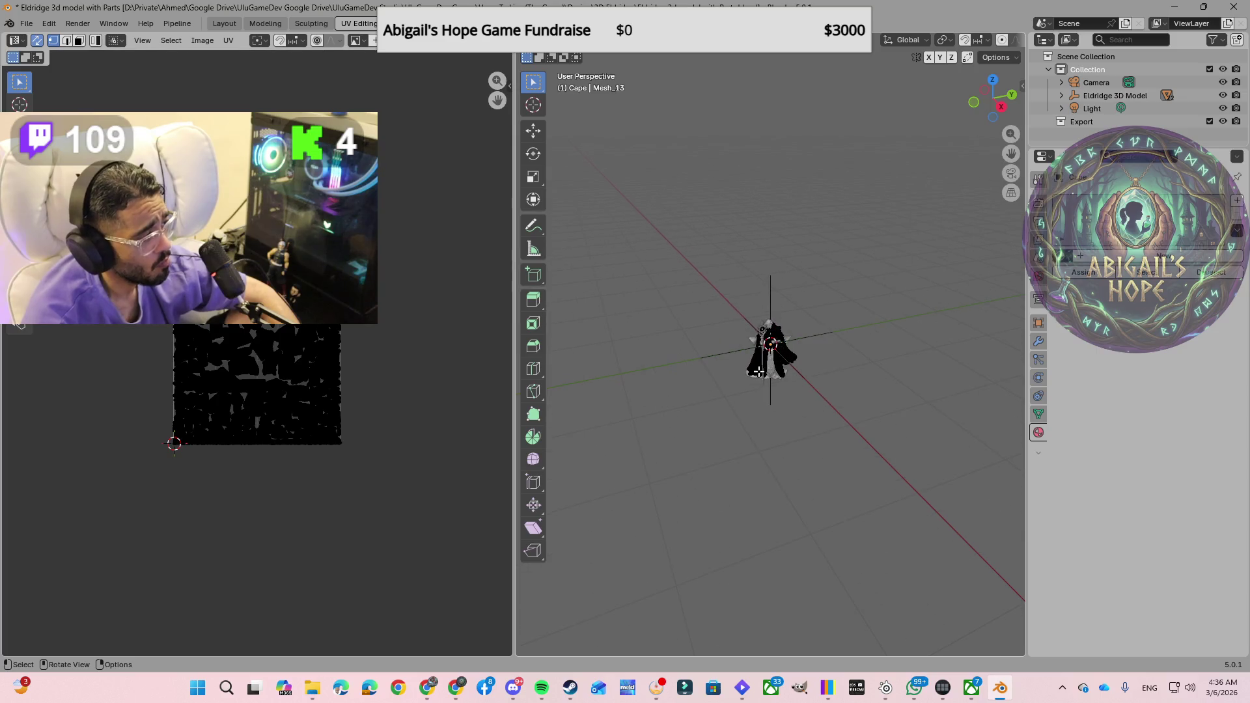
scroll(759, 372, up, 5)
scroll(716, 351, down, 3)
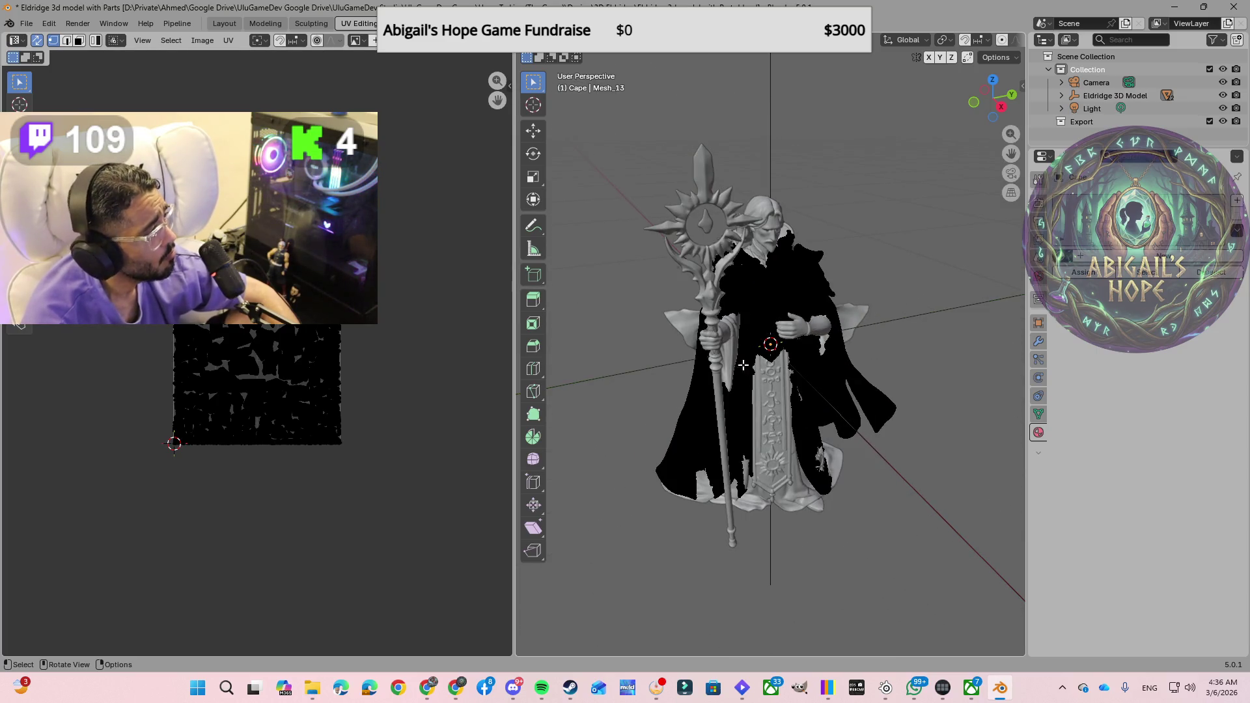
key(ctrl+Page_Down)
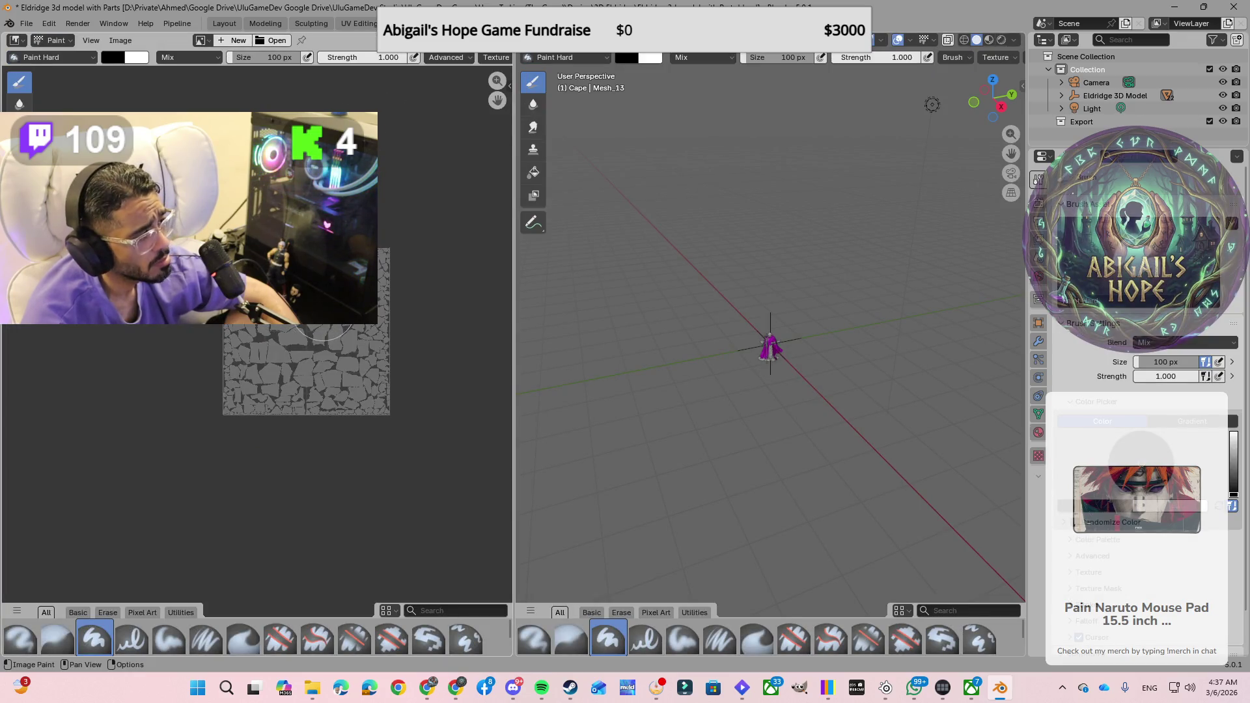
Zoom closer to the Eldridge model and switch to the Shading workspace
scroll(747, 358, up, 10)
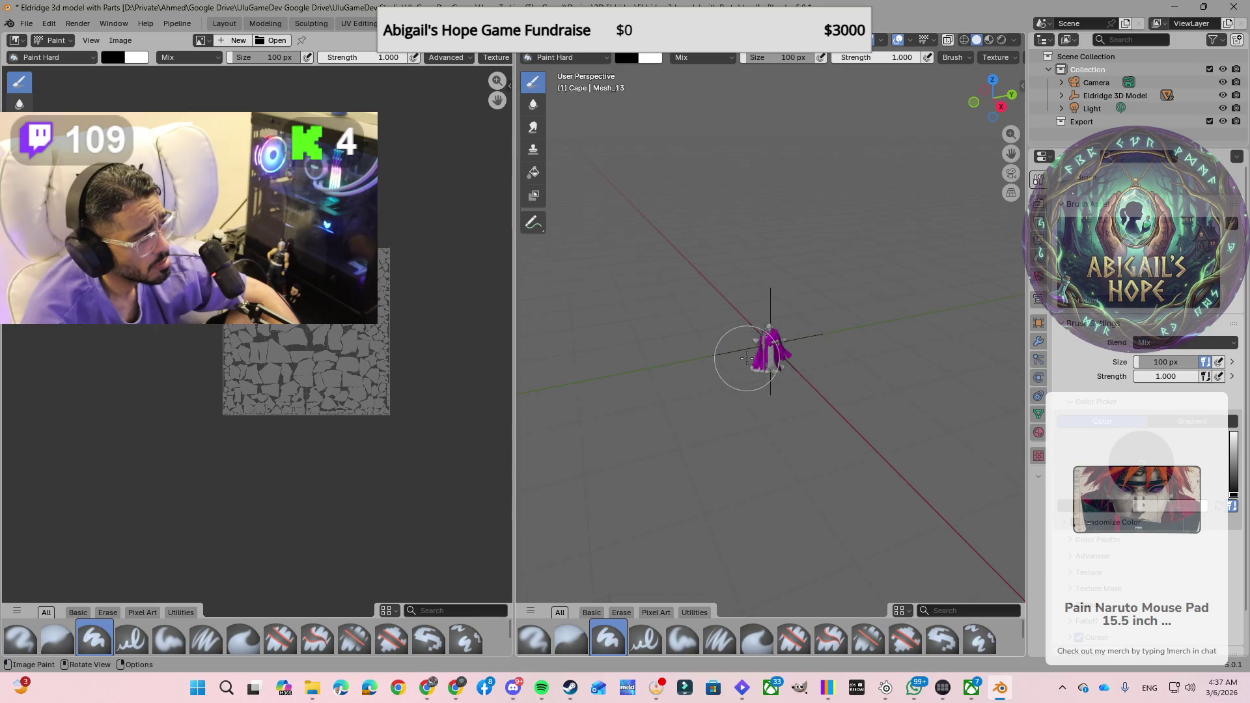
scroll(747, 357, up, 3)
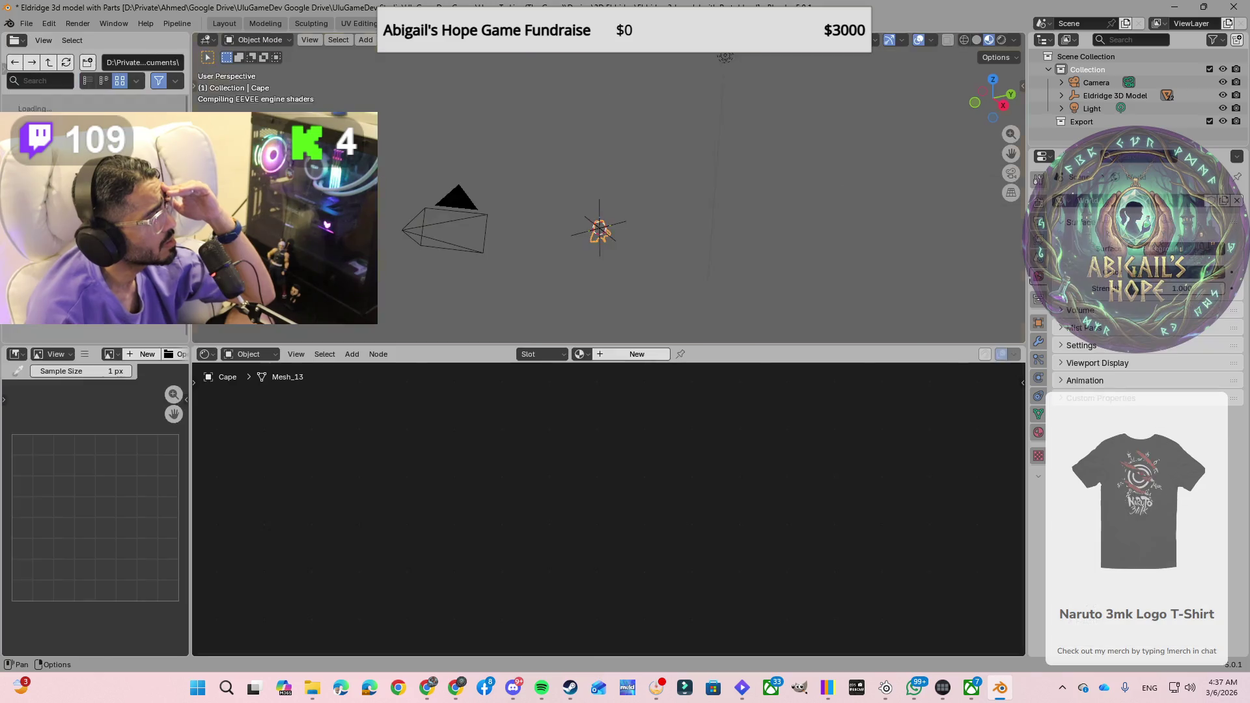
click(462, 24)
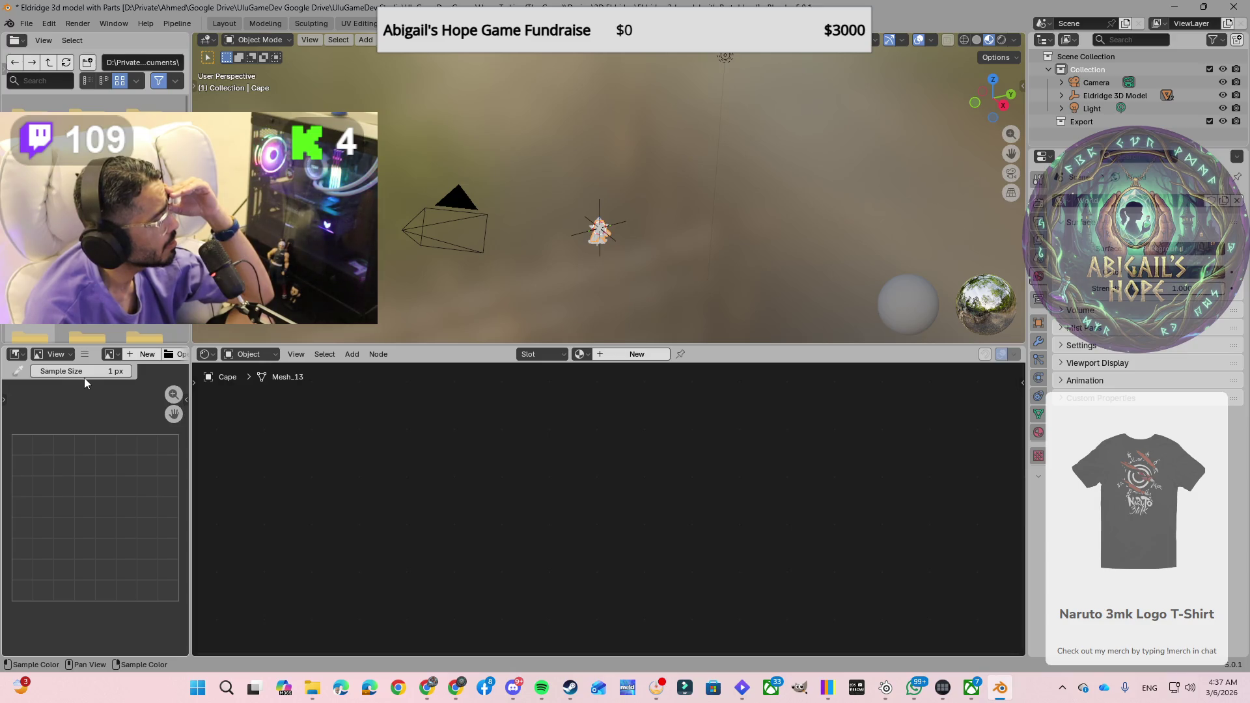
Check the image editor's image list, then orbit and pan to centre the Eldridge model
click(110, 354)
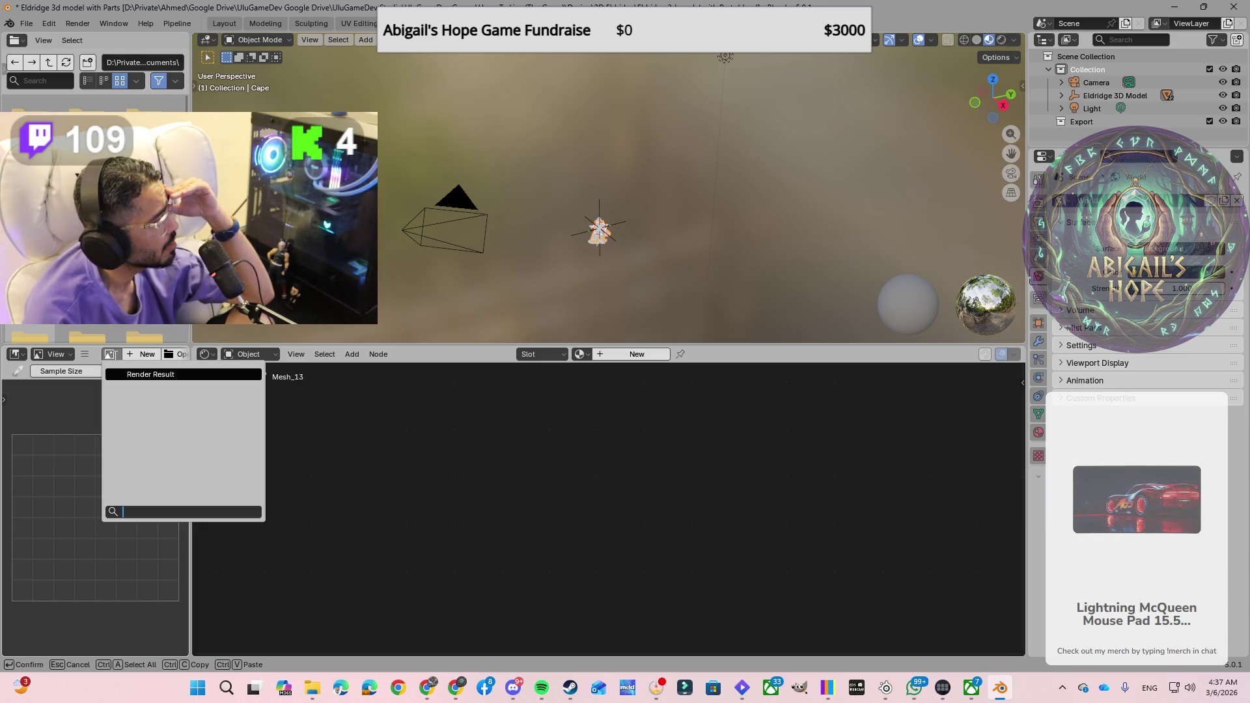
scroll(569, 271, up, 5)
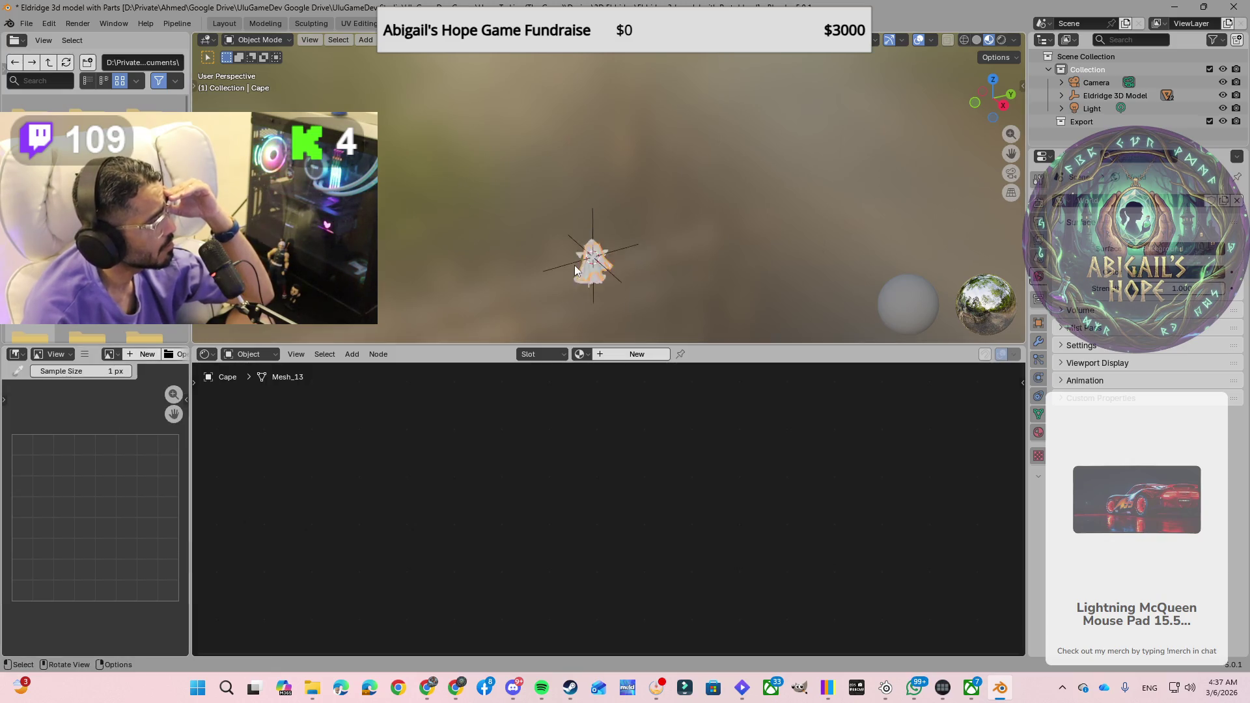
mouse_move(568, 298)
middle_down()
mouse_move(580, 215)
mouse_move(598, 231)
mouse_move(715, 243)
mouse_move(529, 237)
middle_up()
scroll(526, 251, up, 2)
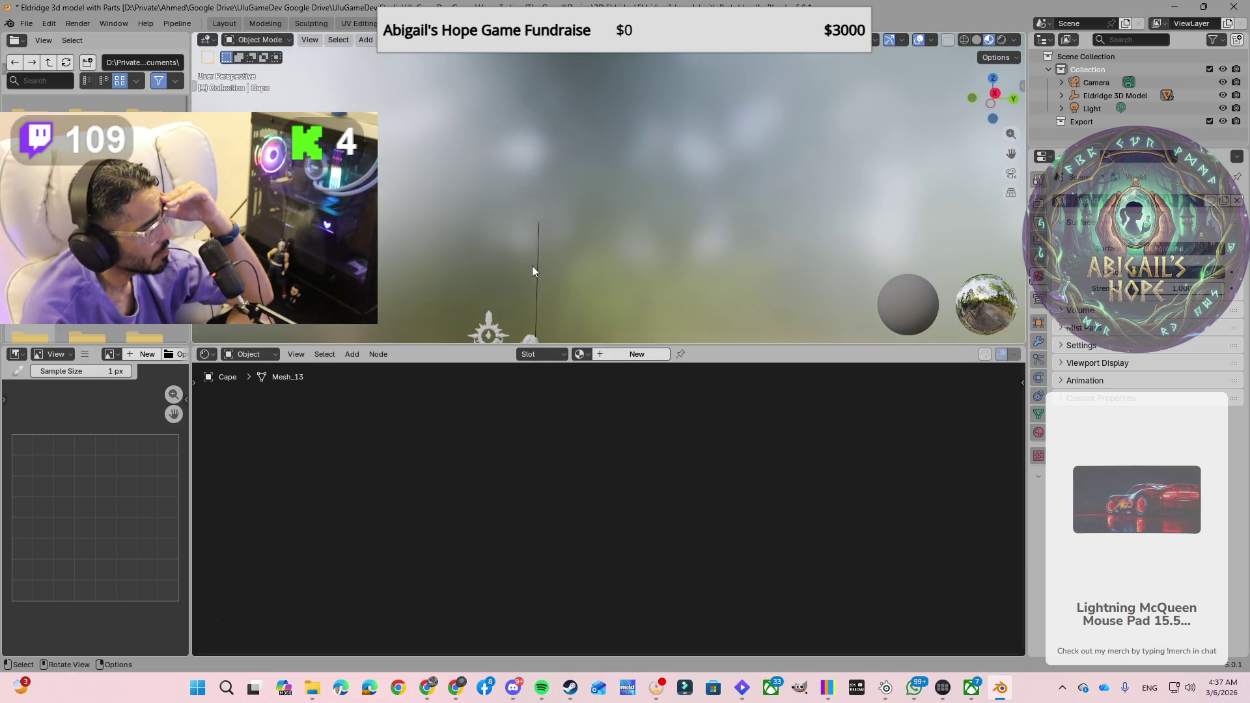
mouse_move(1012, 153)
mouse_down()
mouse_move(1012, 78)
mouse_move(694, 247)
mouse_up()
mouse_move(694, 247)
middle_down()
mouse_move(674, 255)
mouse_move(681, 271)
middle_up()
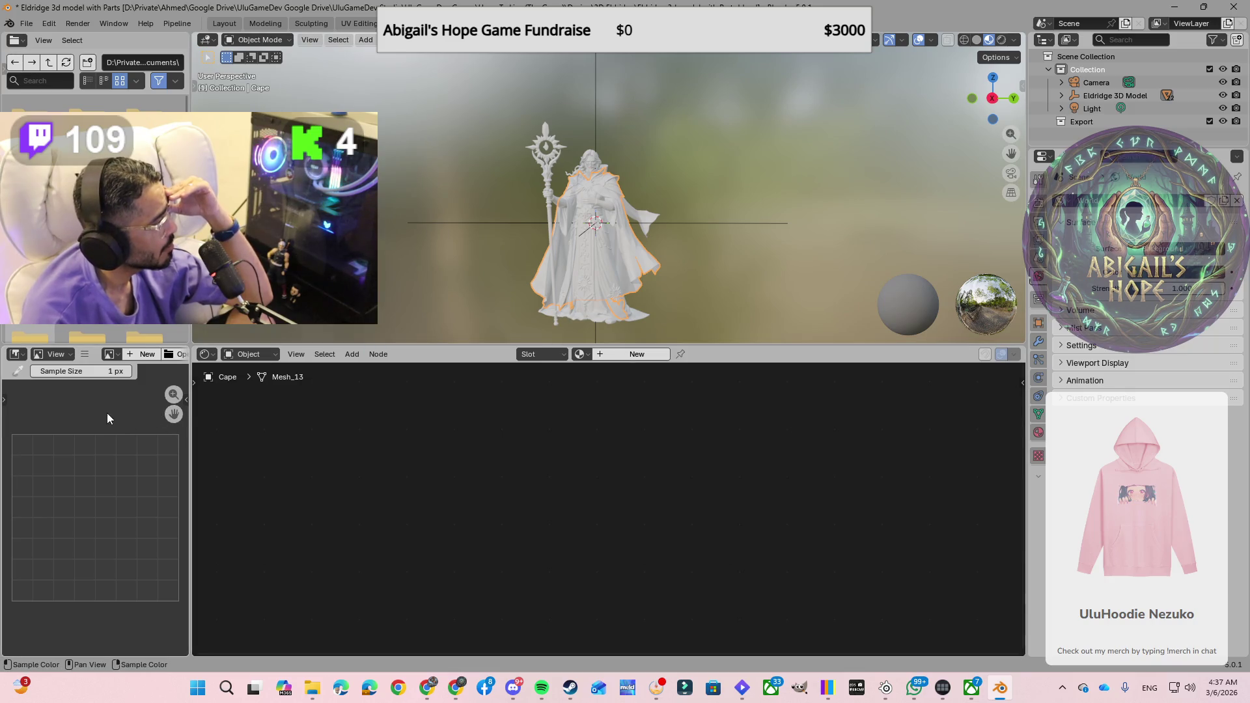
Cycle the Image Editor mode through Paint and Mask, ending back on View
click(70, 353)
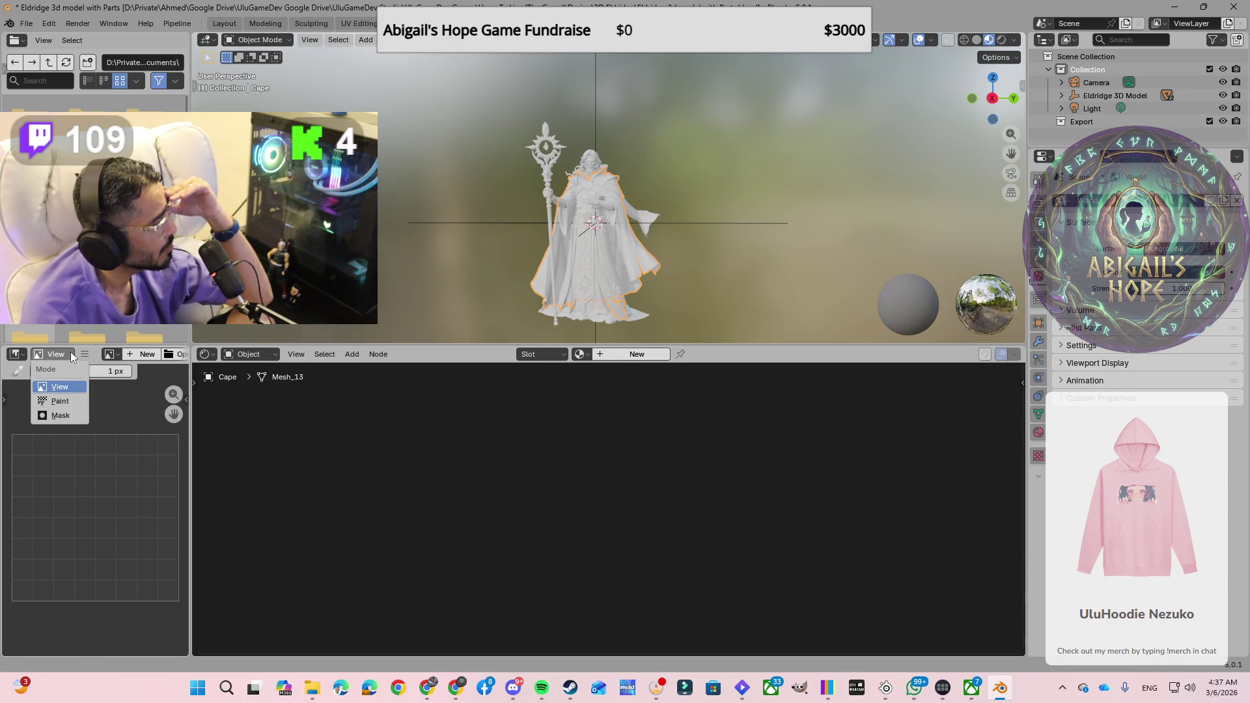
click(111, 402)
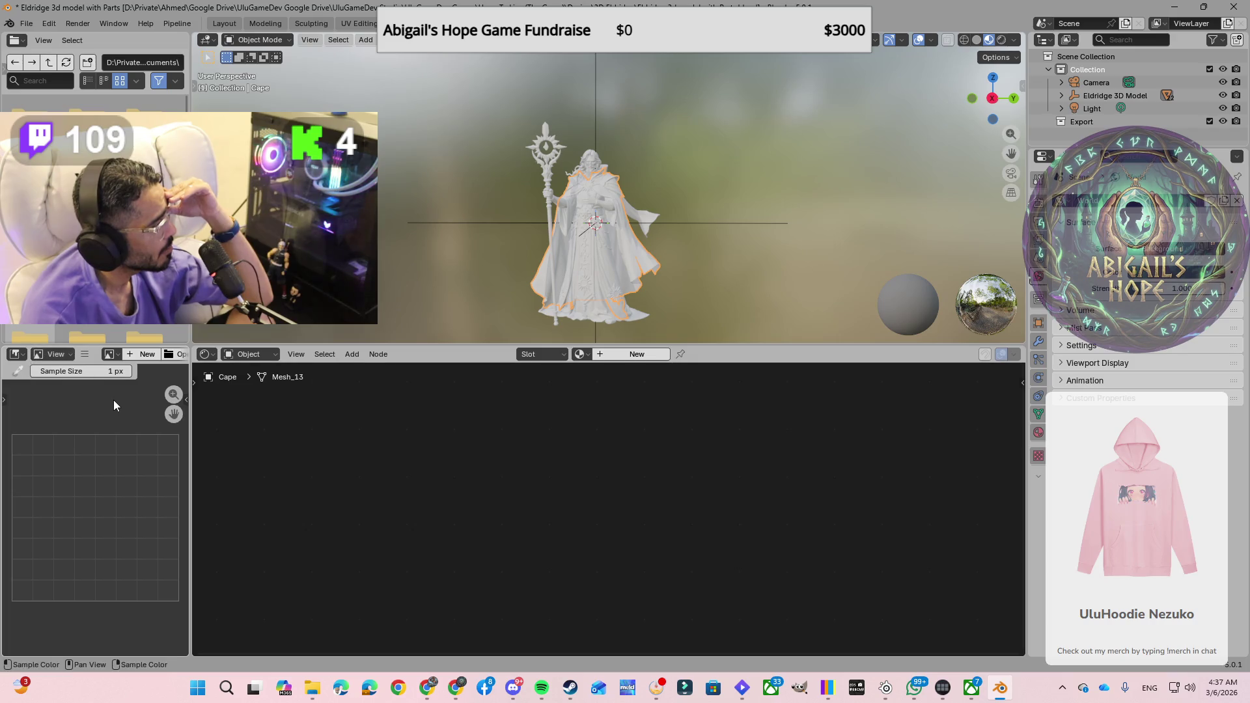
click(67, 355)
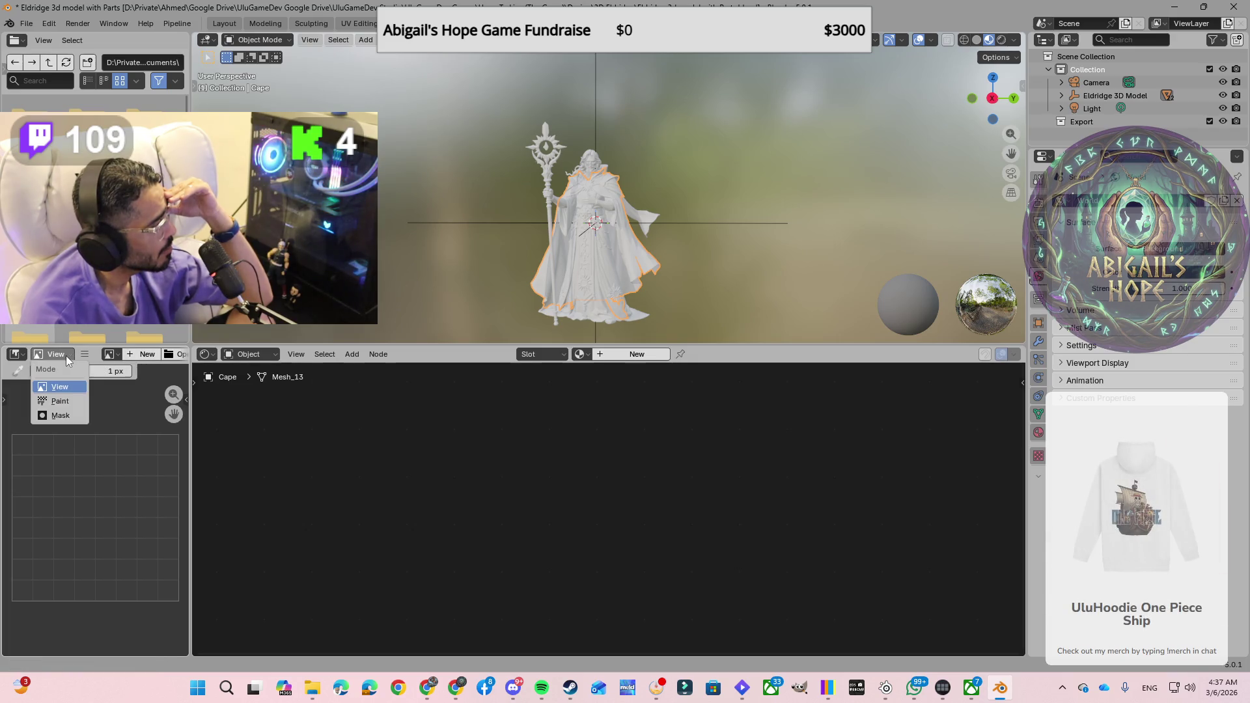
click(51, 398)
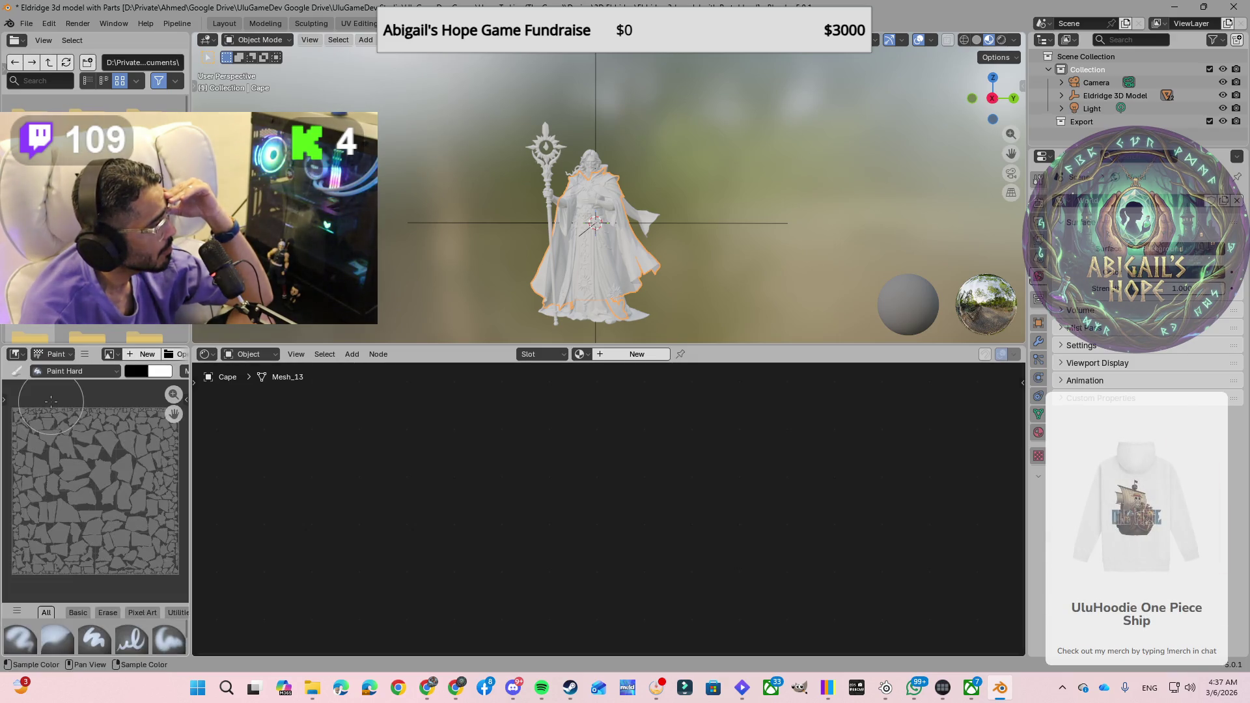
click(63, 356)
click(49, 414)
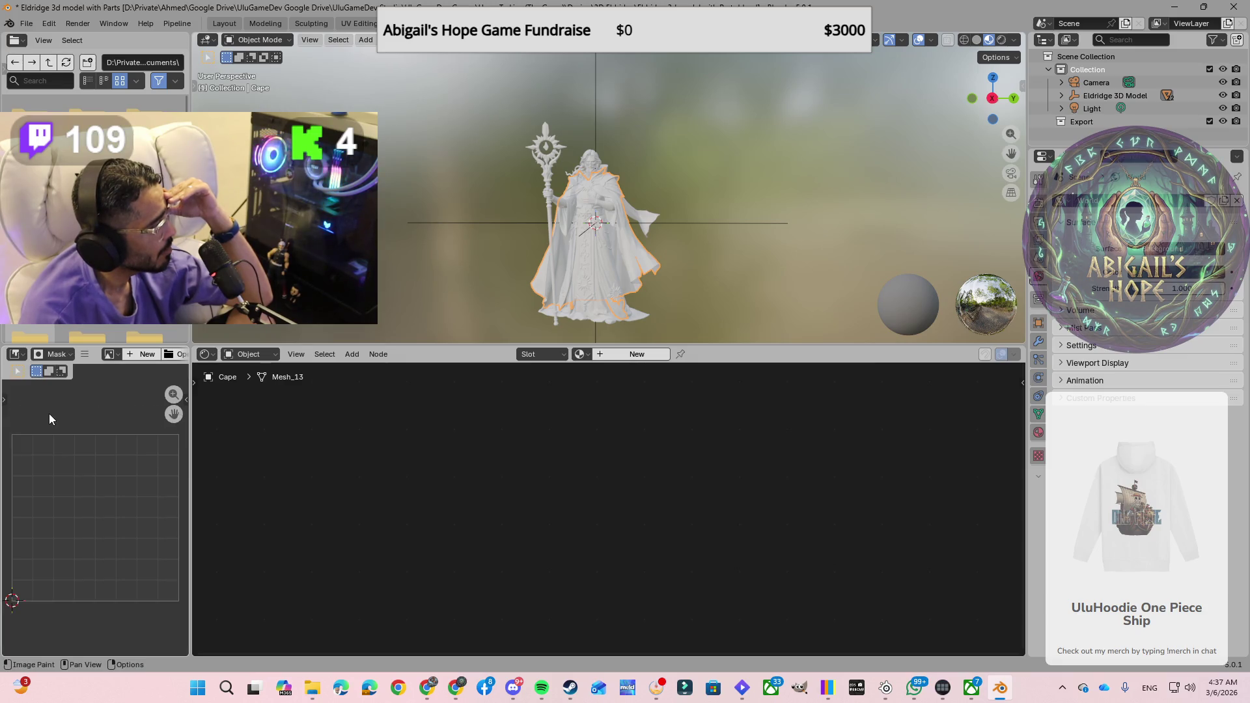
click(63, 356)
click(58, 387)
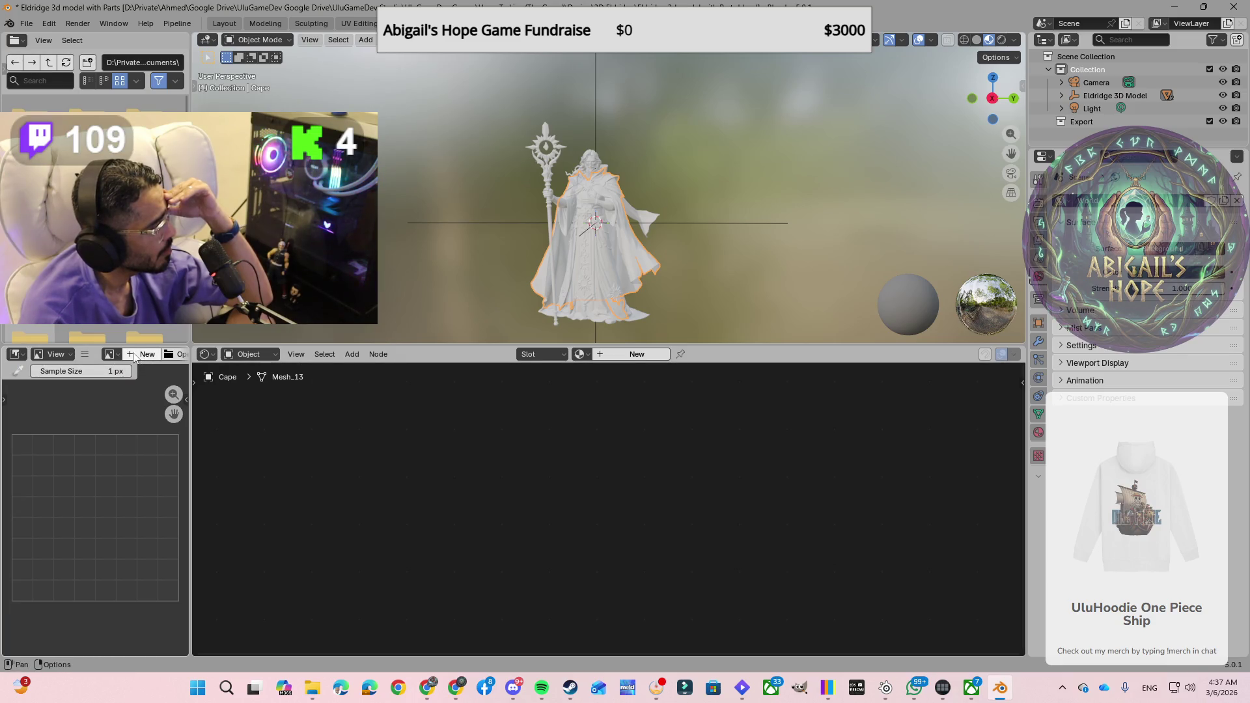
mouse_move(428, 688)
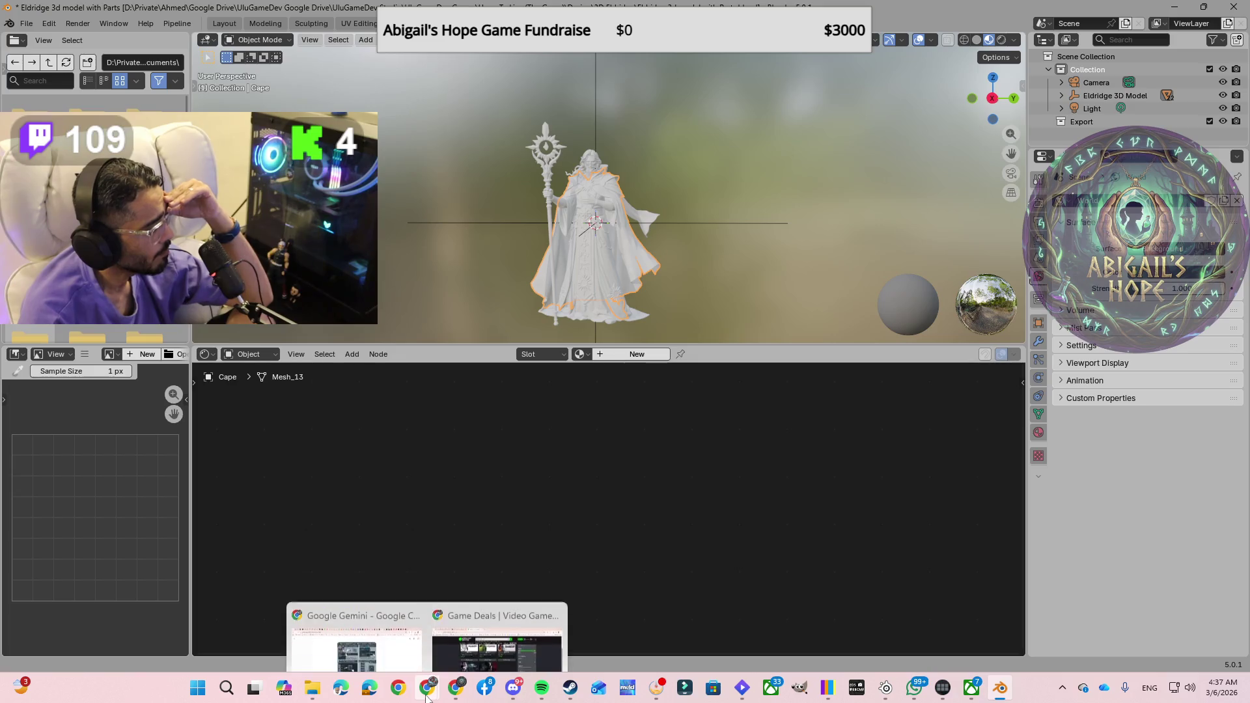
click(389, 629)
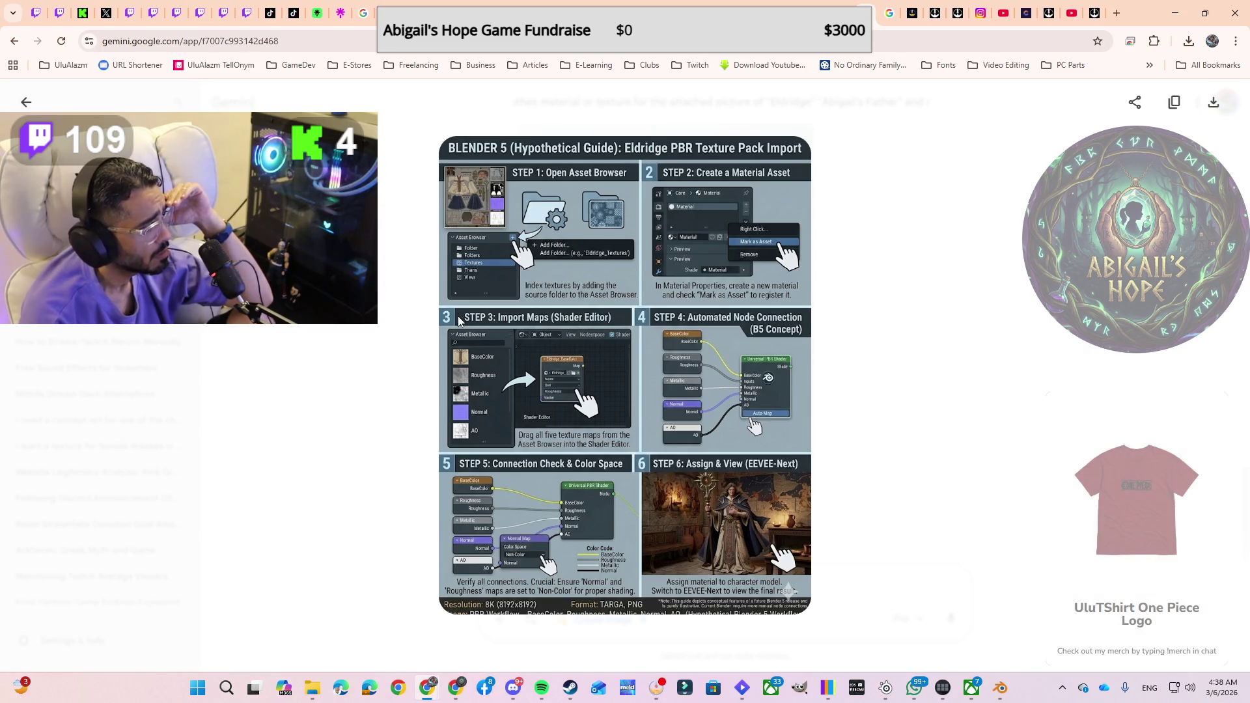
click(1000, 689)
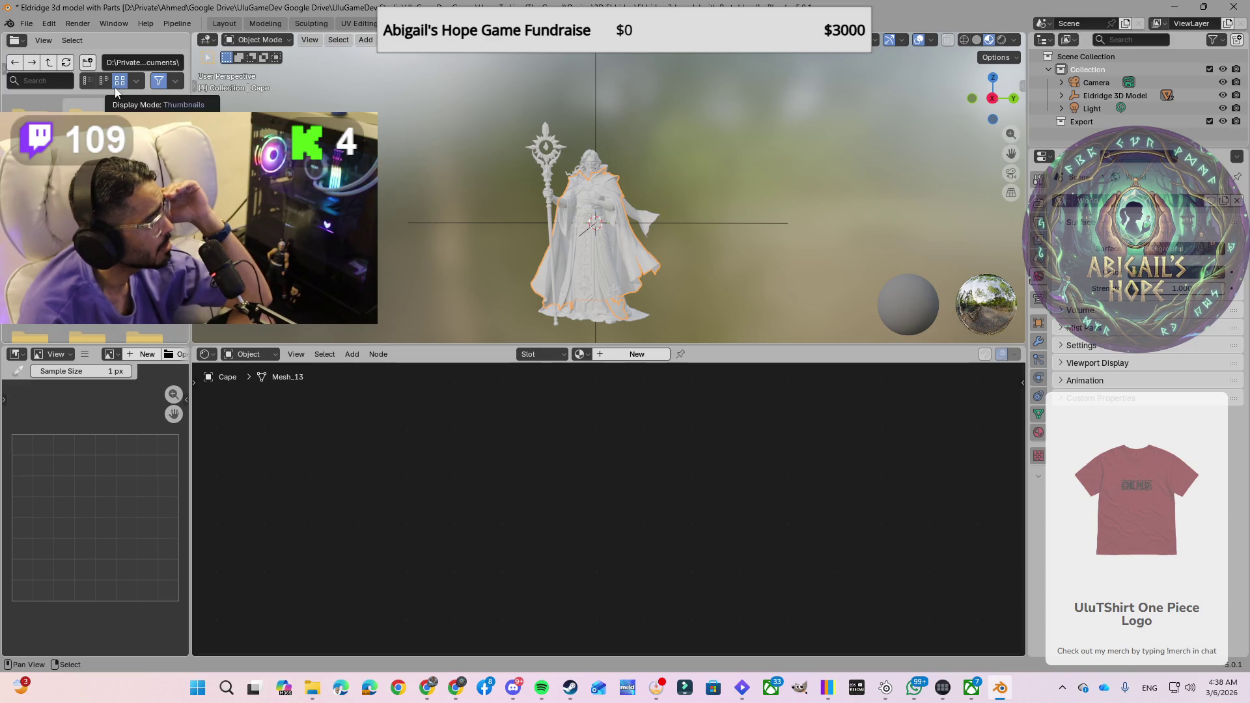
Edit Blender's file browser path field and copy the 3D Eldridge folder path from File Explorer
scroll(94, 222, down, 1)
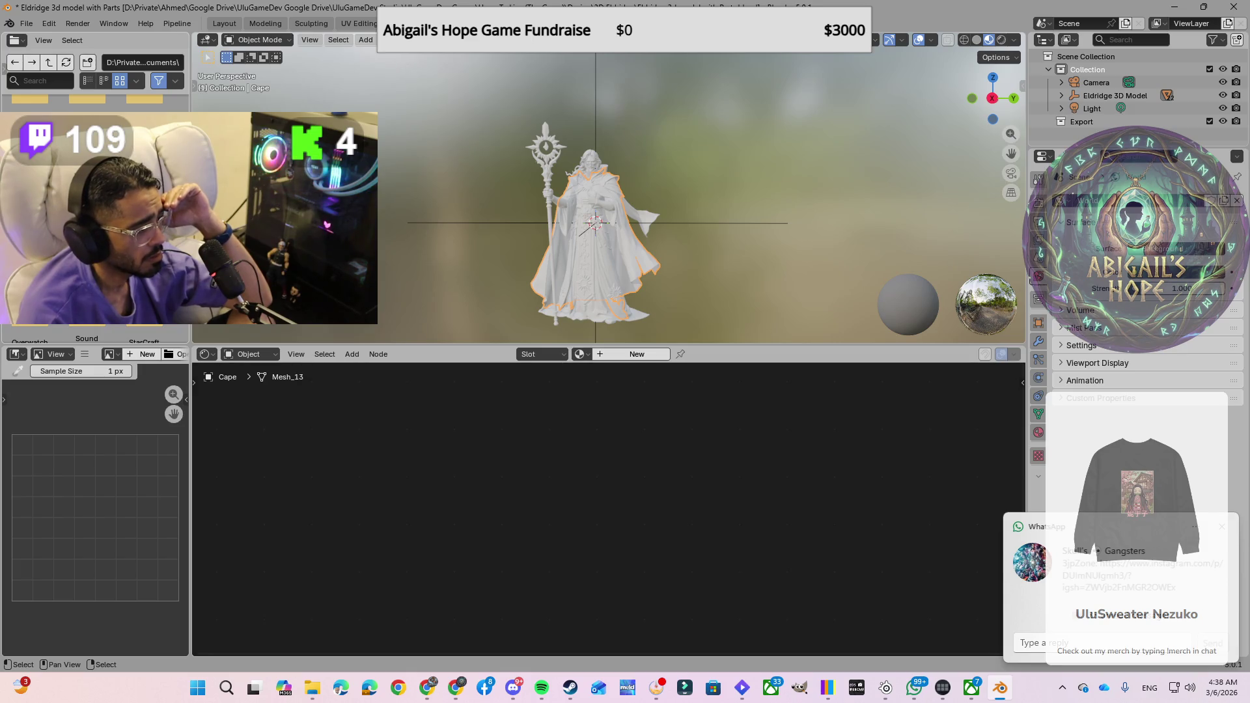
scroll(95, 221, up, 1)
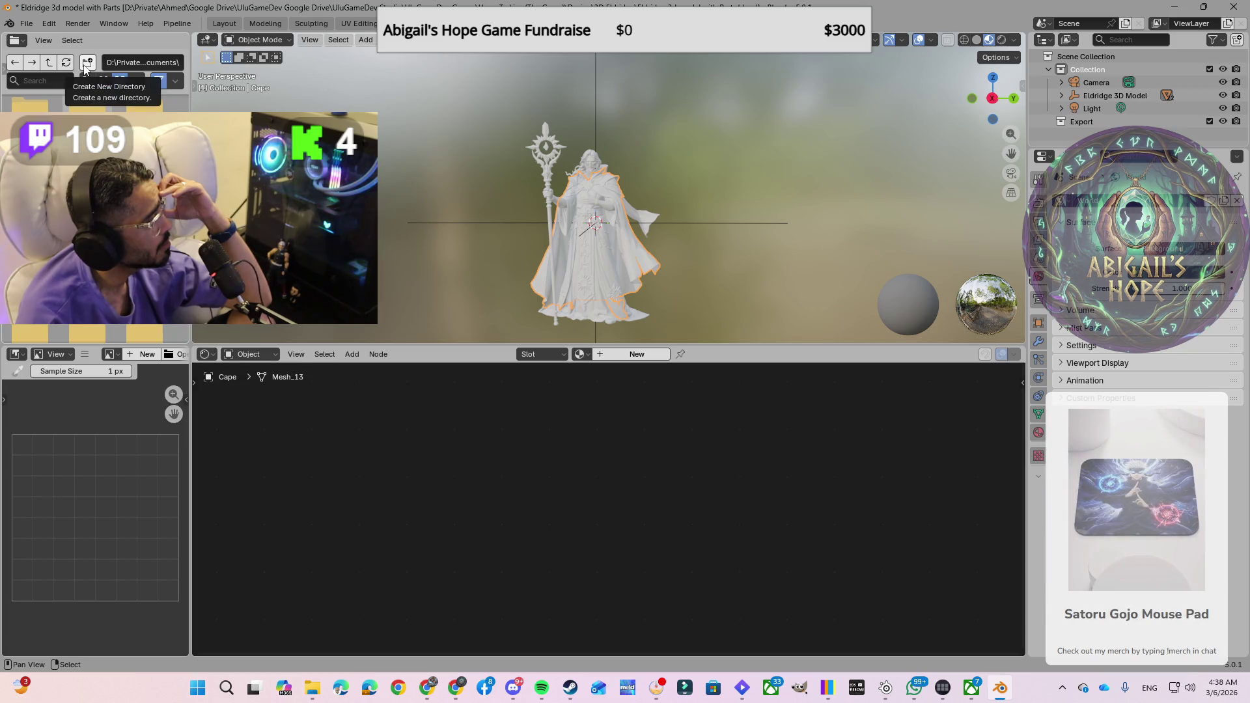
click(144, 63)
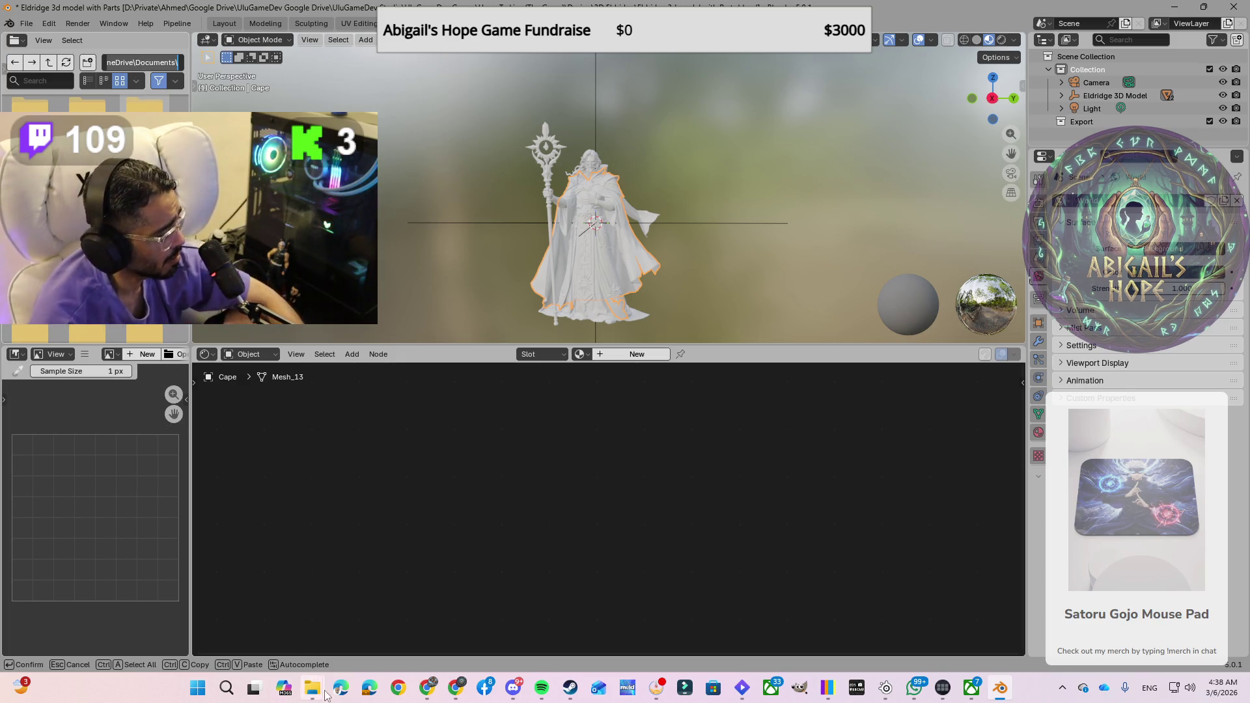
mouse_move(314, 689)
click(508, 622)
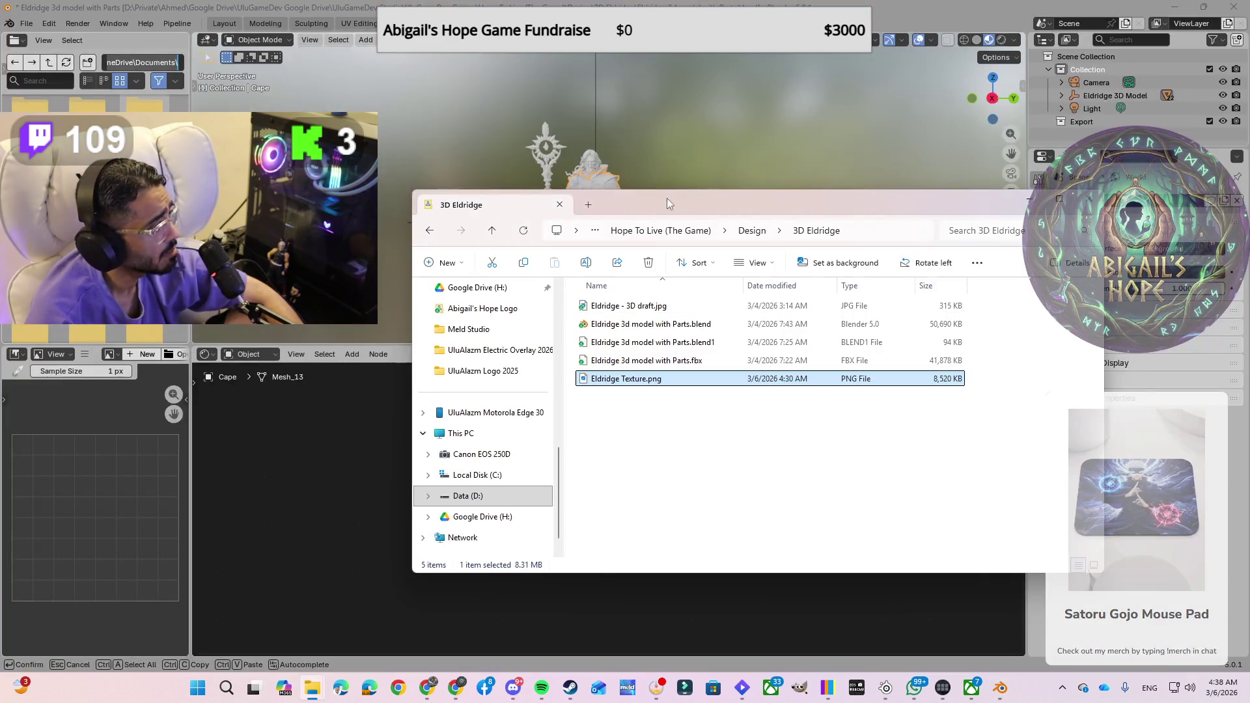
click(885, 233)
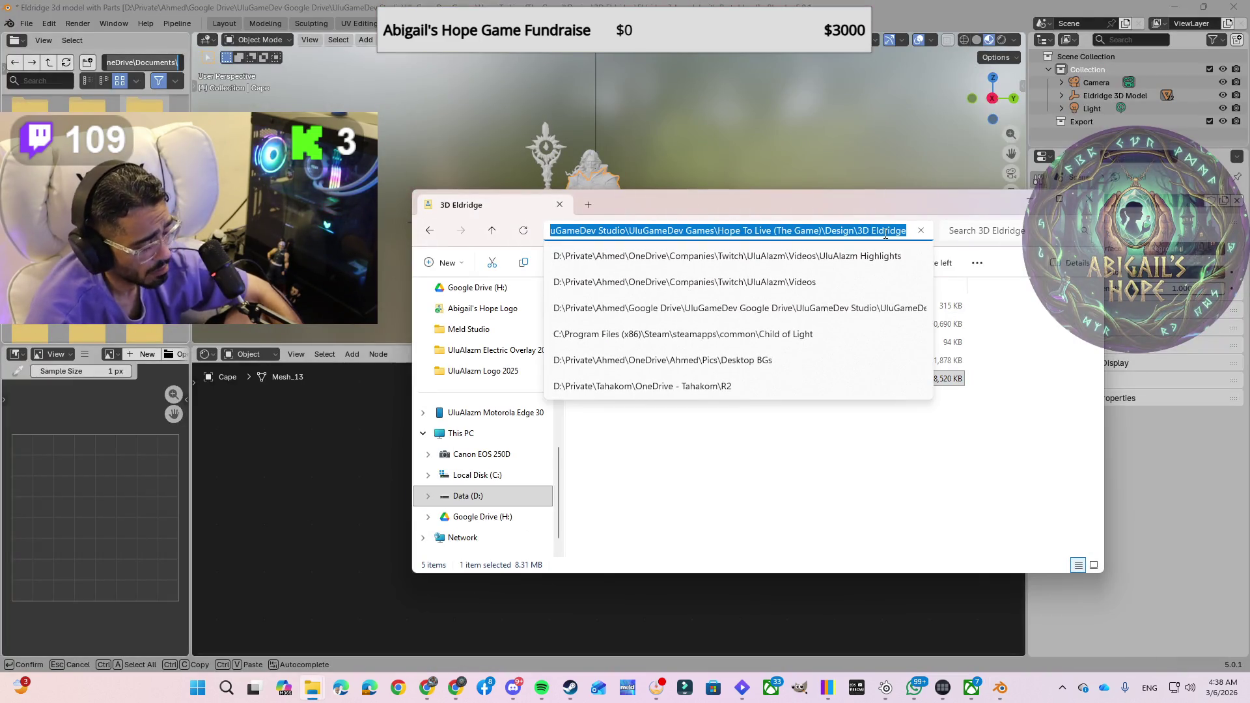
click(126, 59)
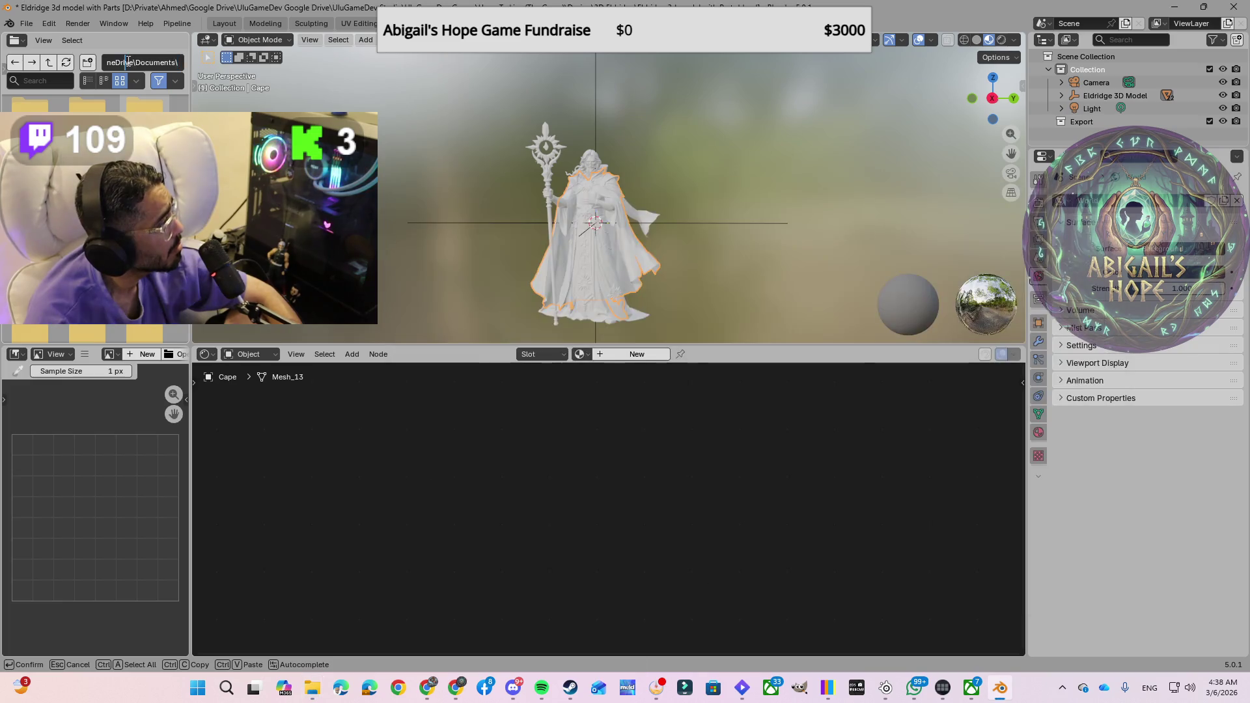
Paste the 3D Eldridge folder path into the file browser and go to it
key(ctrl+v)
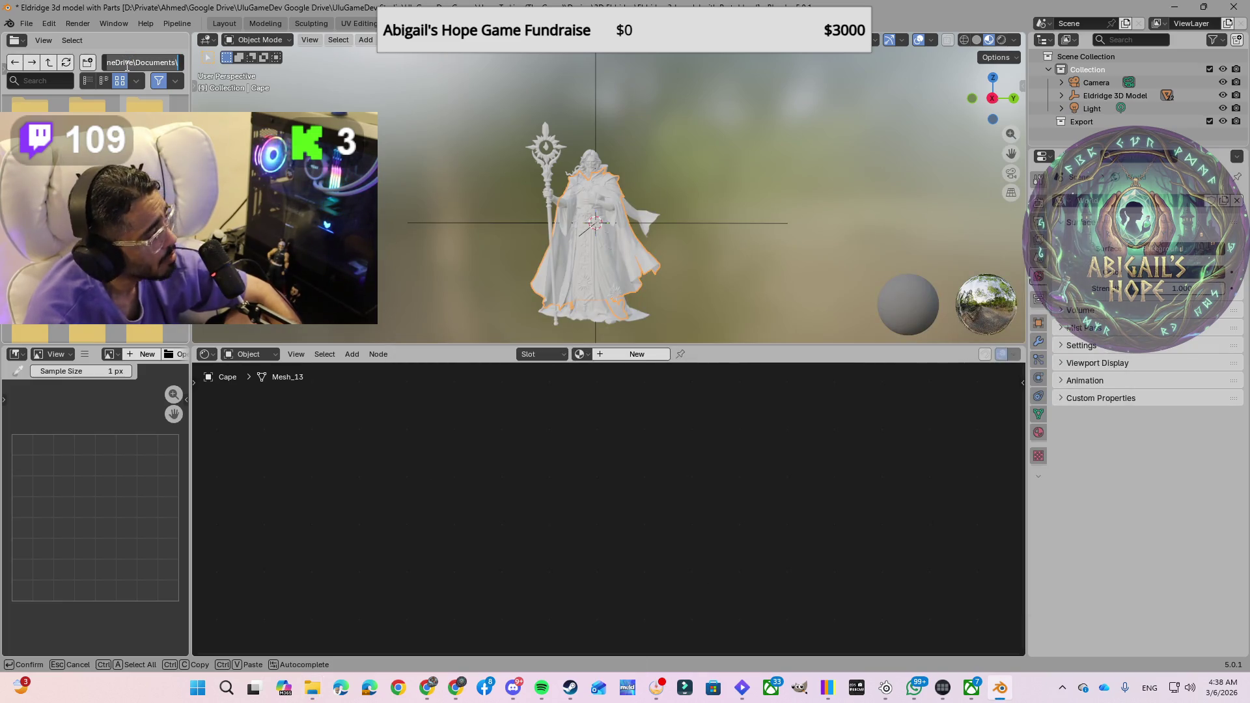
key(ctrl+v)
key(Return)
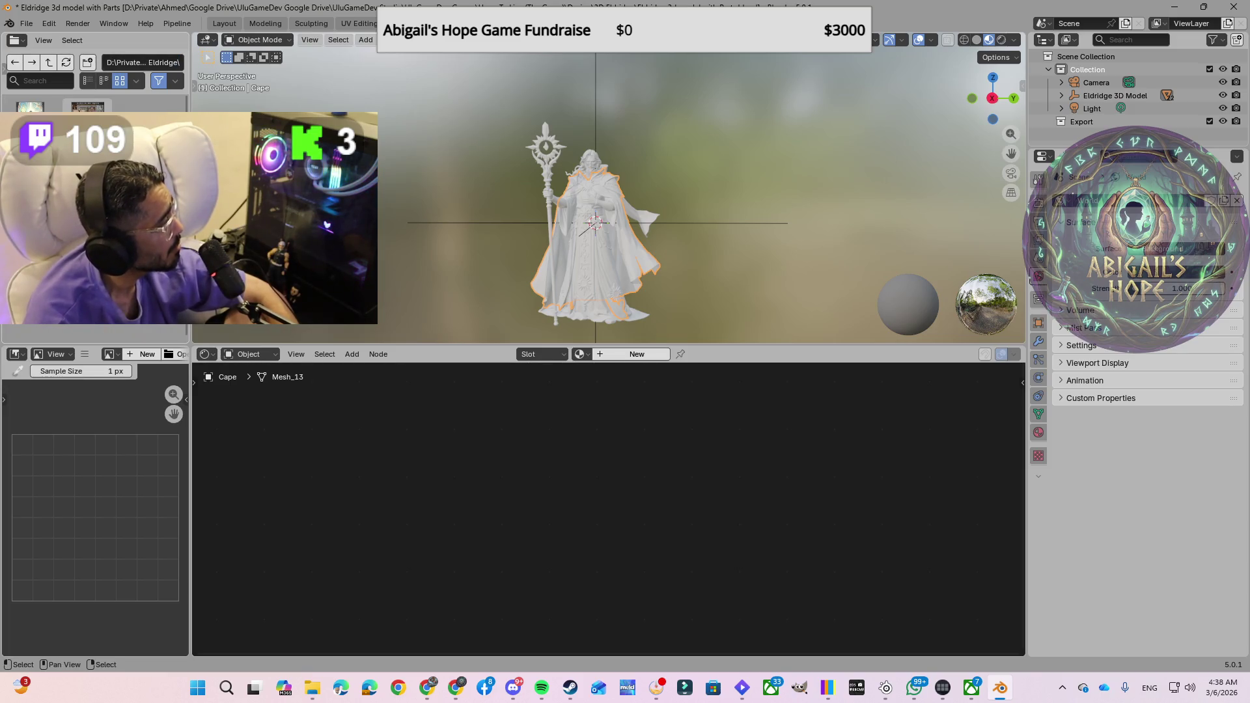
Load the Eldridge Texture atlas into the image editor, zoom out, then bring up Gemini
drag(88, 106, 59, 483)
scroll(80, 473, down, 8)
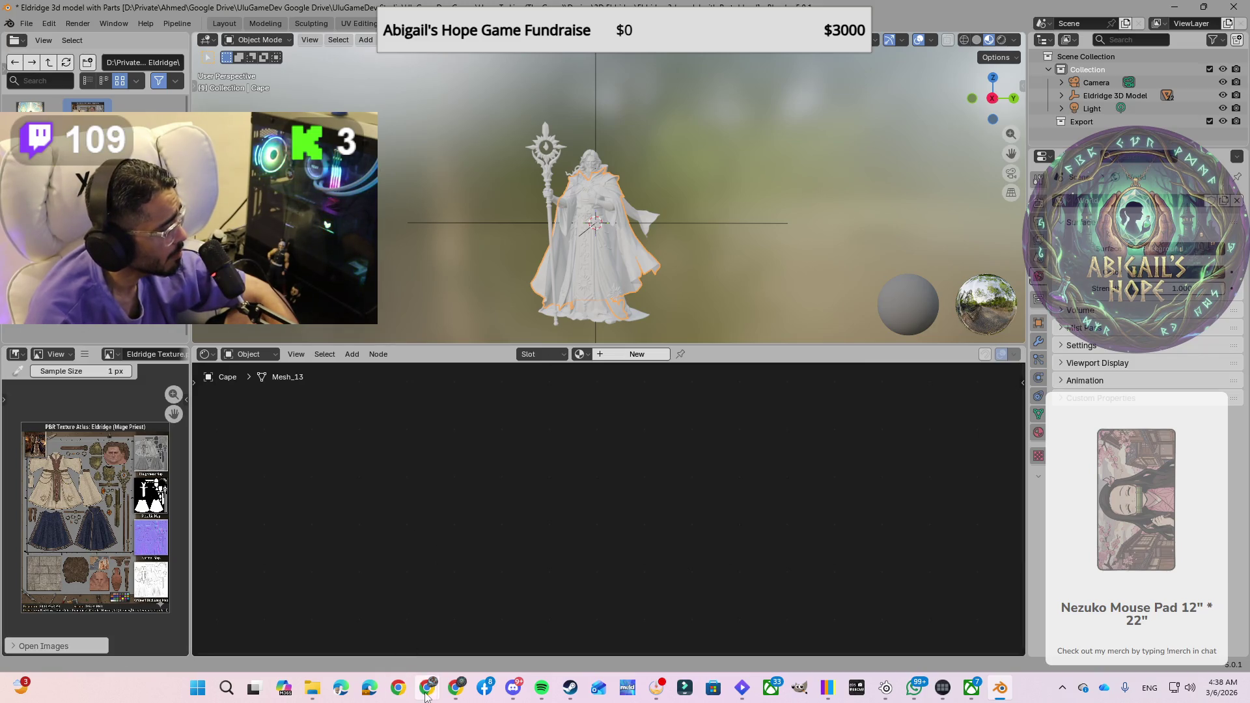
mouse_move(428, 688)
click(405, 656)
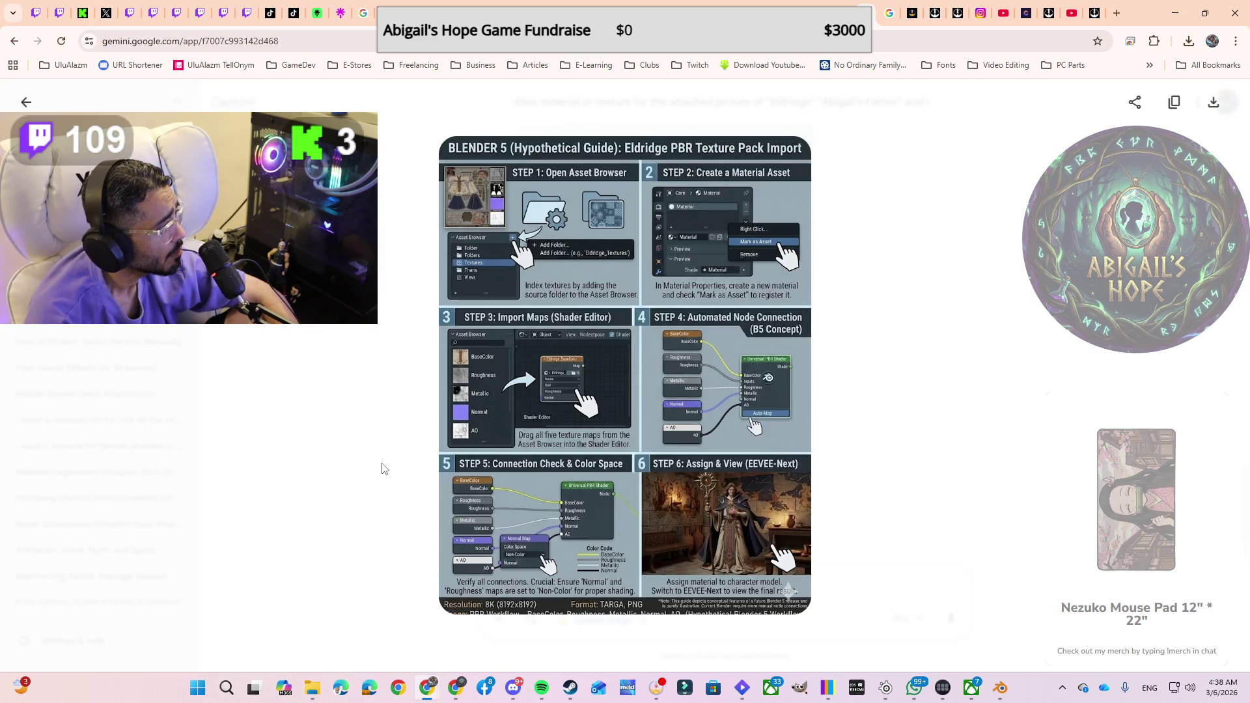
View Gemini's Blender 5 import guide image full size, then return to Blender
click(383, 469)
scroll(430, 463, up, 10)
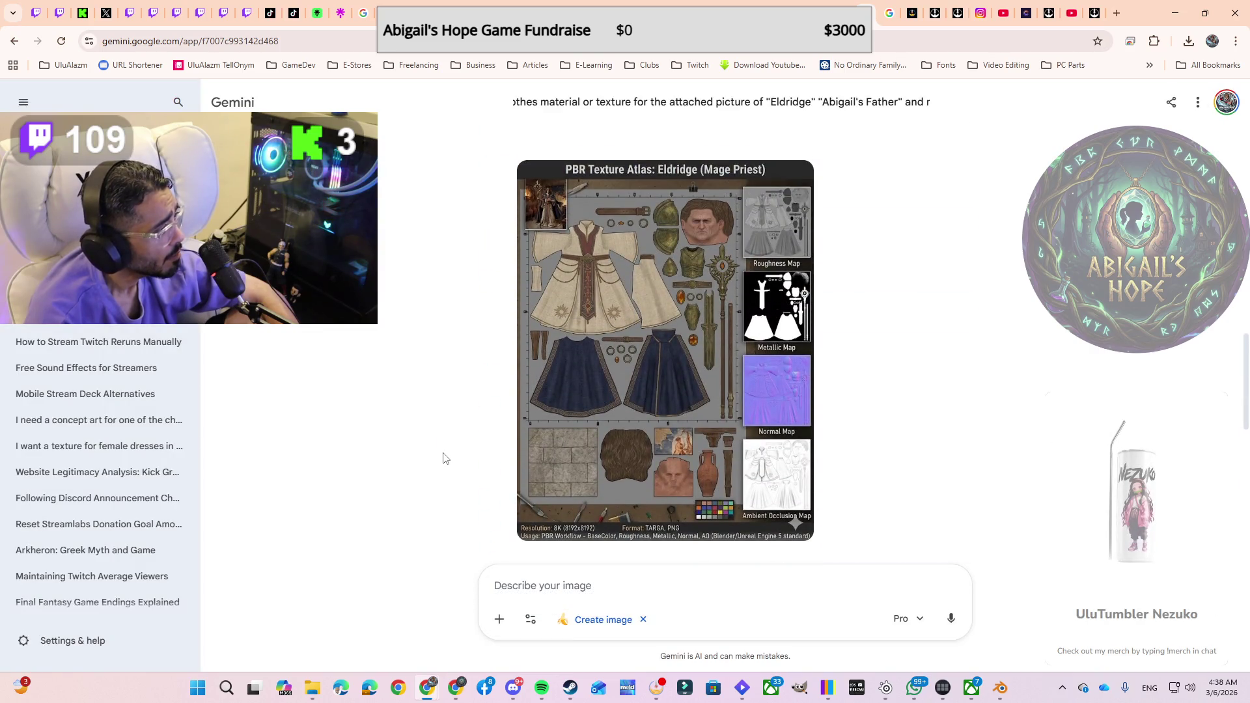
scroll(443, 458, down, 7)
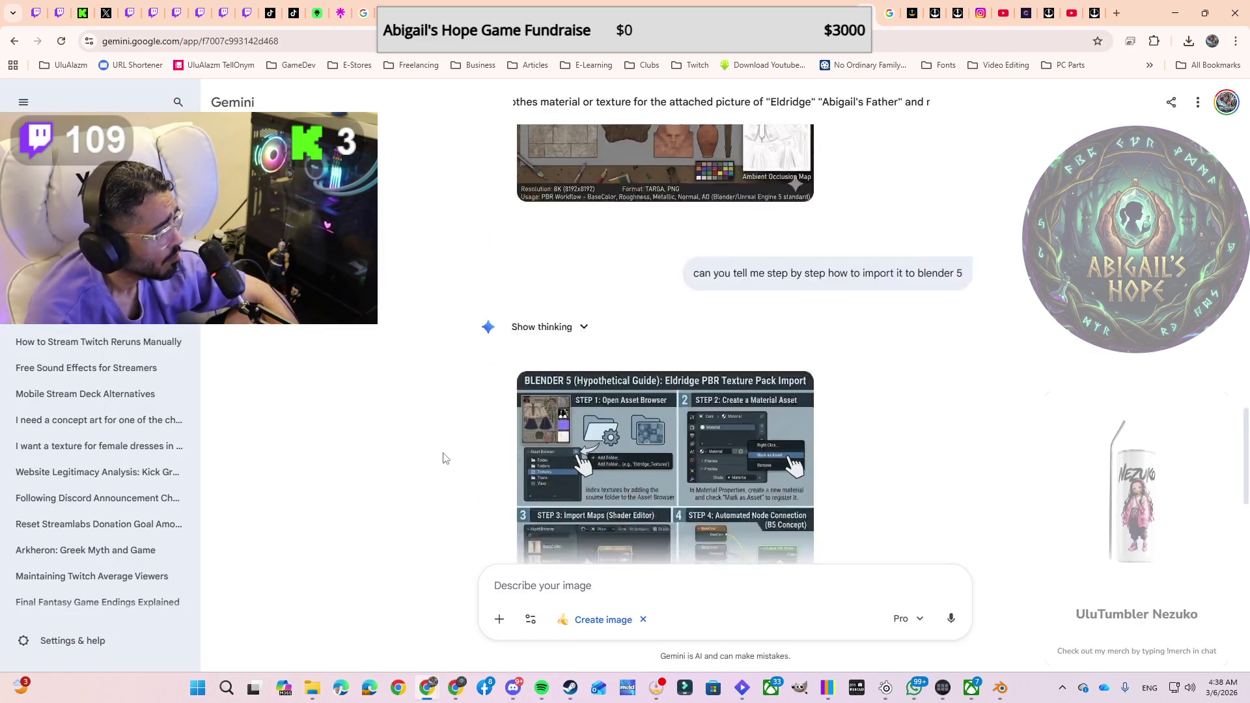
scroll(512, 419, down, 1)
click(627, 375)
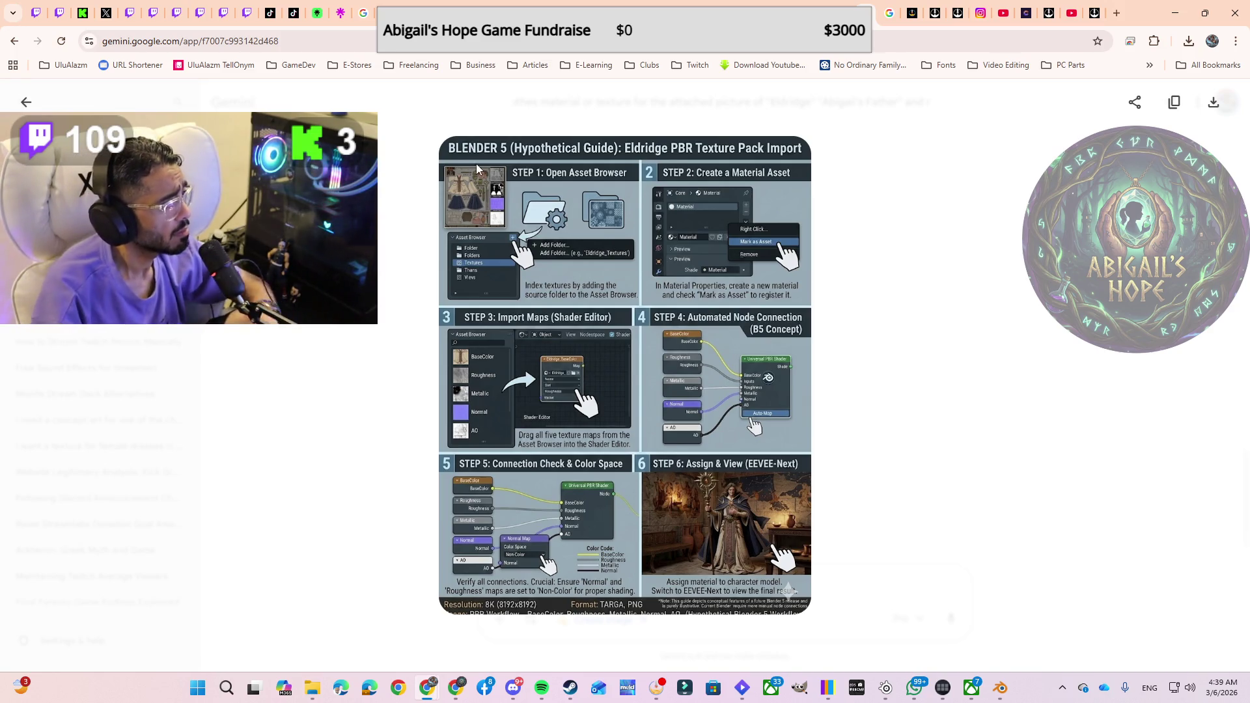
click(399, 203)
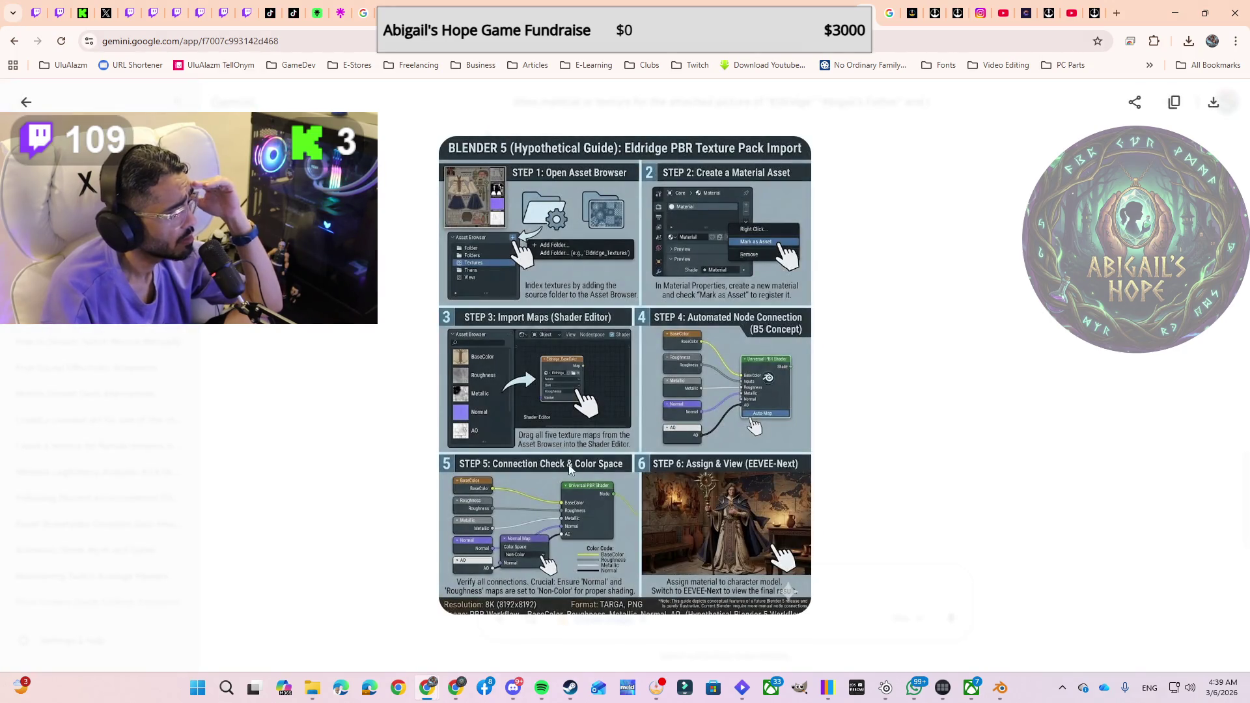
click(998, 690)
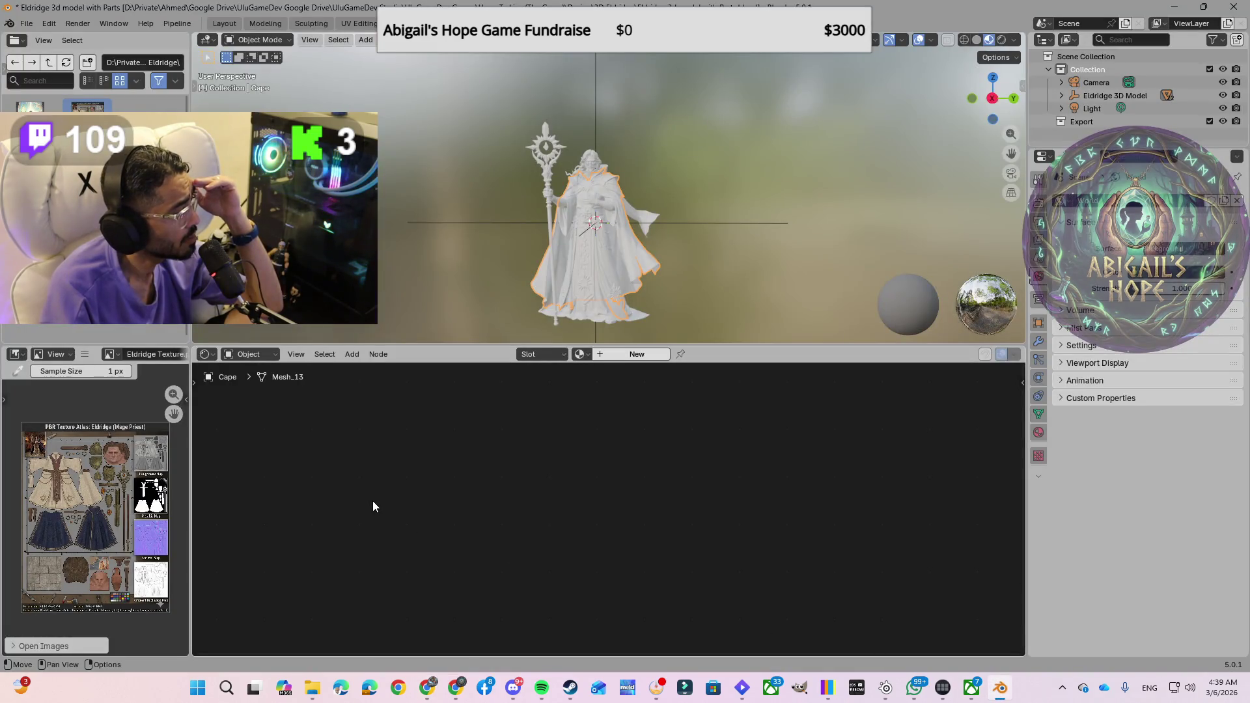
Give the Cape a new material, Material.001, from Material Properties
click(116, 355)
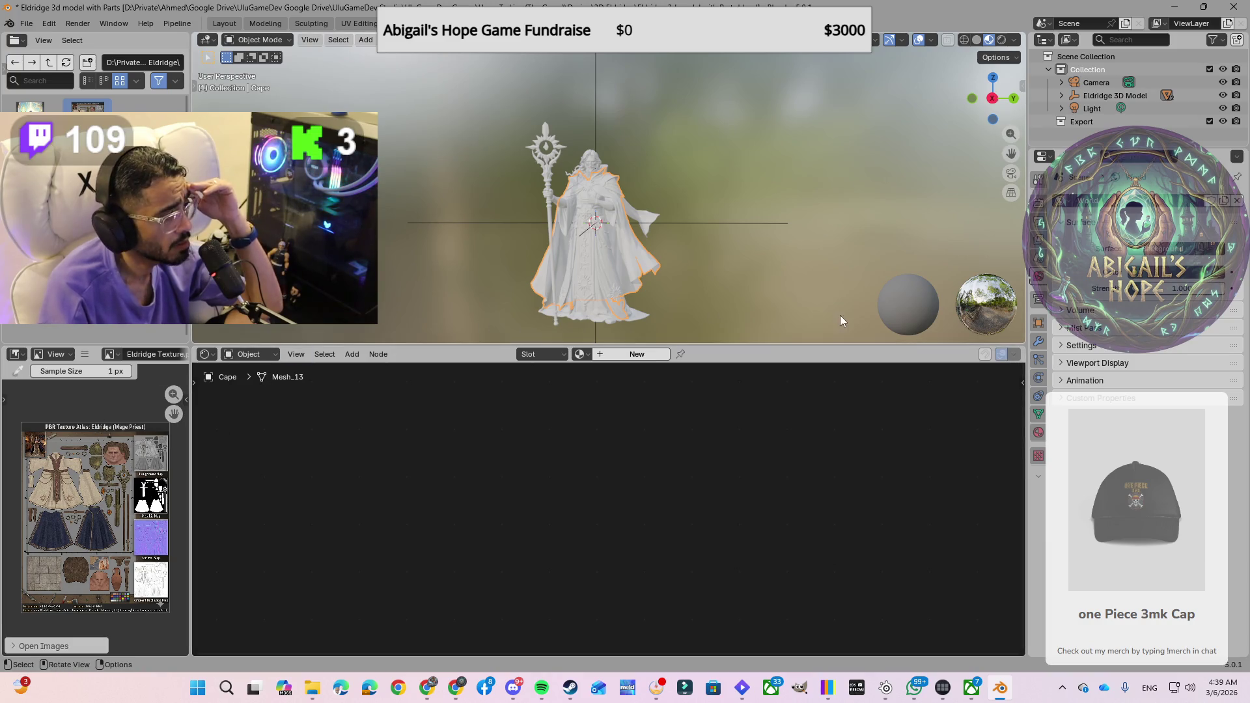
click(1039, 433)
click(1079, 258)
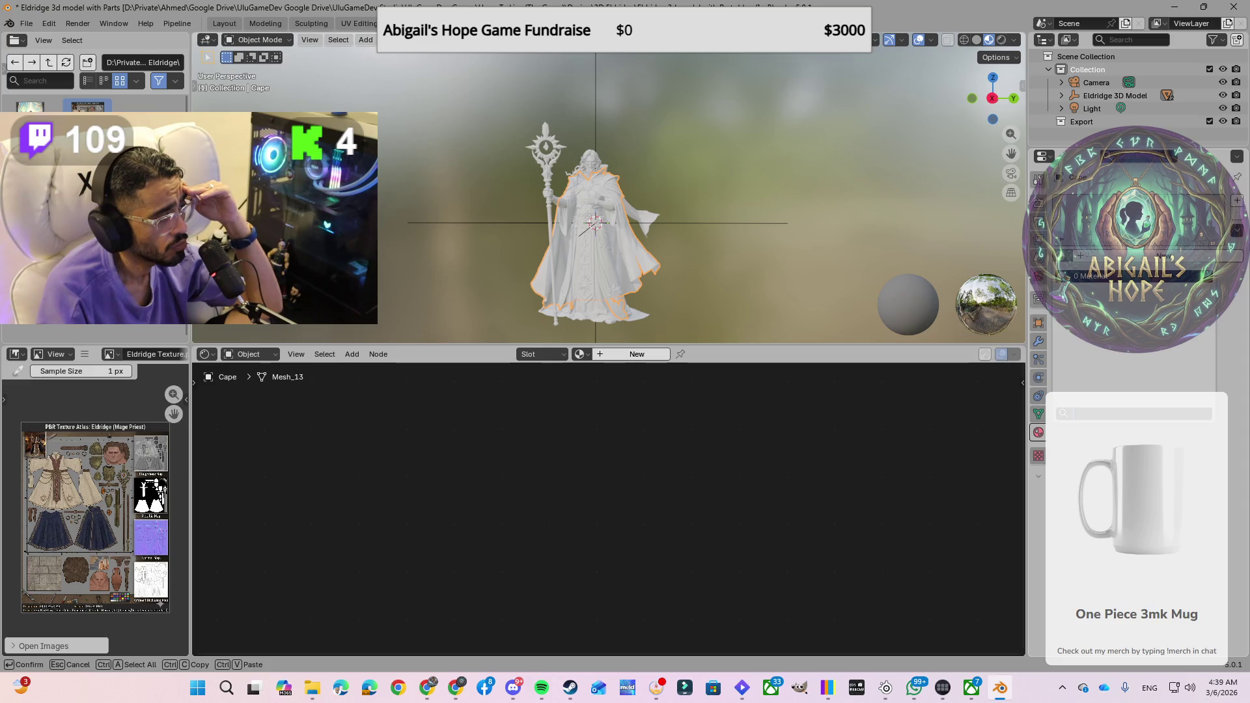
key(Escape)
click(1159, 256)
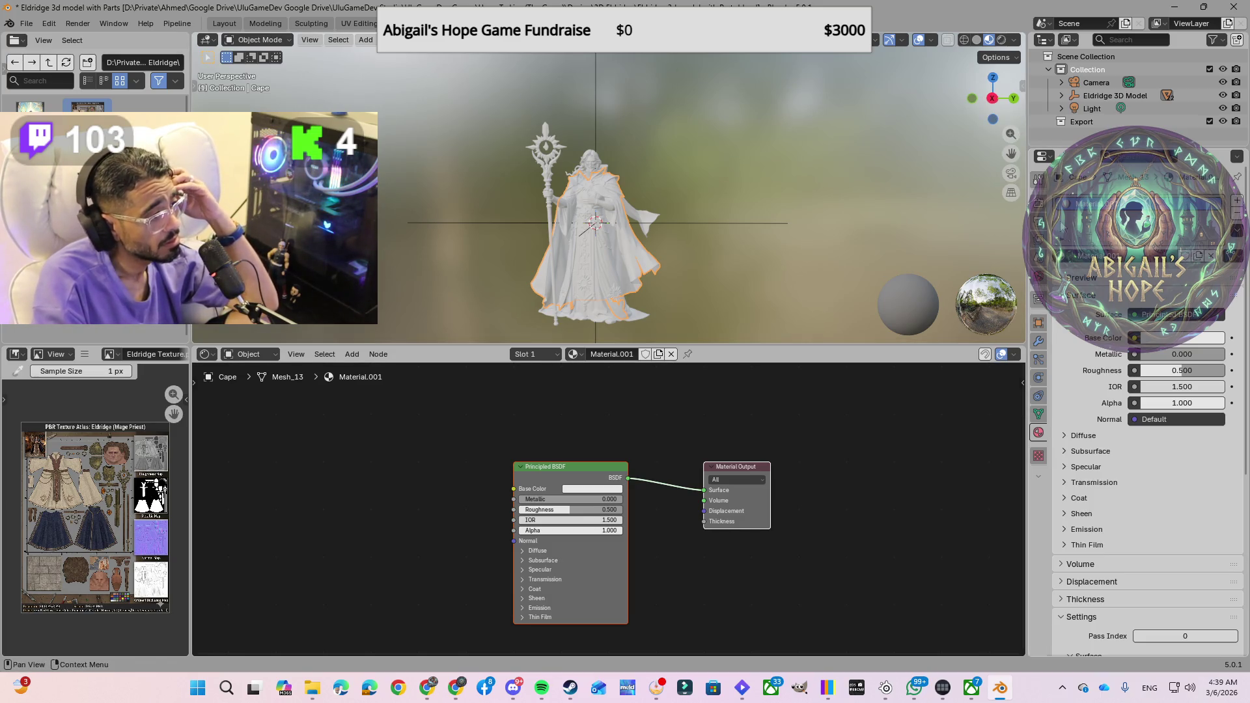
click(1072, 257)
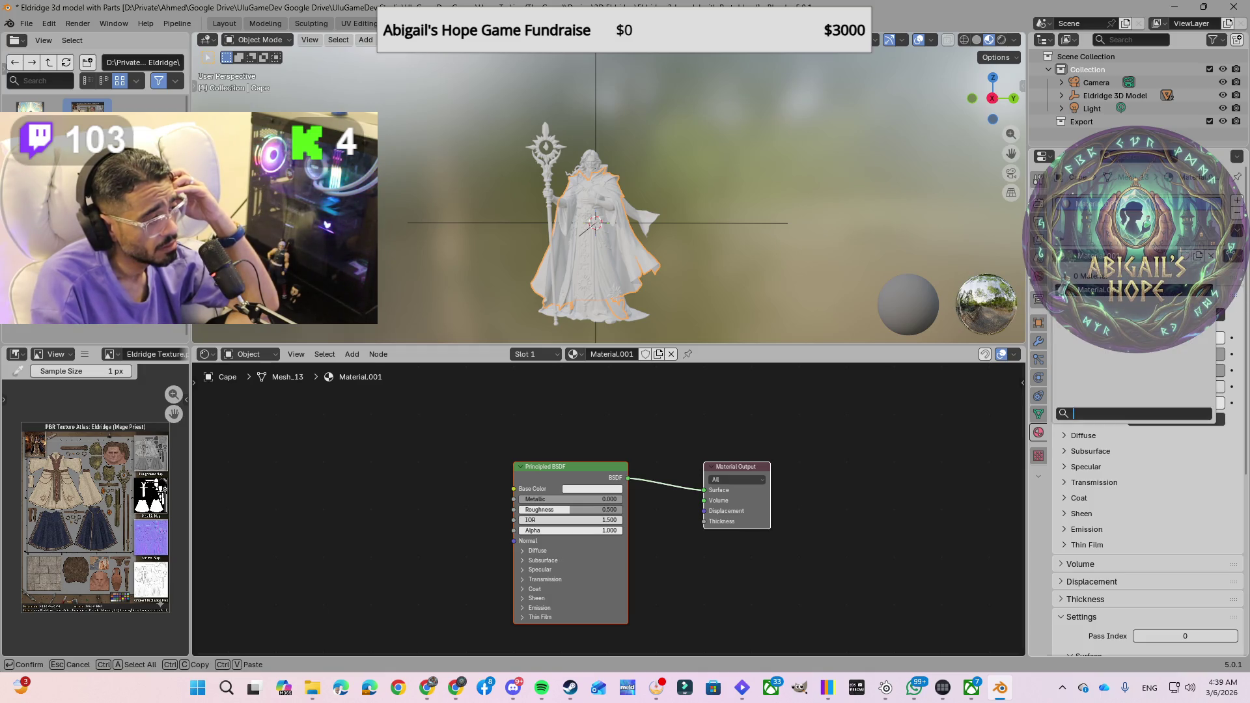
key(Escape)
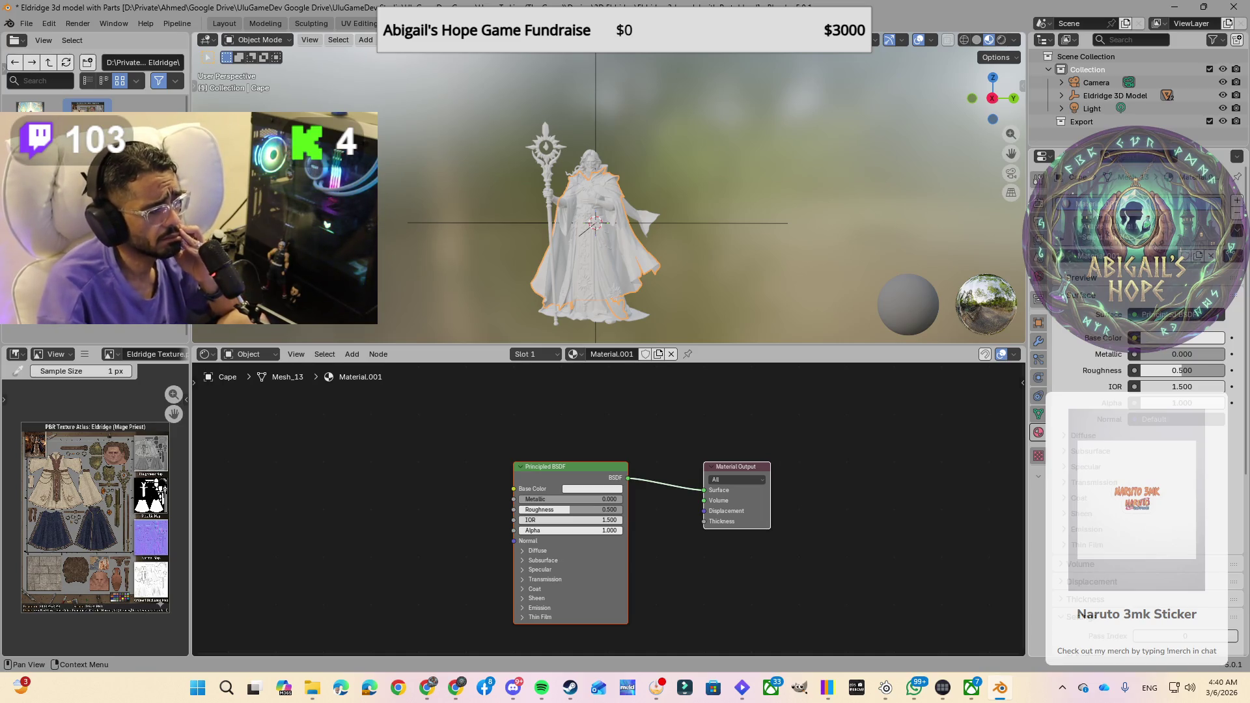
click(1069, 255)
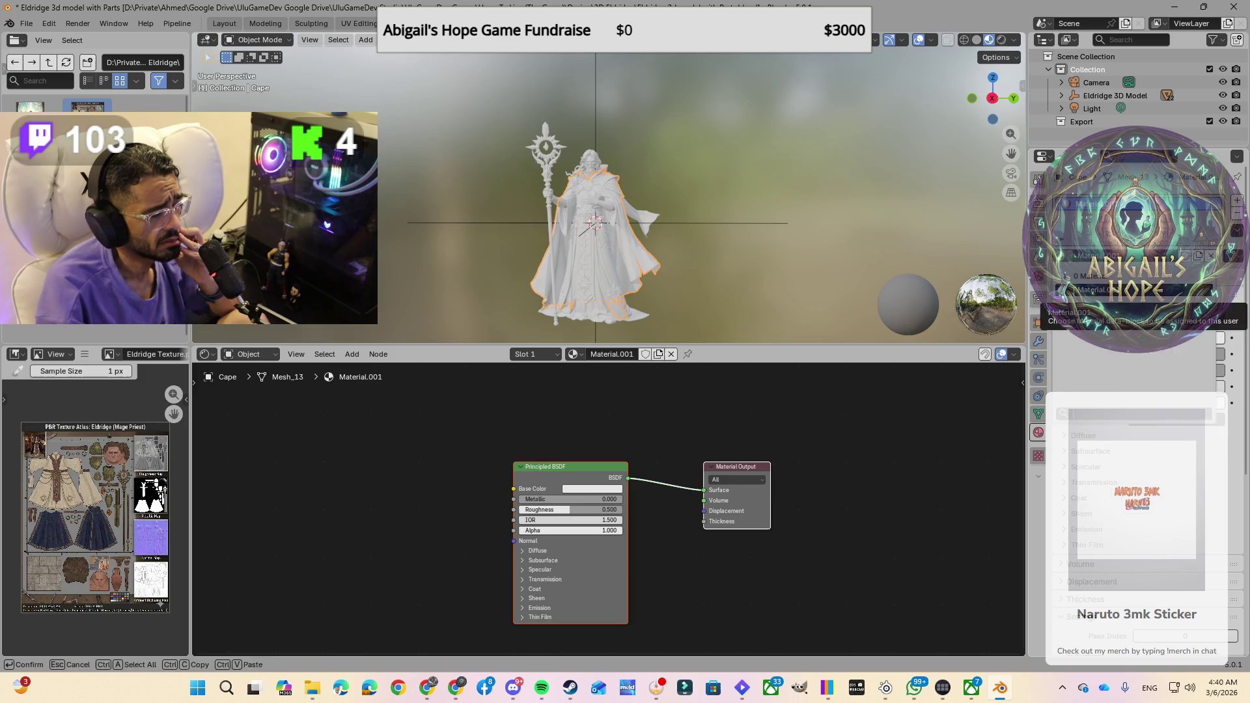
key(Escape)
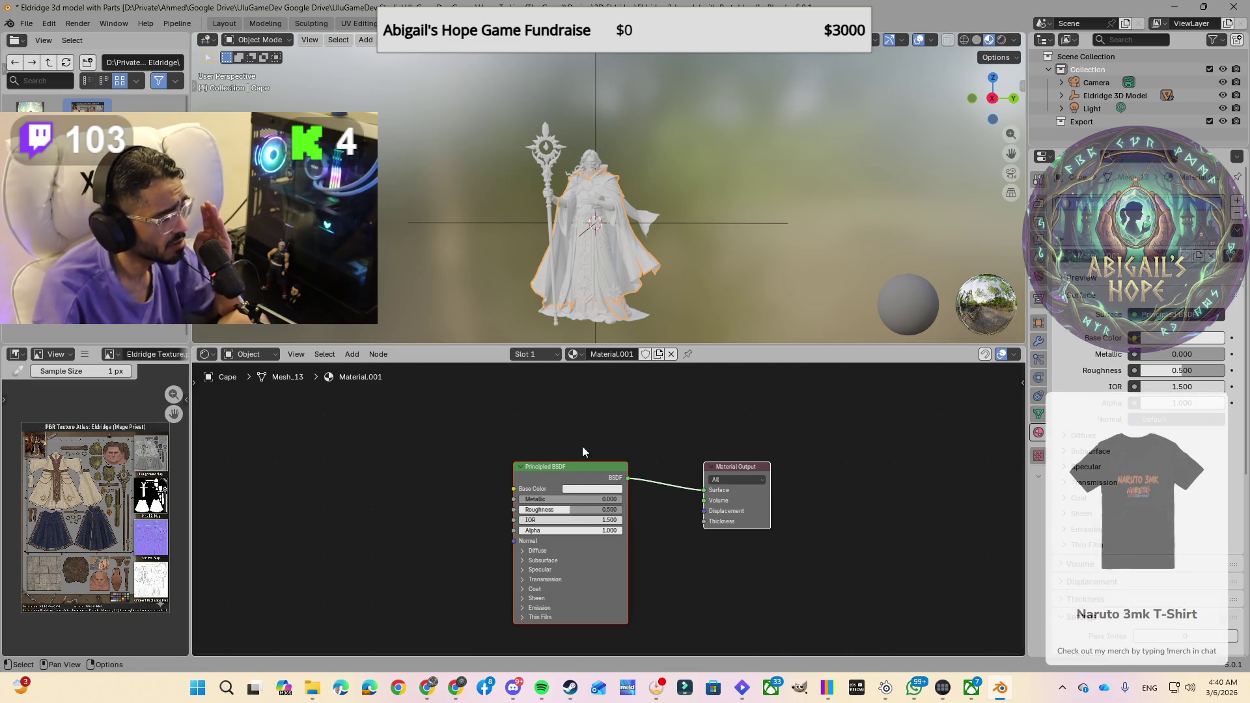
click(519, 468)
click(518, 469)
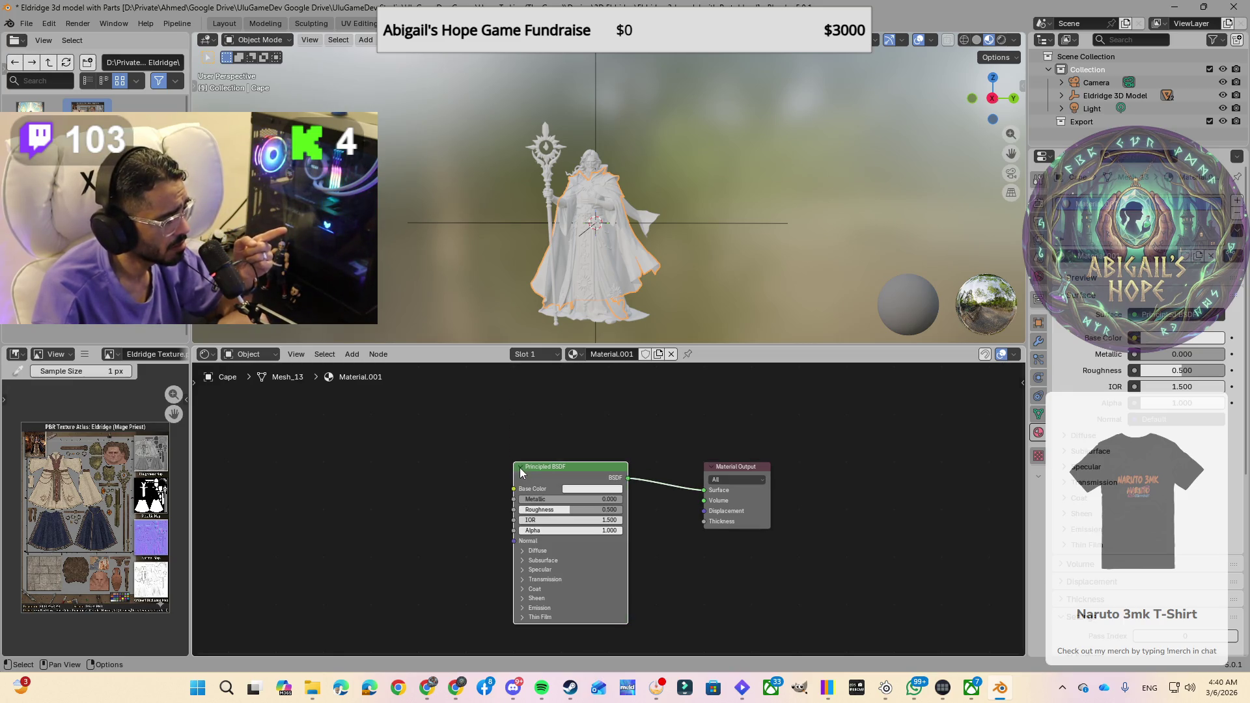
click(585, 489)
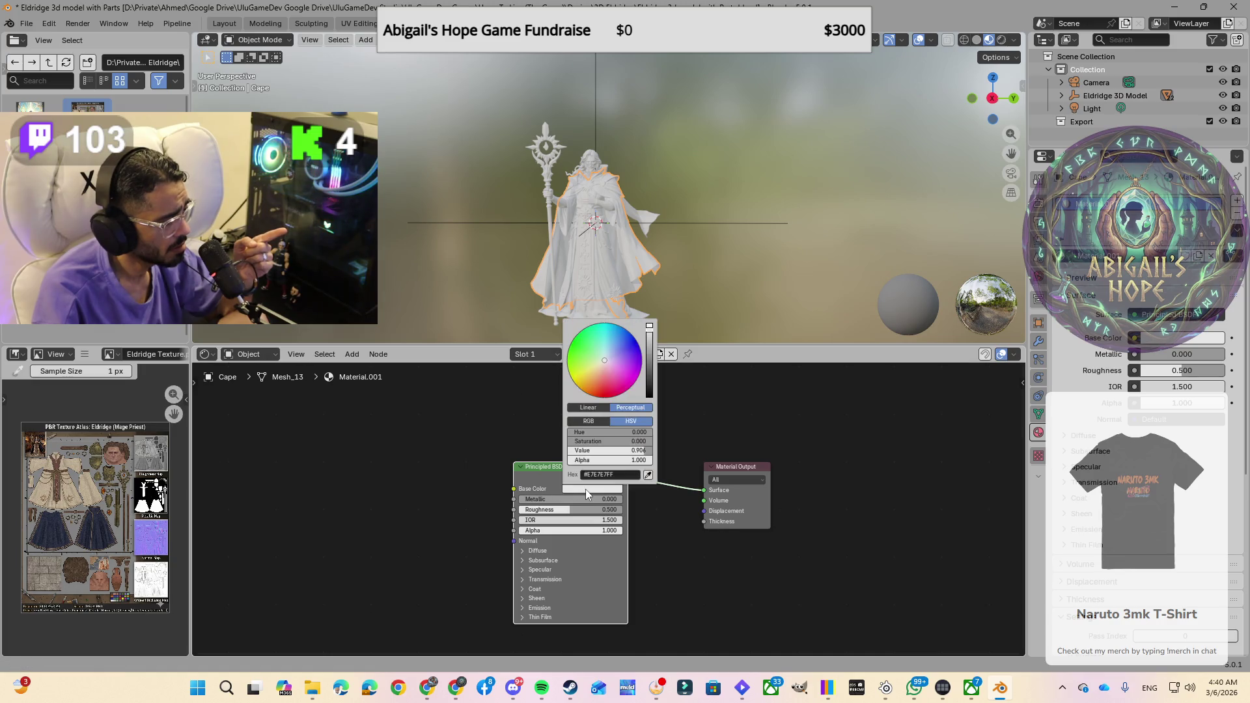
click(544, 483)
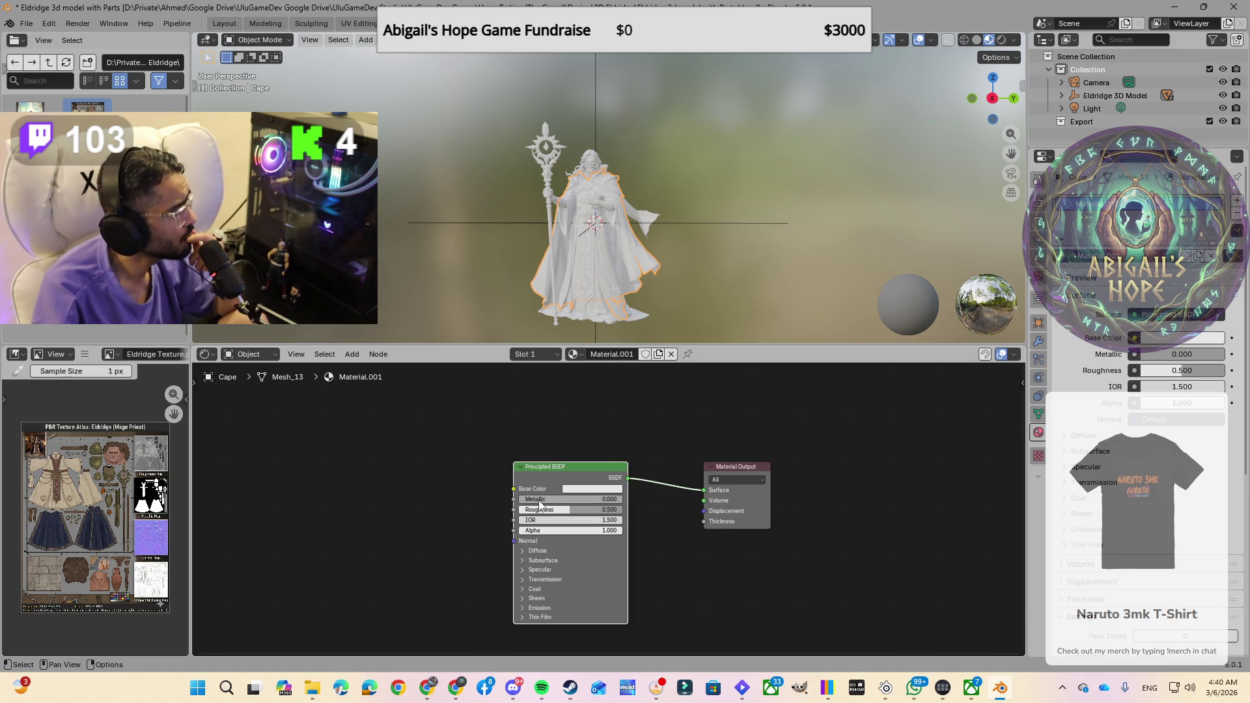
click(523, 552)
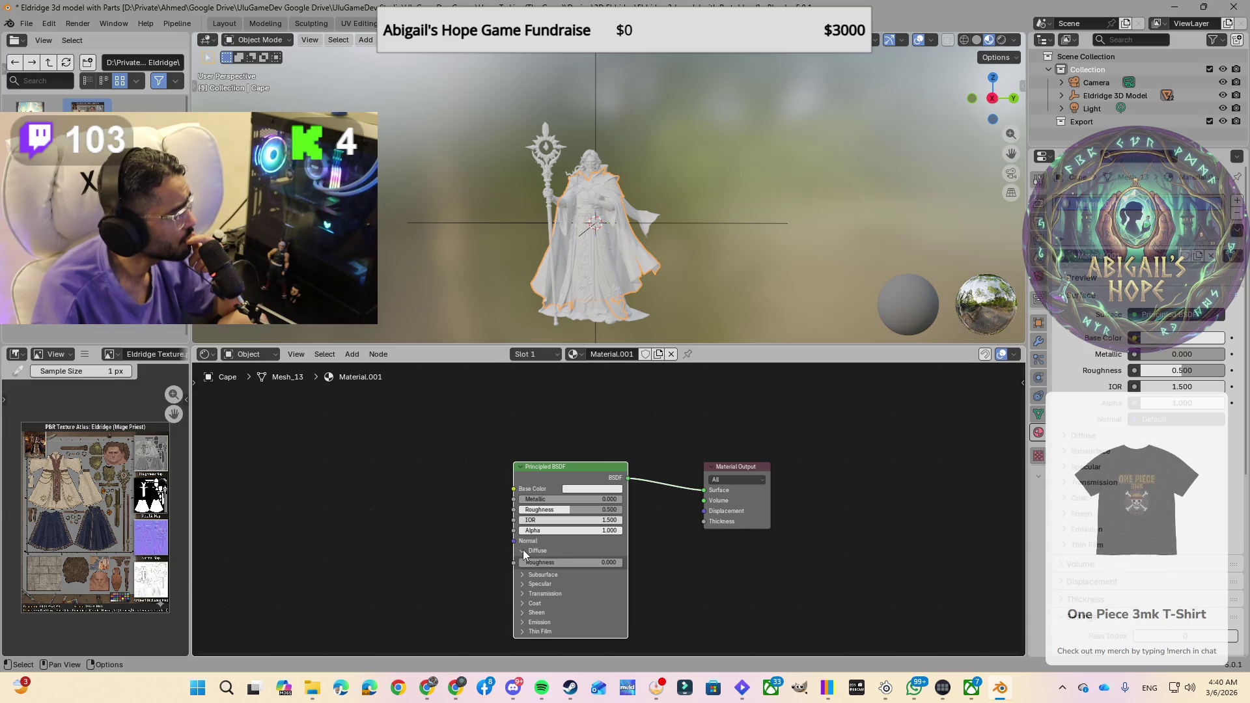
click(525, 551)
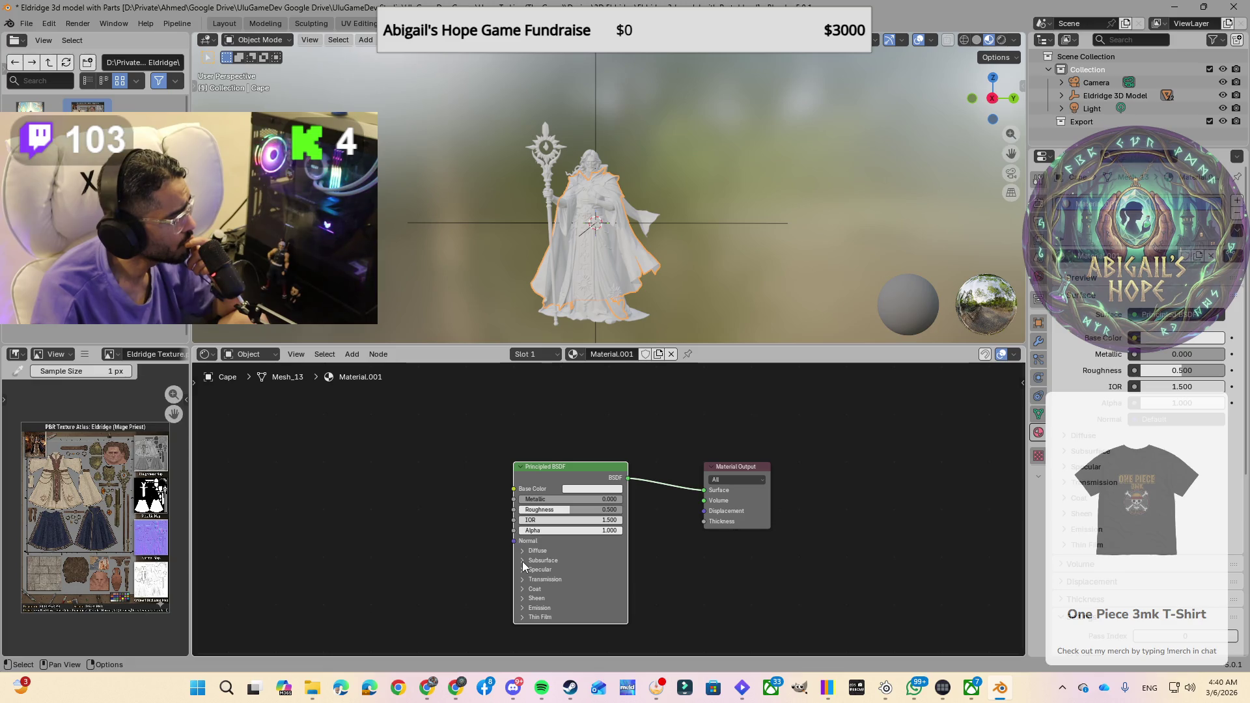
click(723, 480)
click(724, 502)
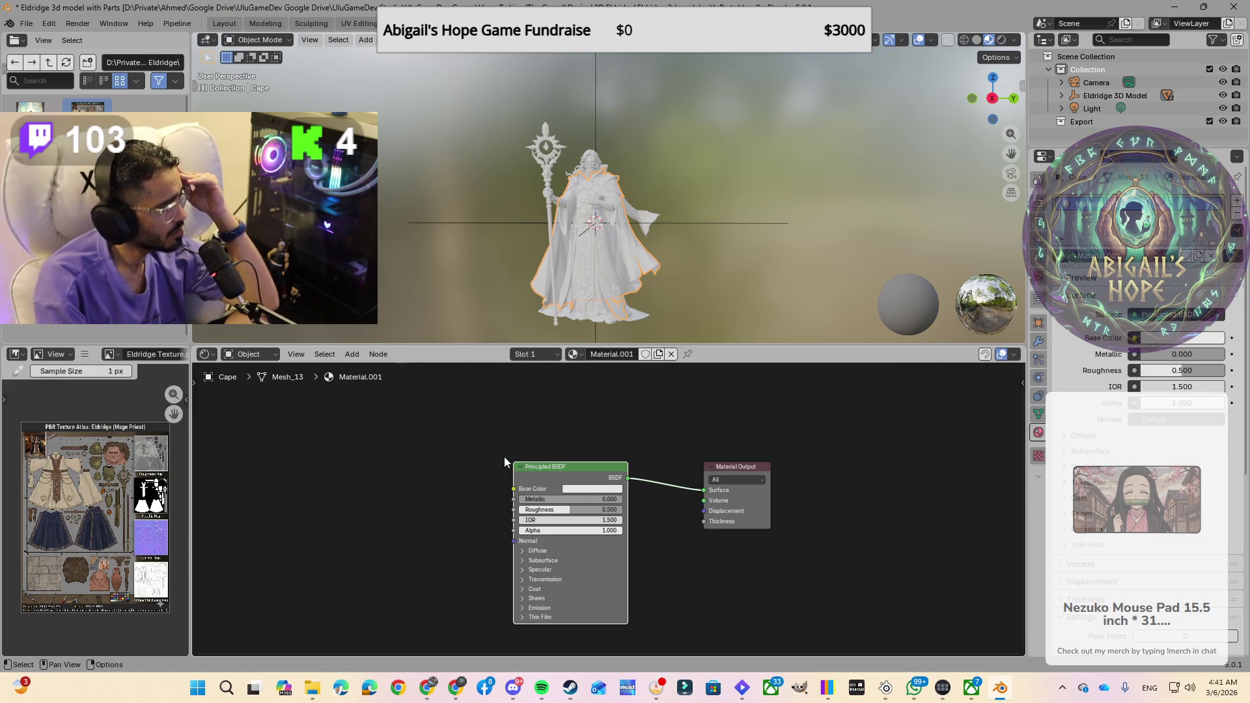
click(269, 353)
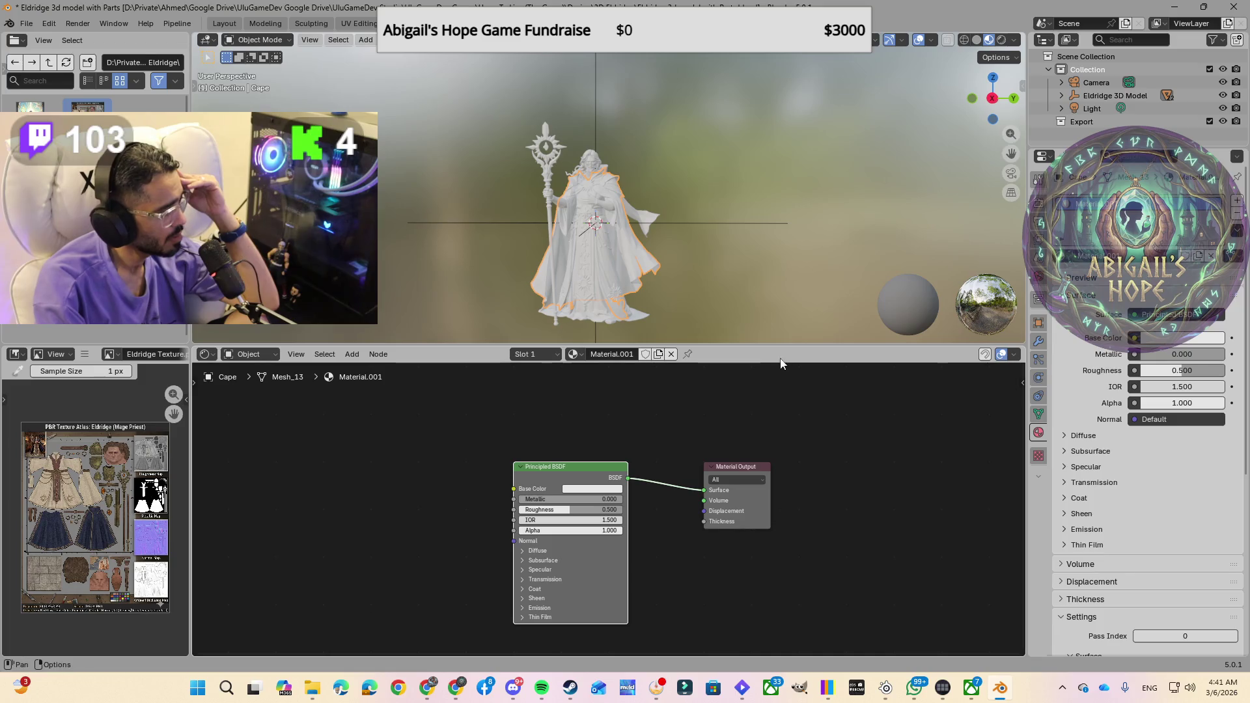
click(577, 355)
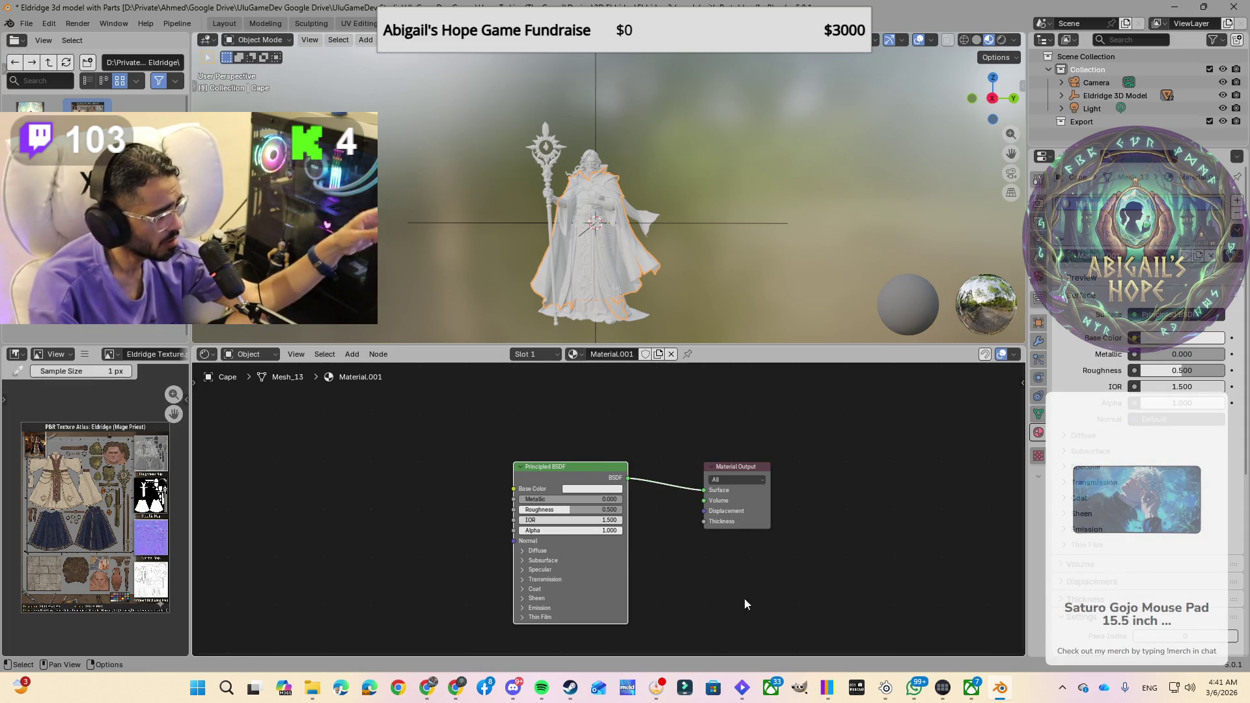
mouse_move(427, 688)
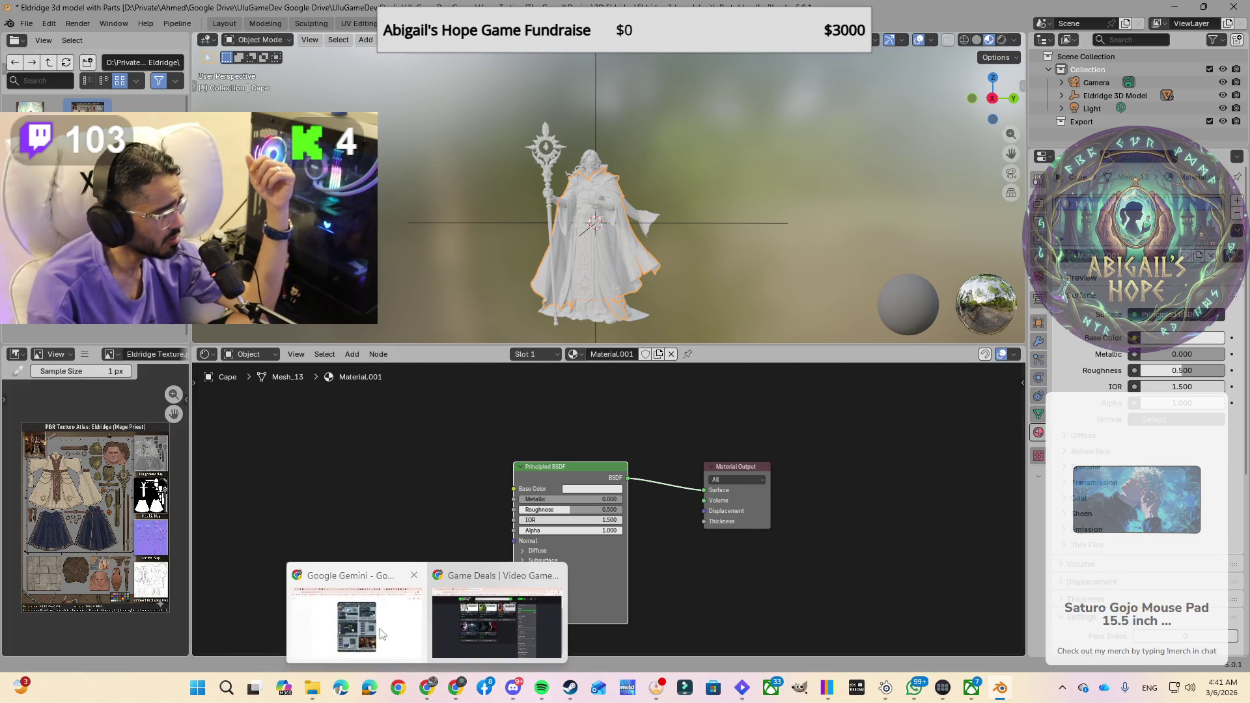
Bring Gemini forward, then switch back to the Blender project
click(388, 641)
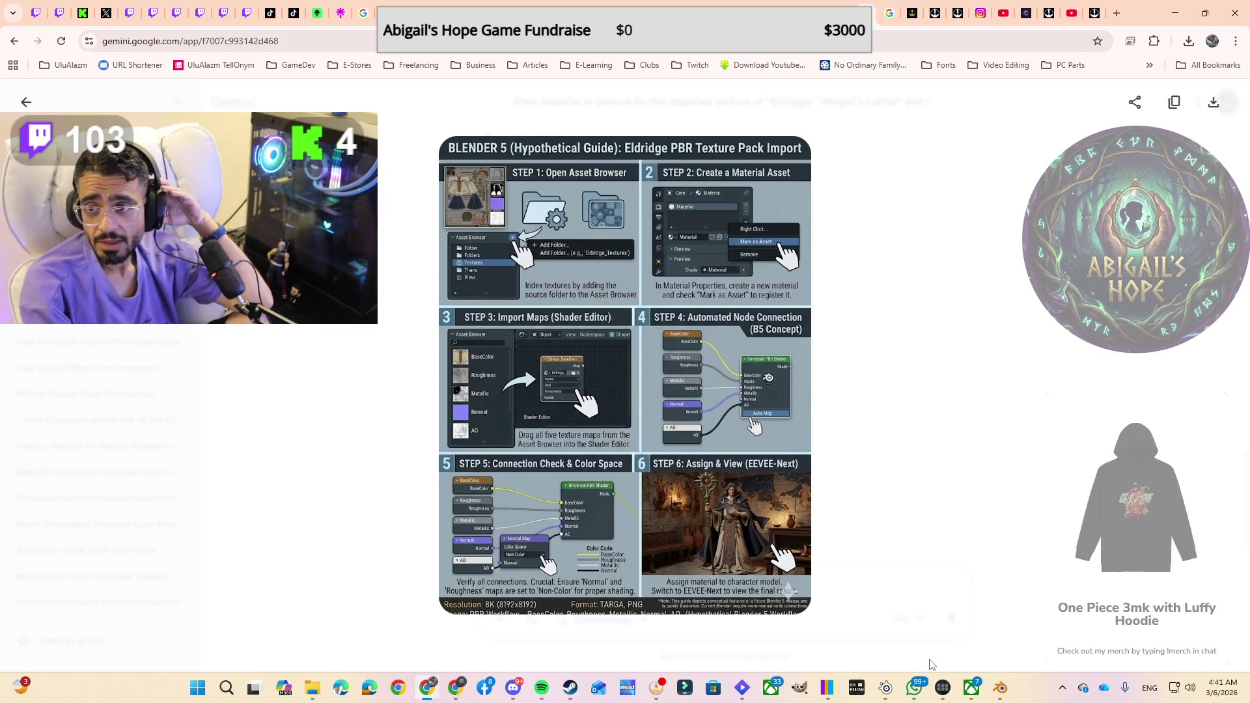
click(1001, 691)
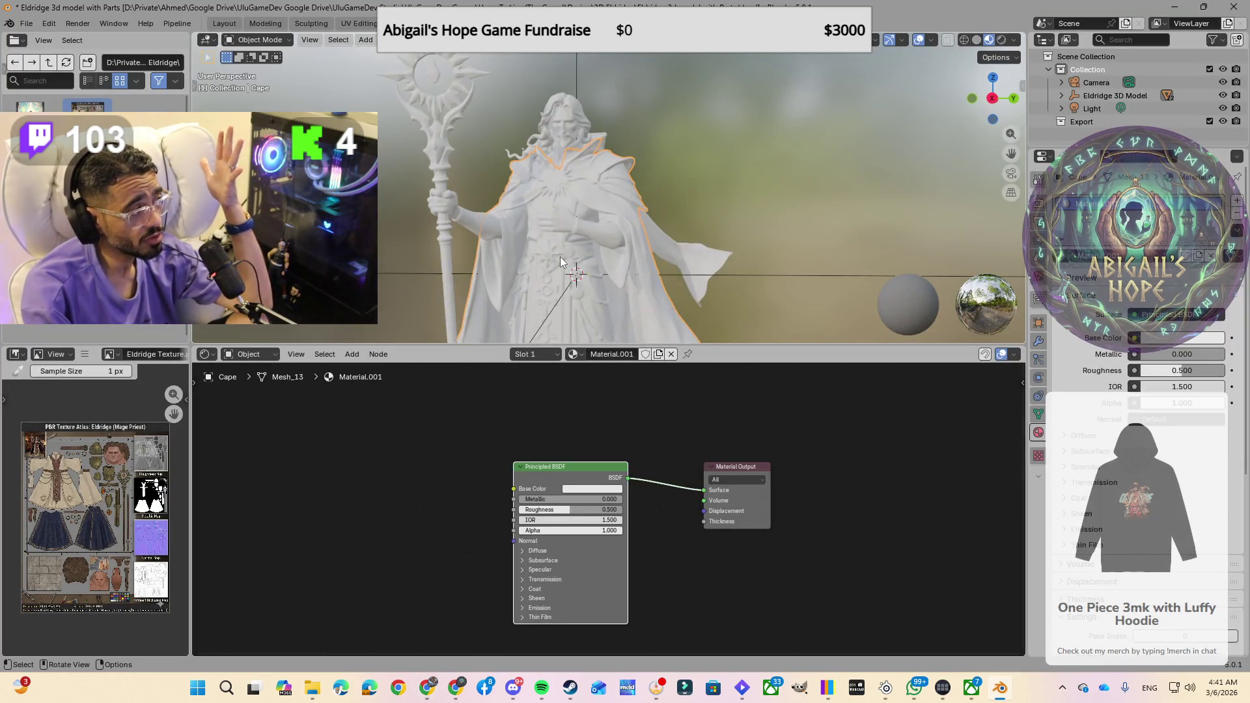
scroll(560, 256, up, 2)
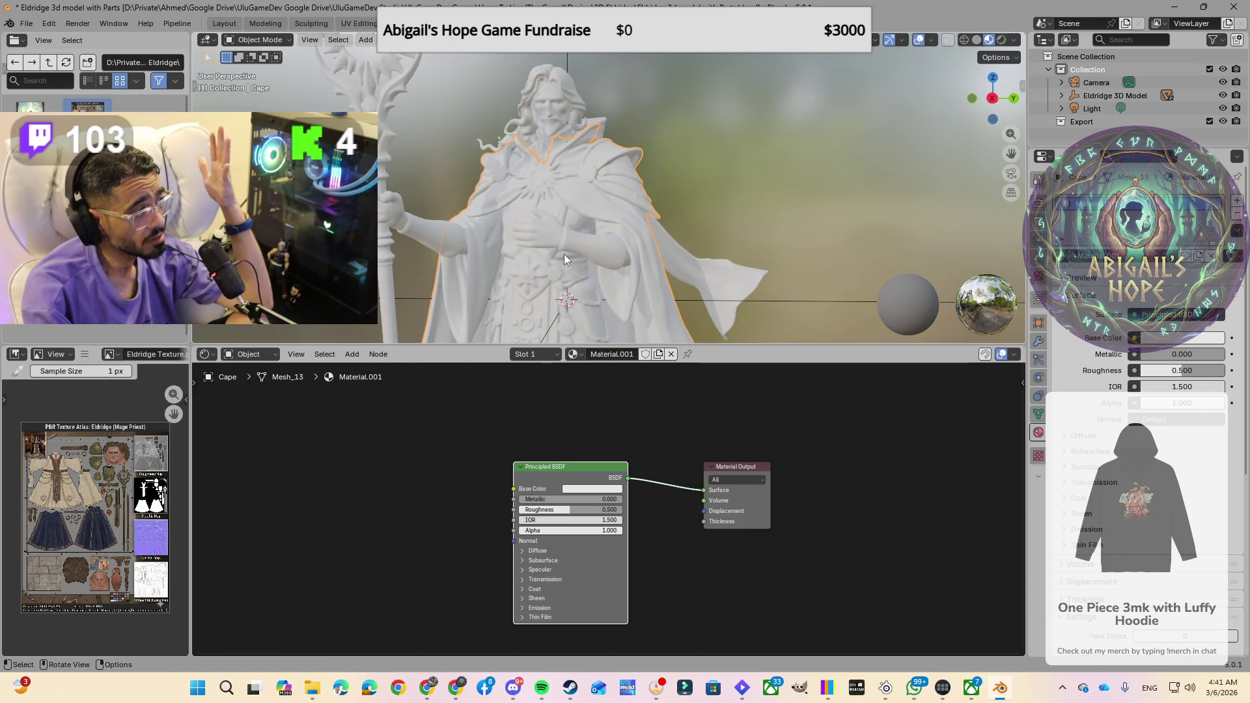
scroll(564, 259, down, 4)
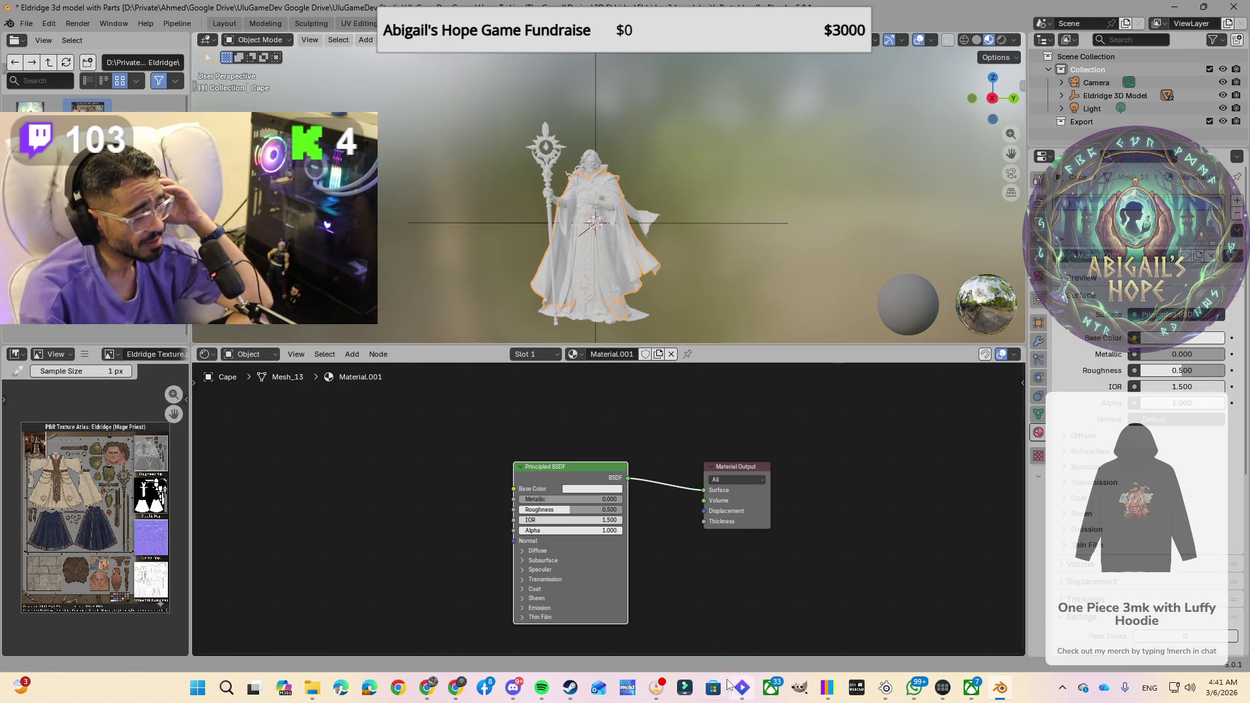
Return to Gemini, close the guide image, and scroll up to the PBR Texture Atlas reply
mouse_move(427, 688)
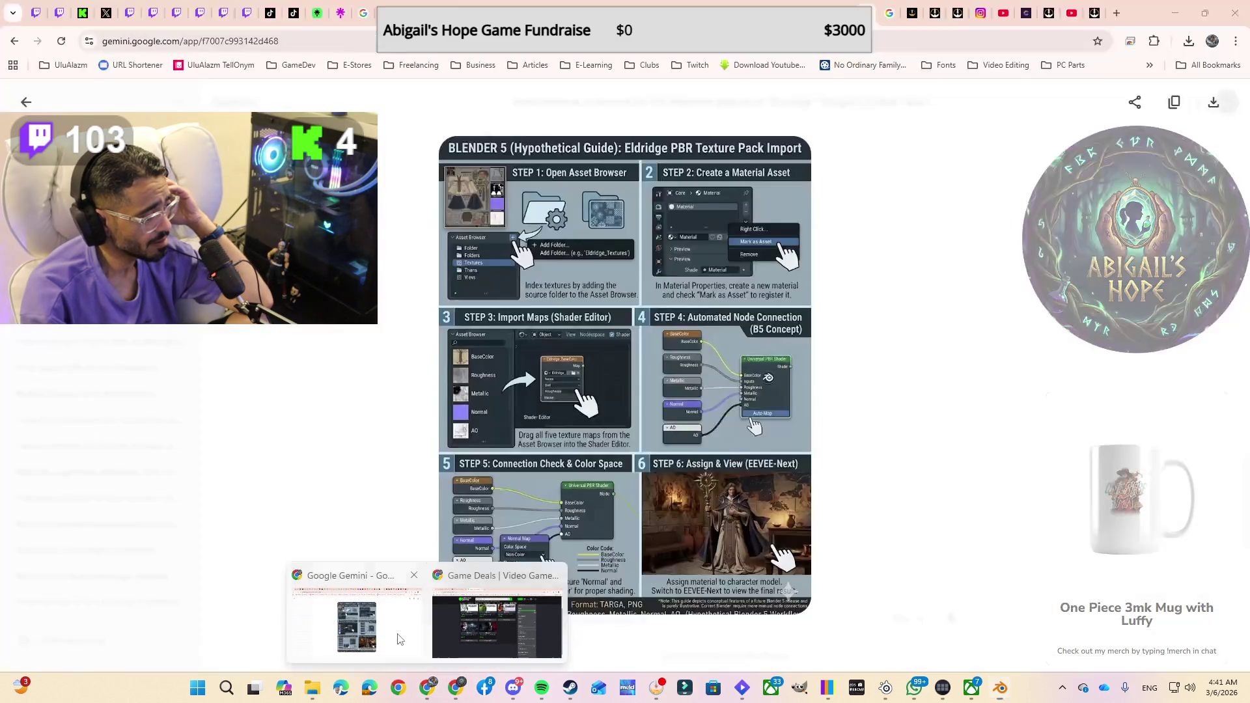
click(399, 639)
click(878, 346)
scroll(862, 359, up, 5)
scroll(861, 359, up, 5)
click(704, 334)
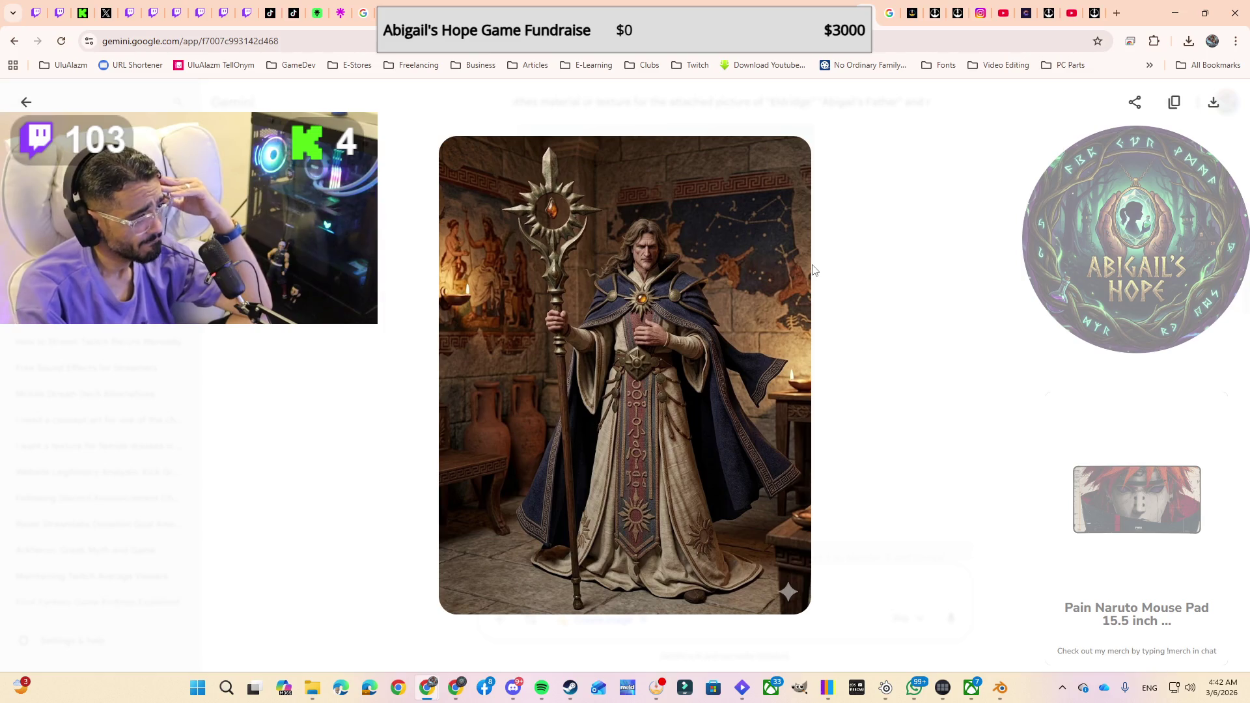
Download the robed wizard image at full size
click(1213, 103)
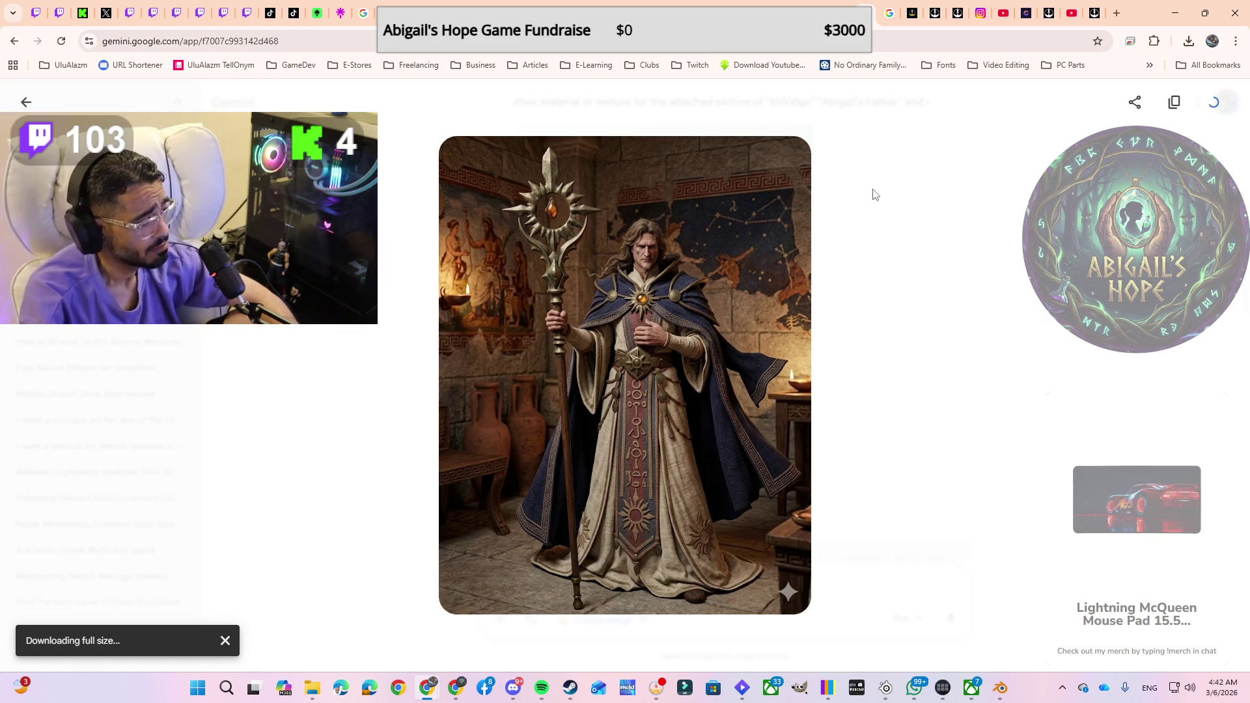
Show the open File Explorer windows from the taskbar to locate the downloaded Eldridge image
mouse_move(310, 687)
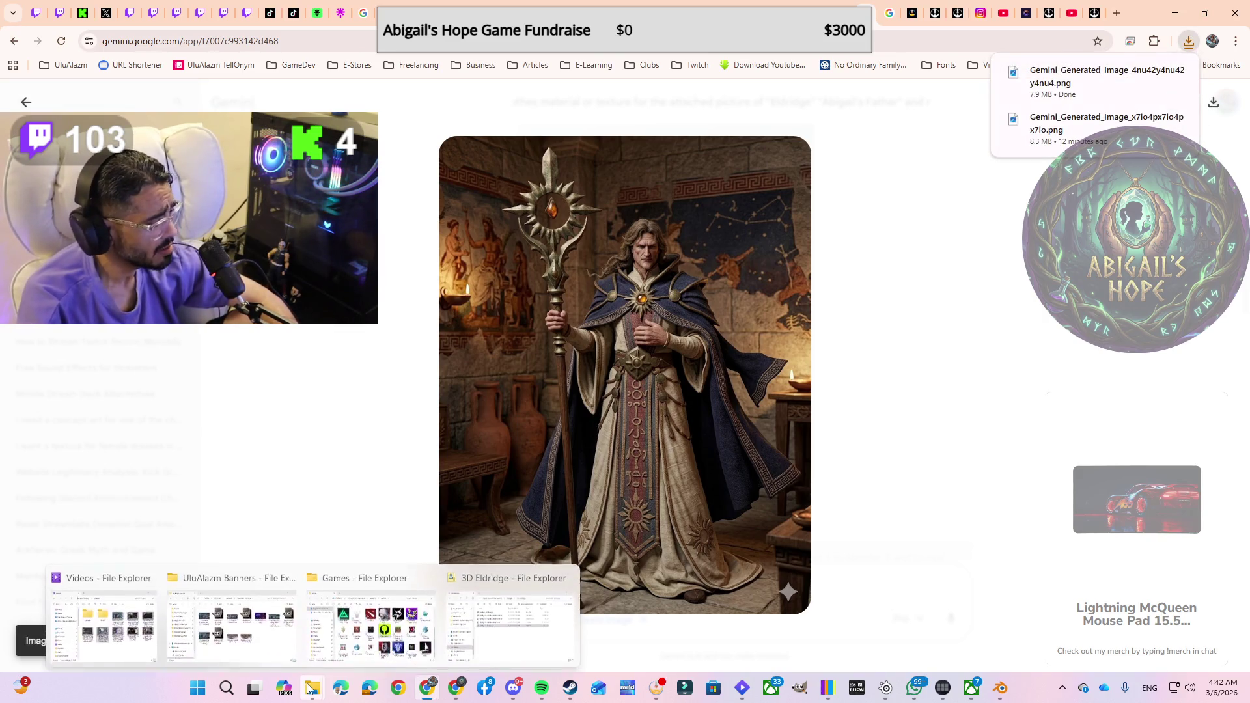
mouse_move(287, 630)
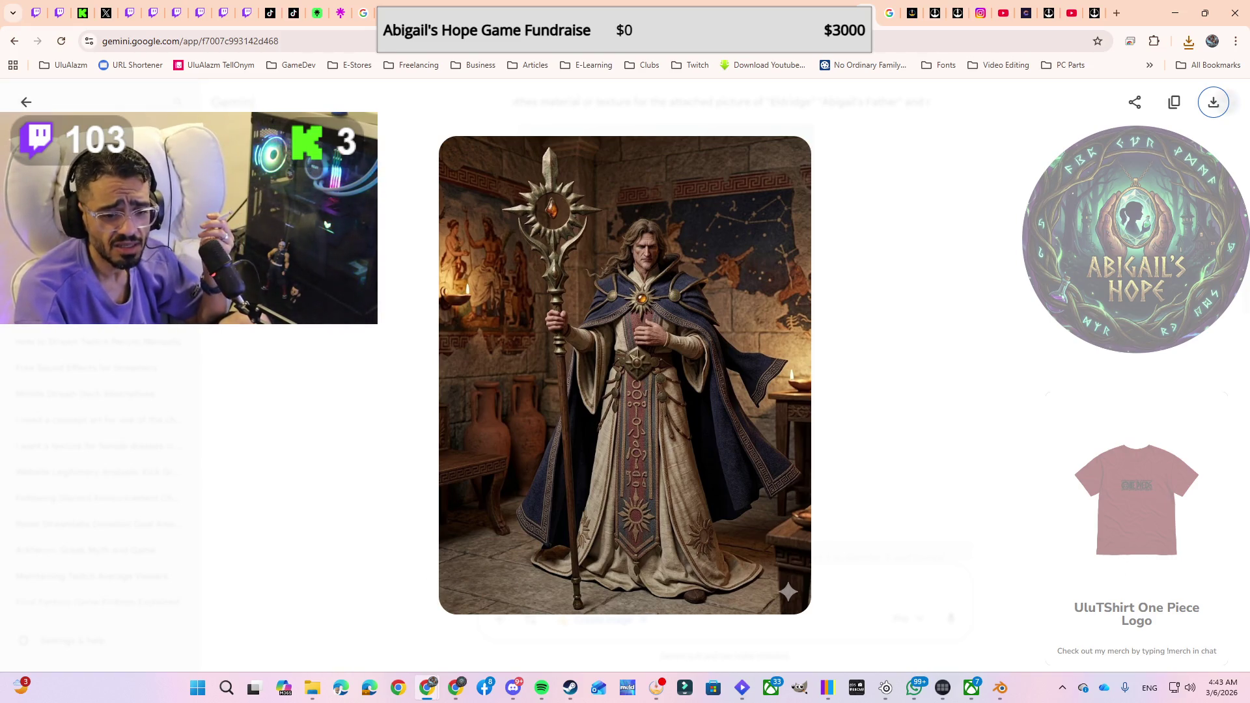
key(alt+Tab)
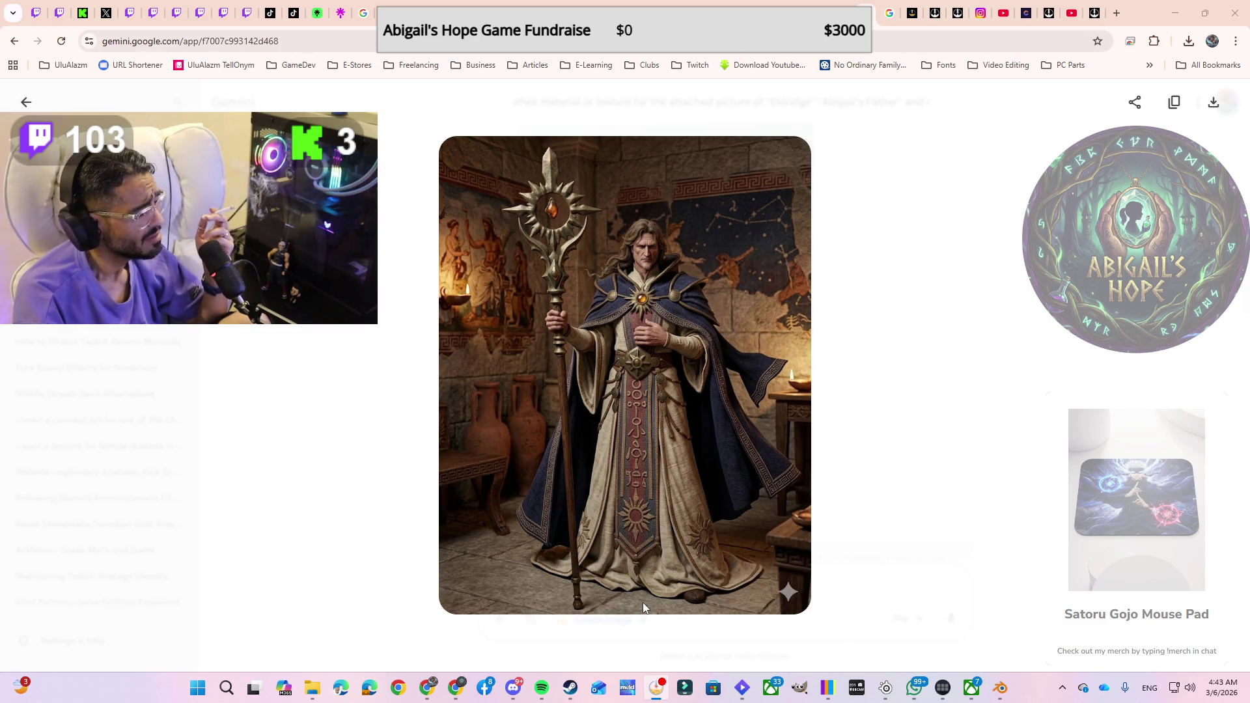
mouse_move(313, 692)
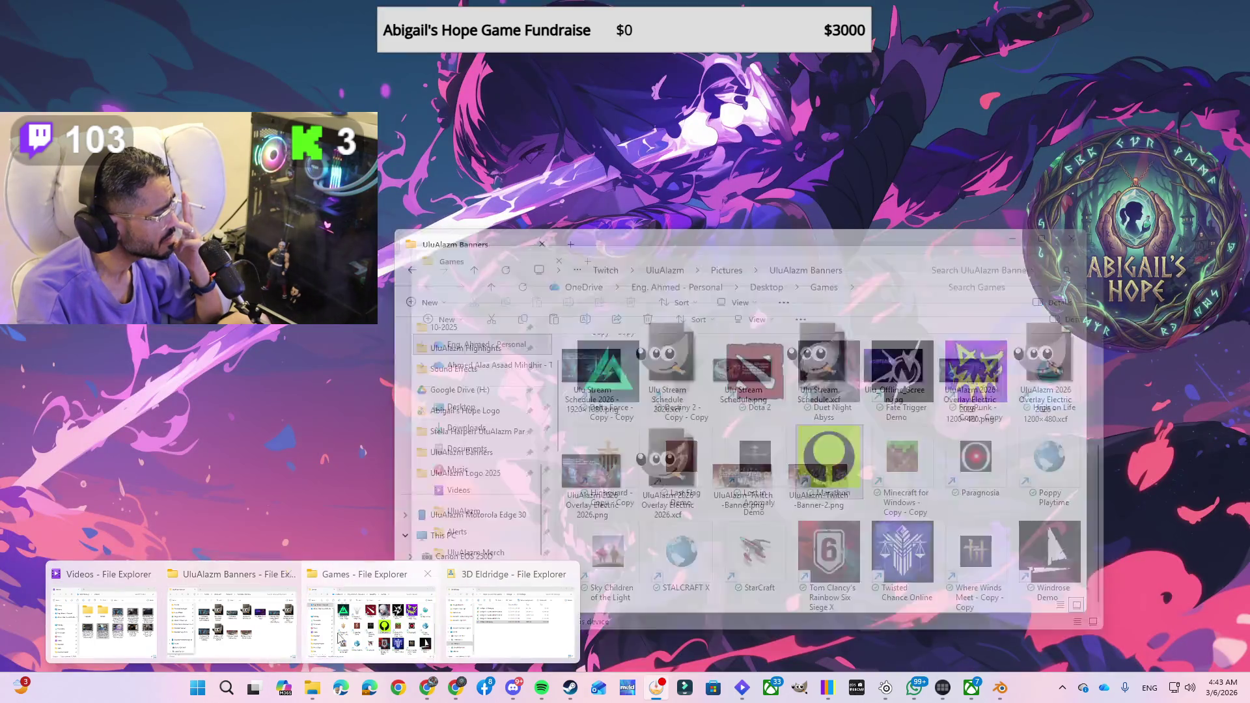
Rename the Gemini image in Downloads to 'Eldridge 1st draft with Textures.png' and copy it
click(332, 635)
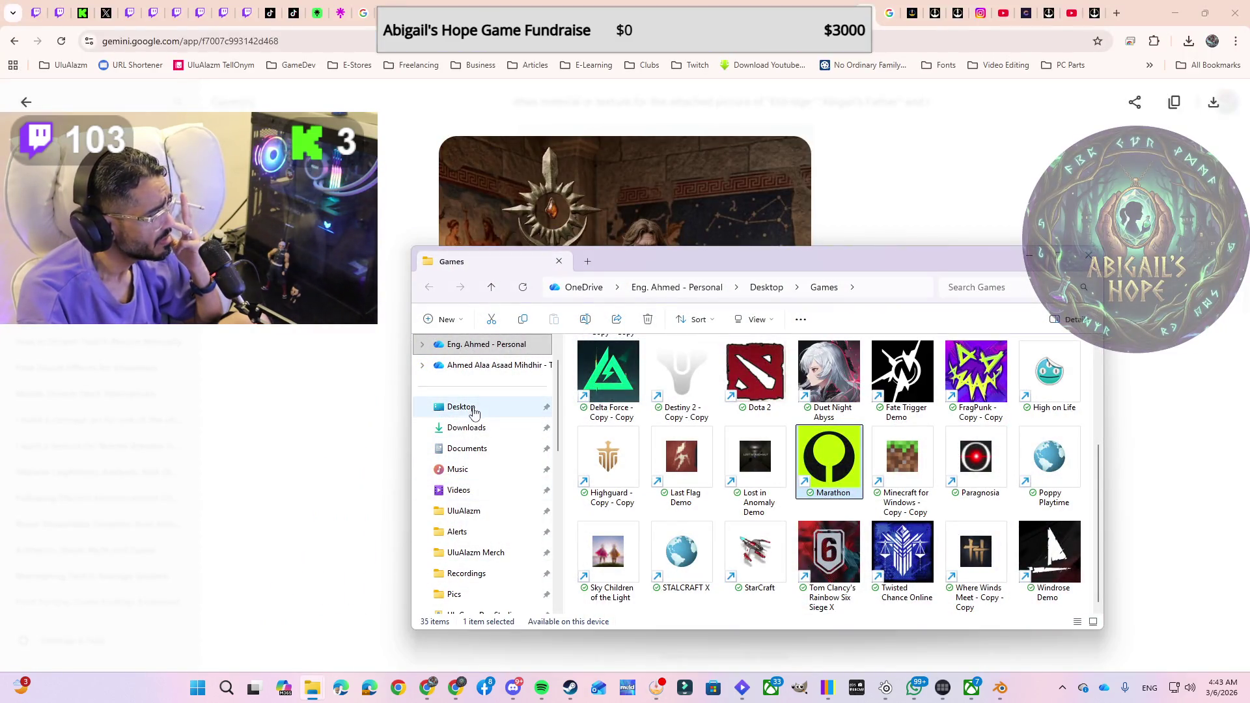
click(468, 428)
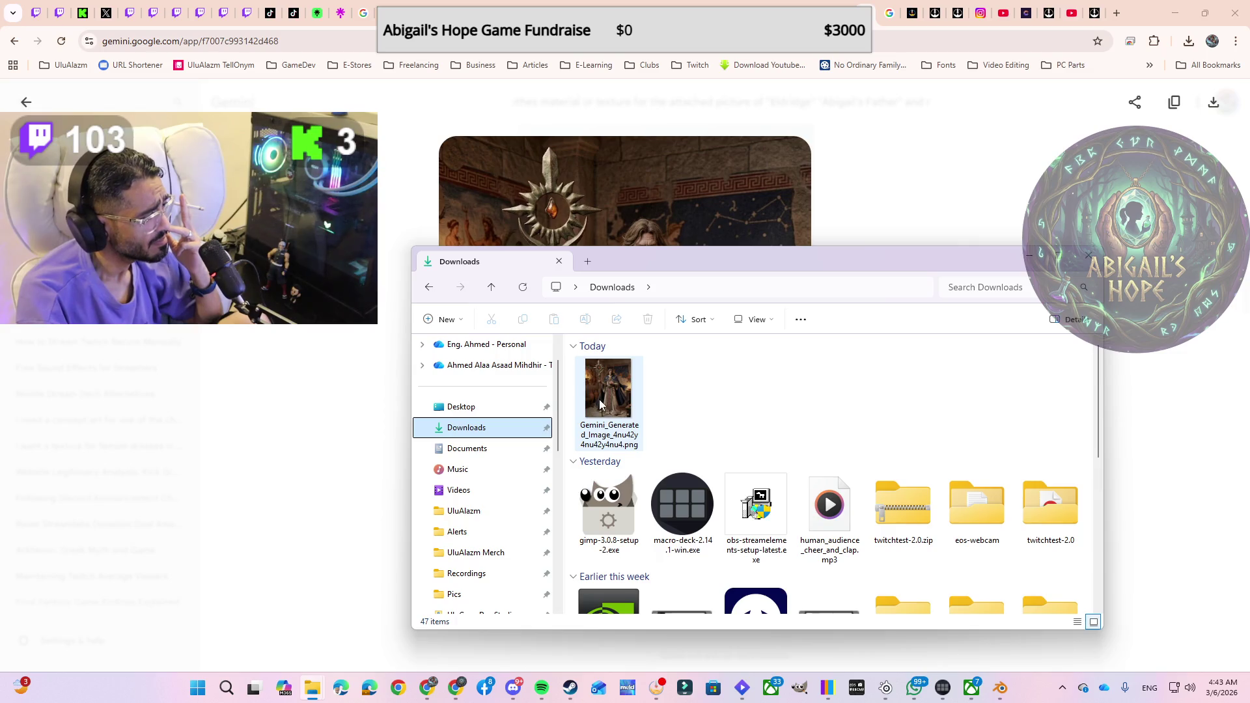
click(595, 431)
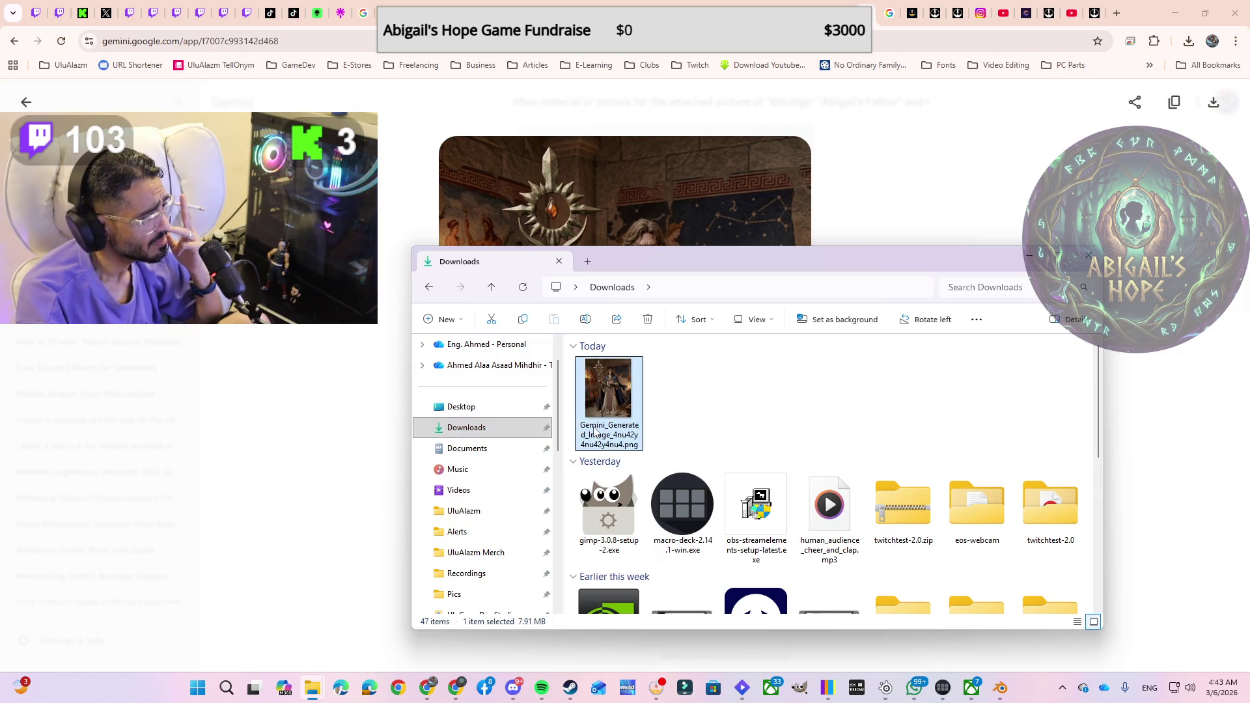
click(598, 441)
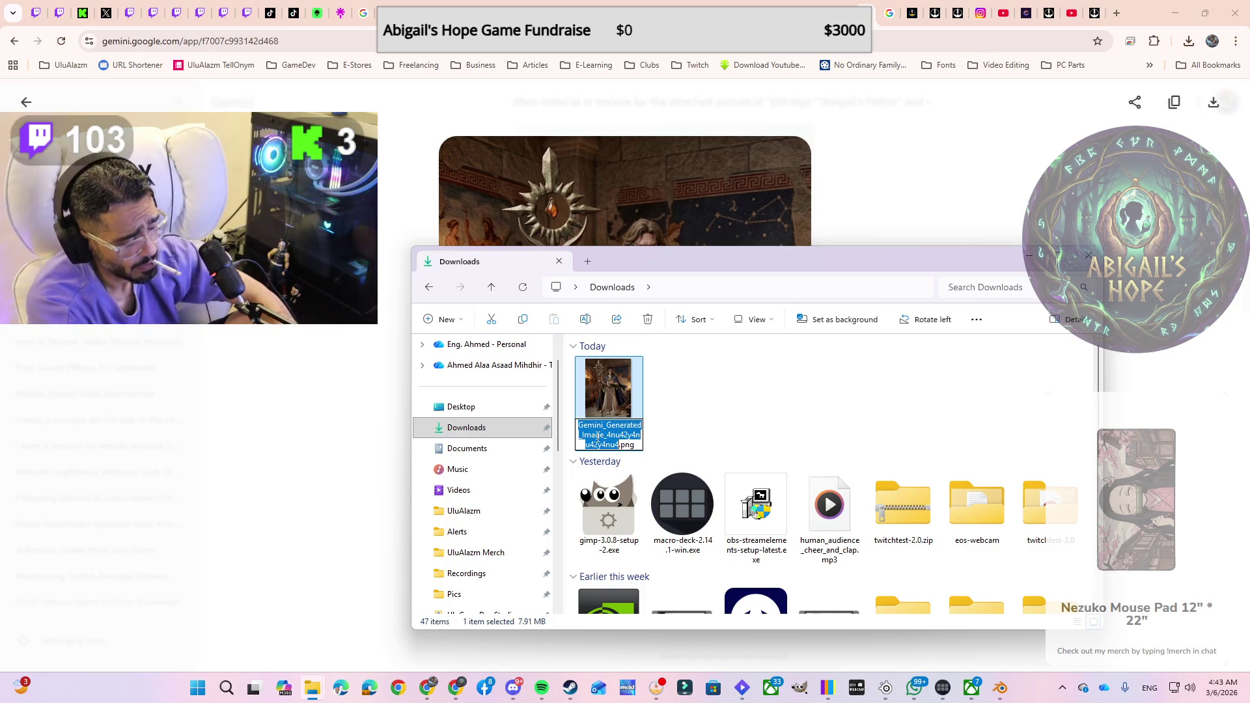
text(Eldr)
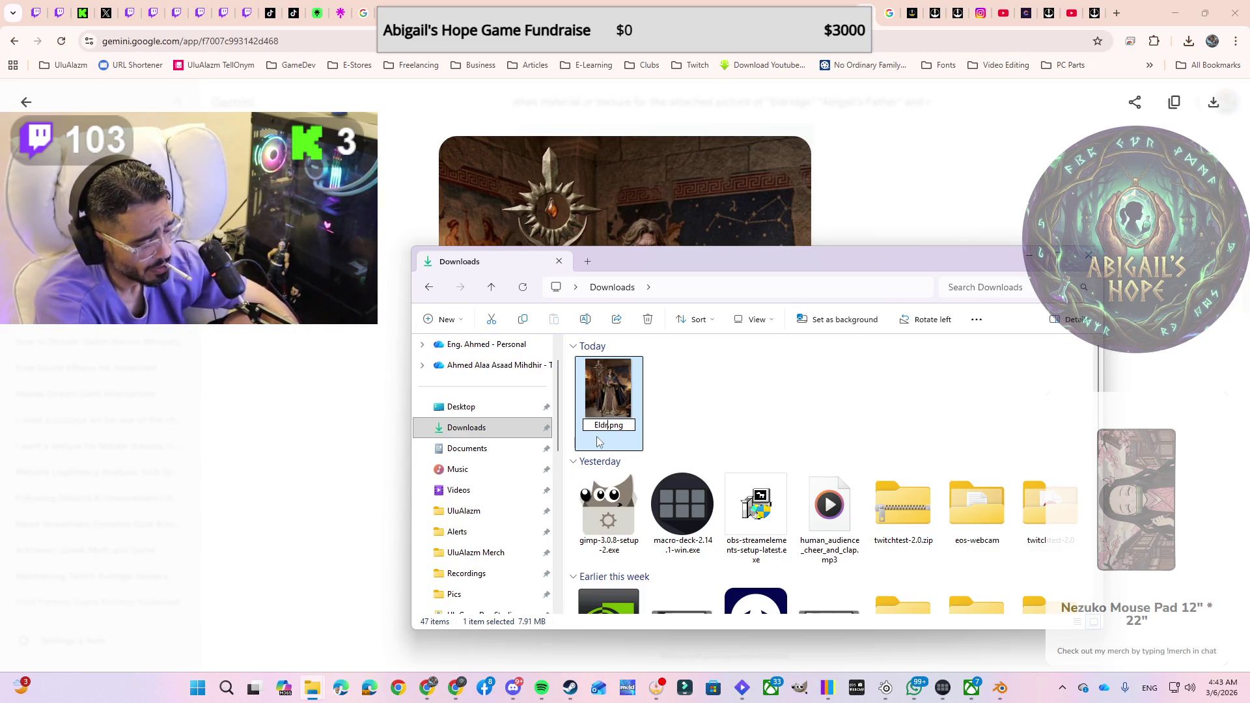
text(idge)
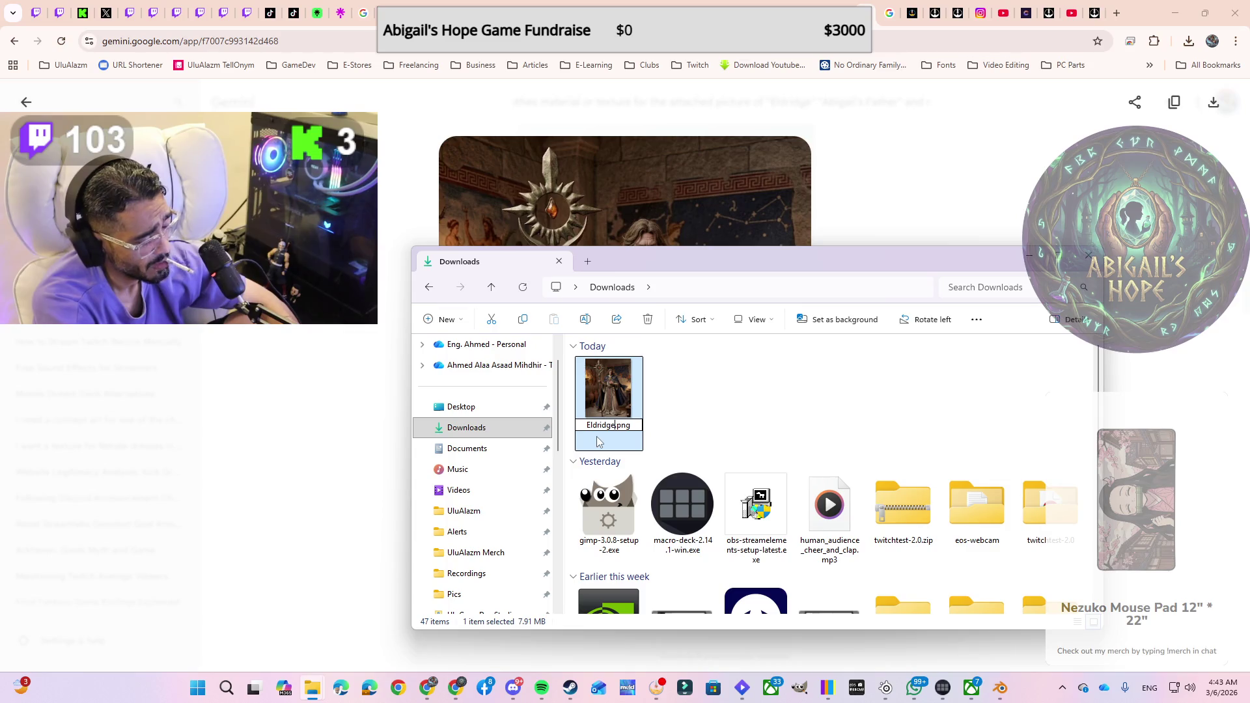
text( 1st)
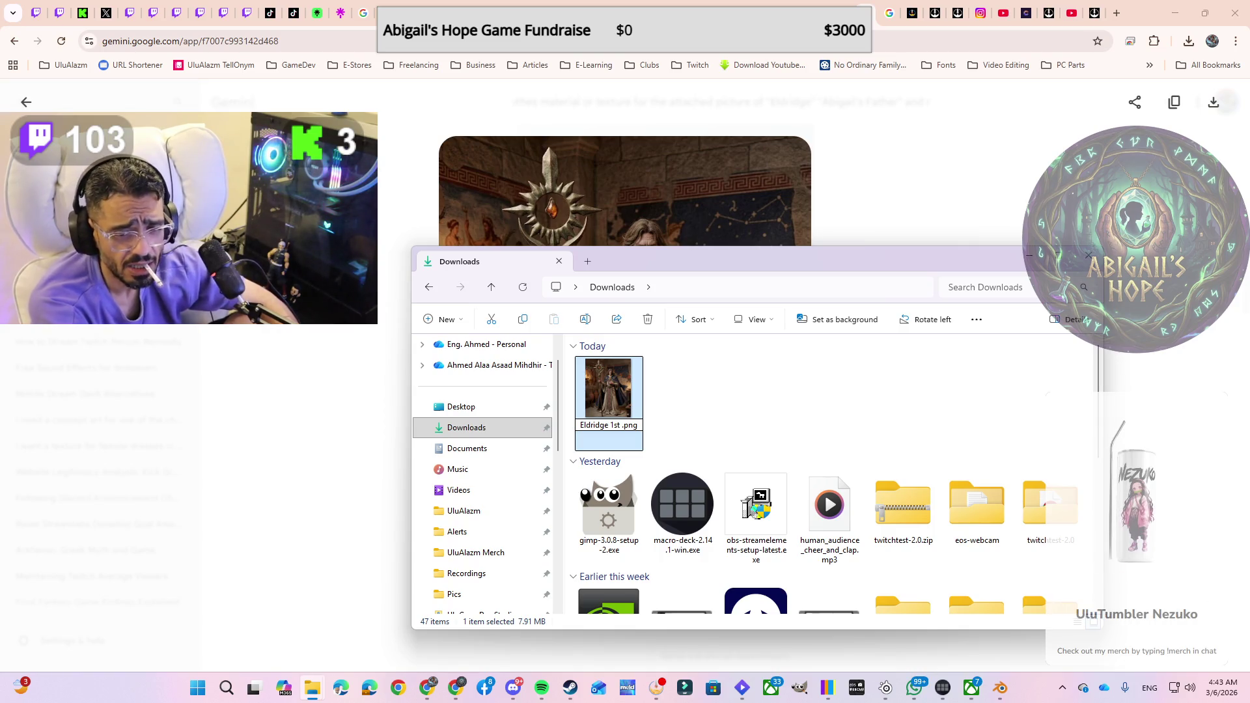
text(draf)
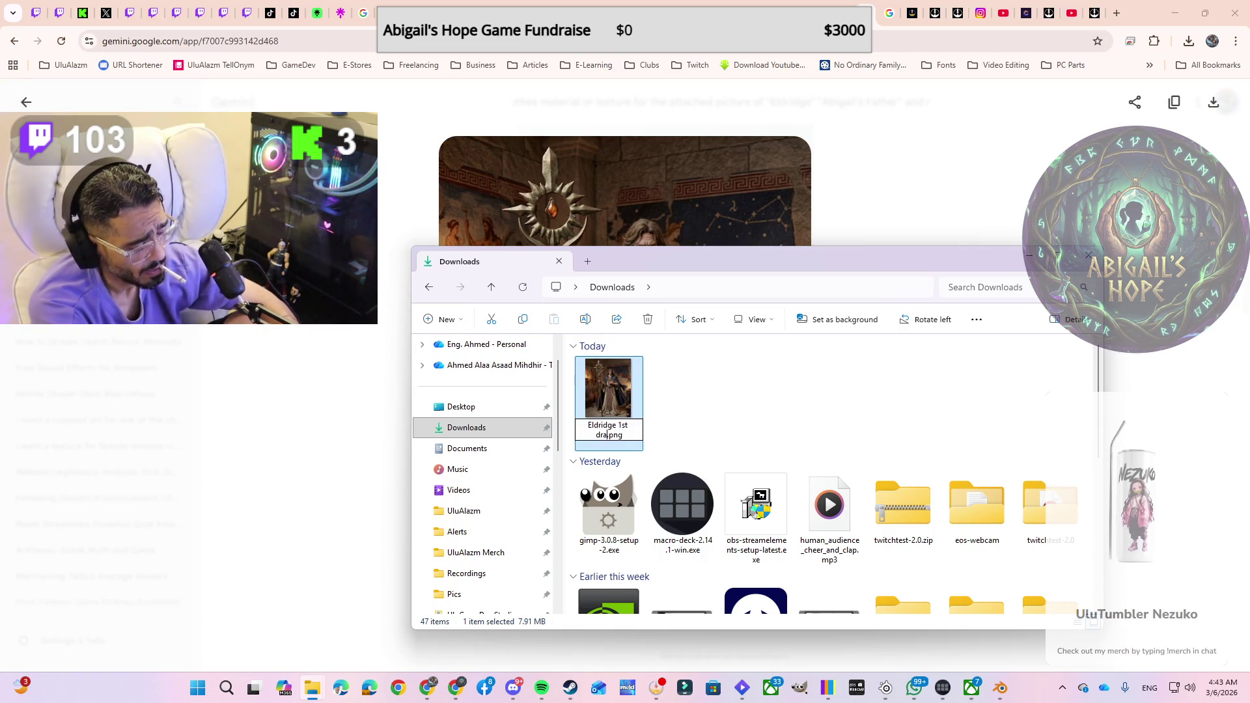
text(t with )
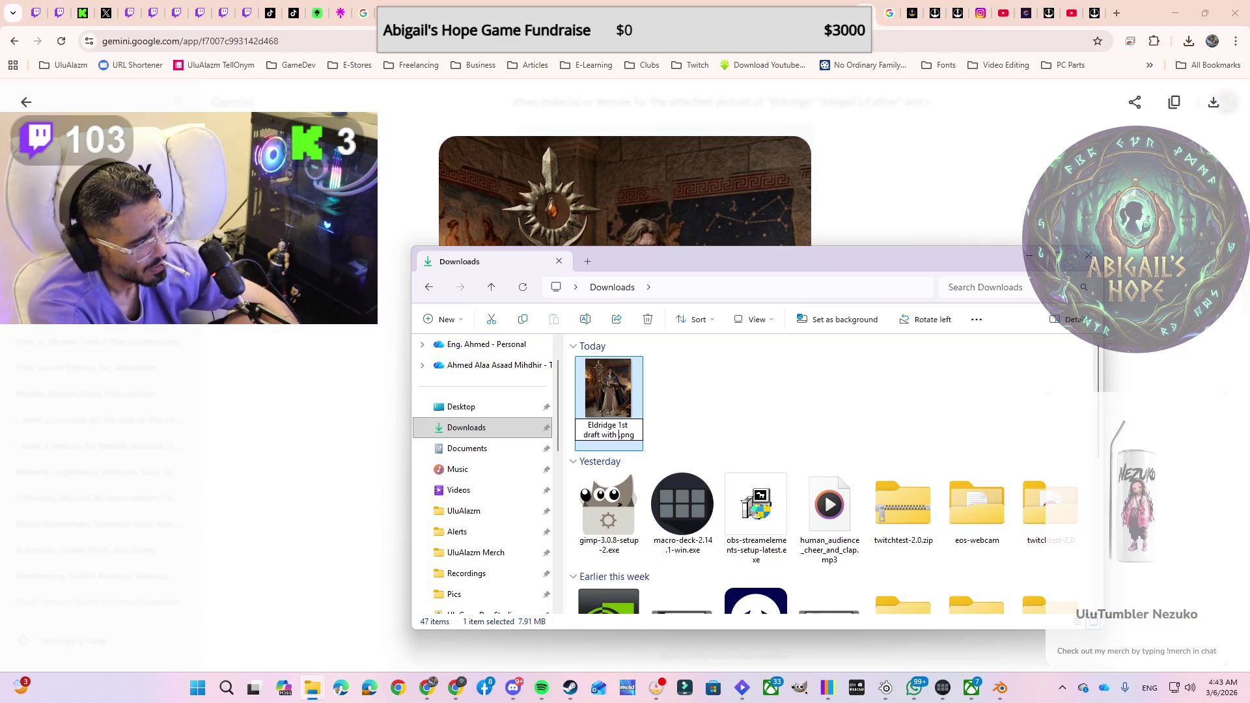
text(Textures)
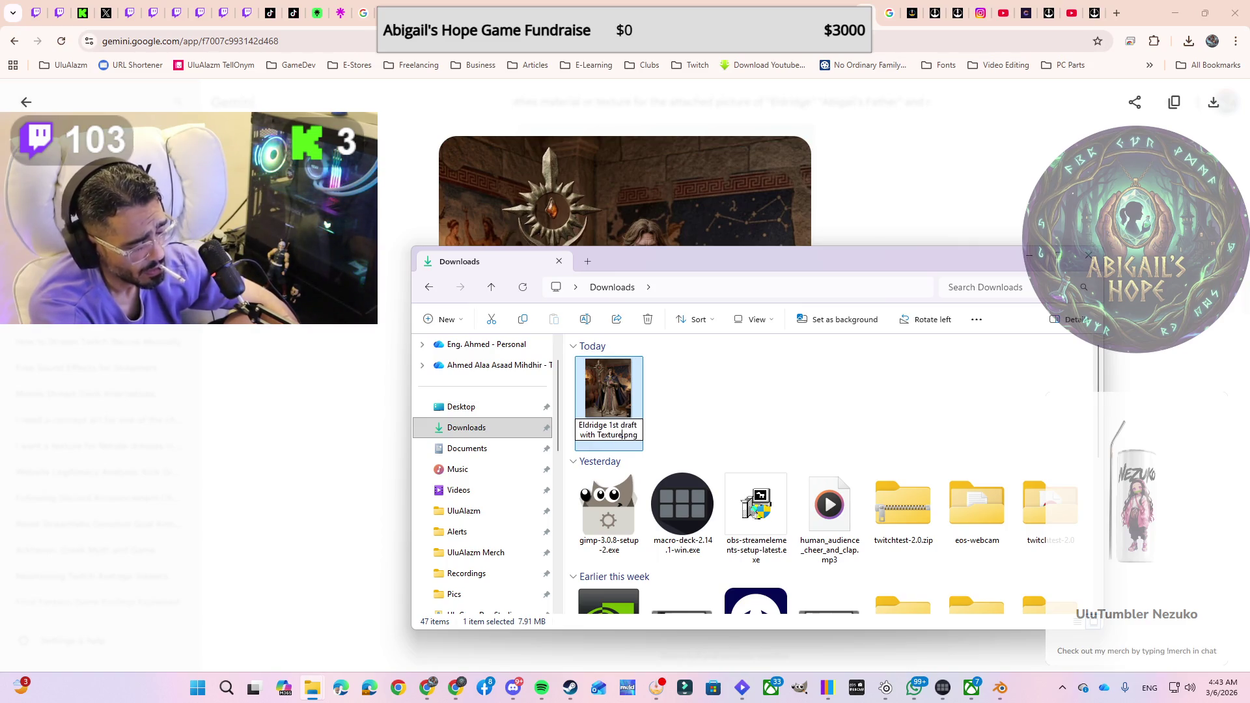
key(Return)
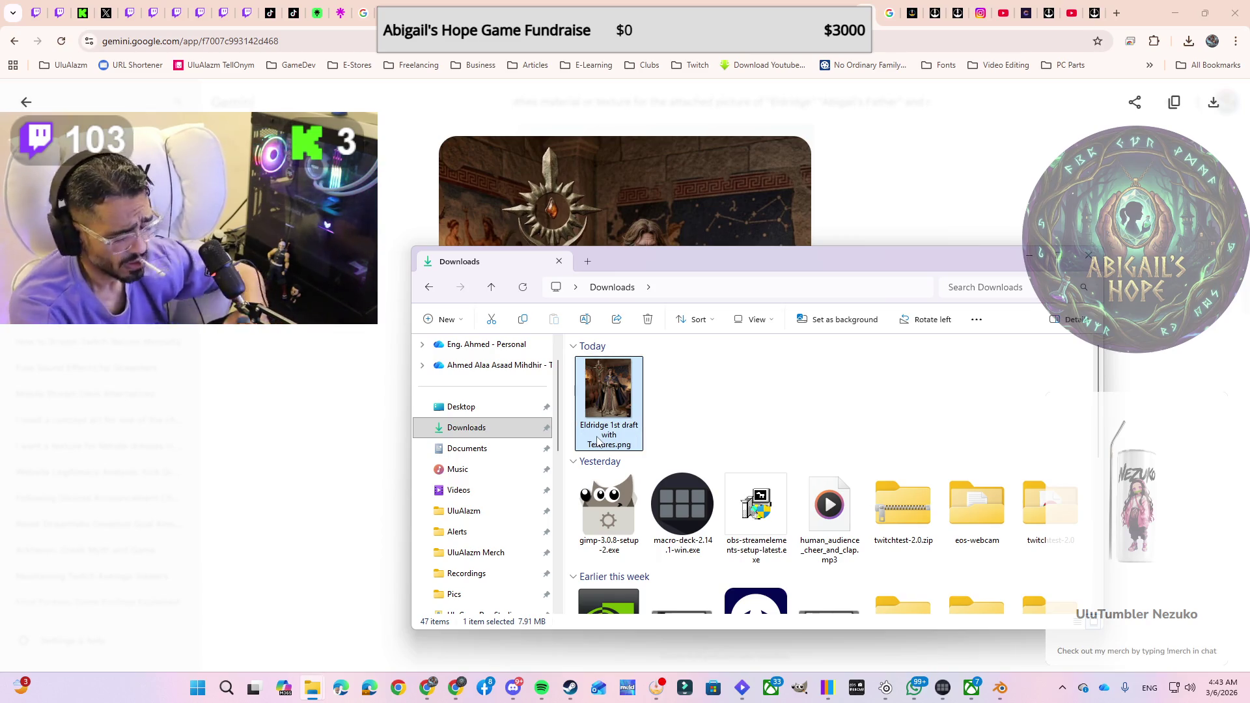
right_click(597, 441)
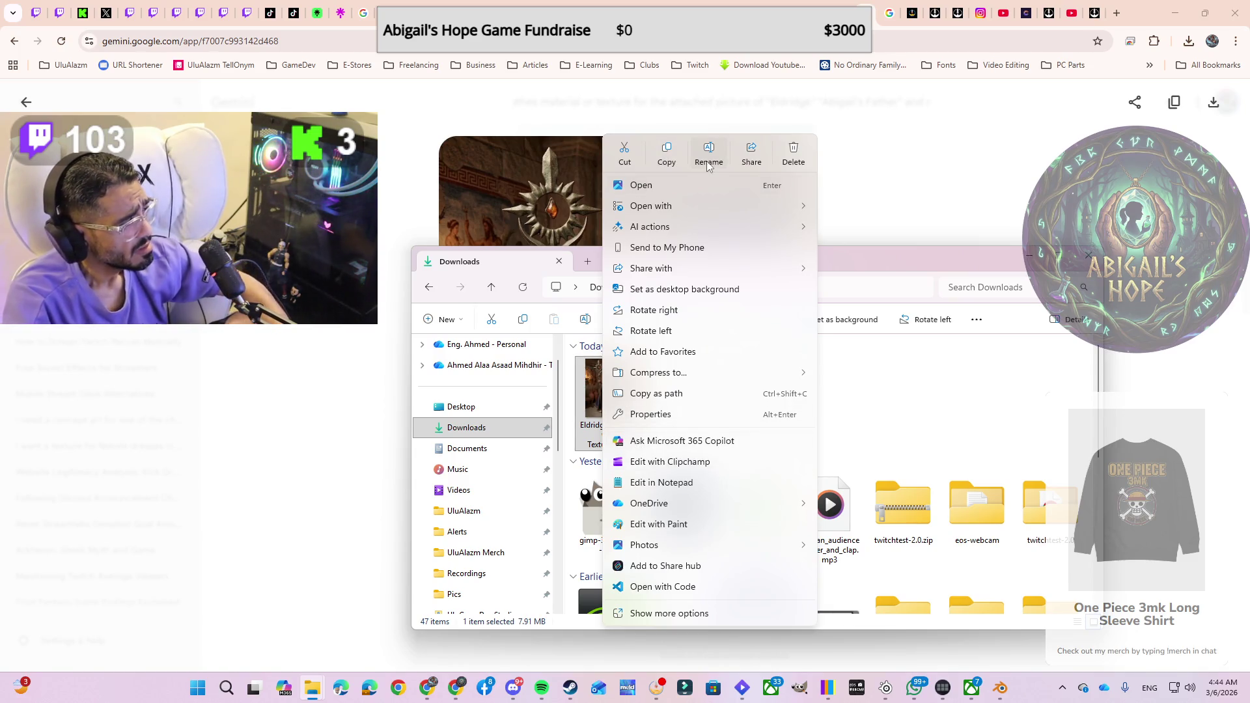
click(662, 161)
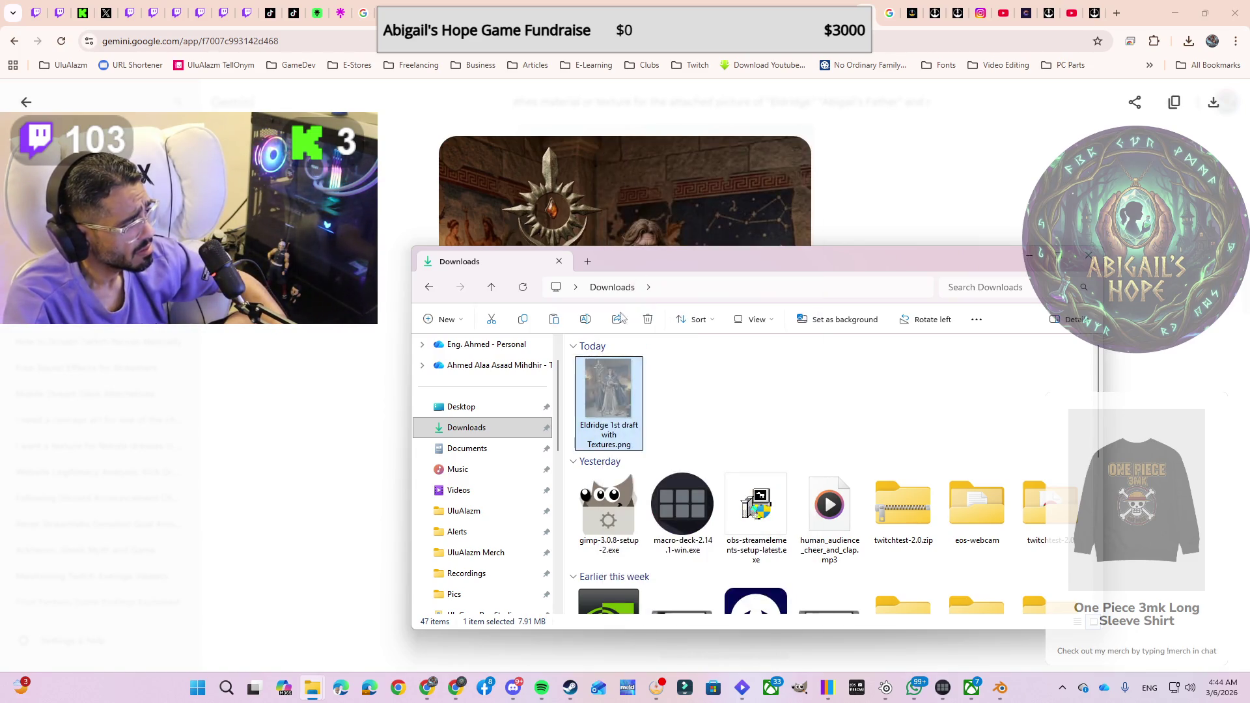
Paste Eldridge 1st draft with Textures.png into the 3D Eldridge folder, moving Discord to the upper left
mouse_move(324, 682)
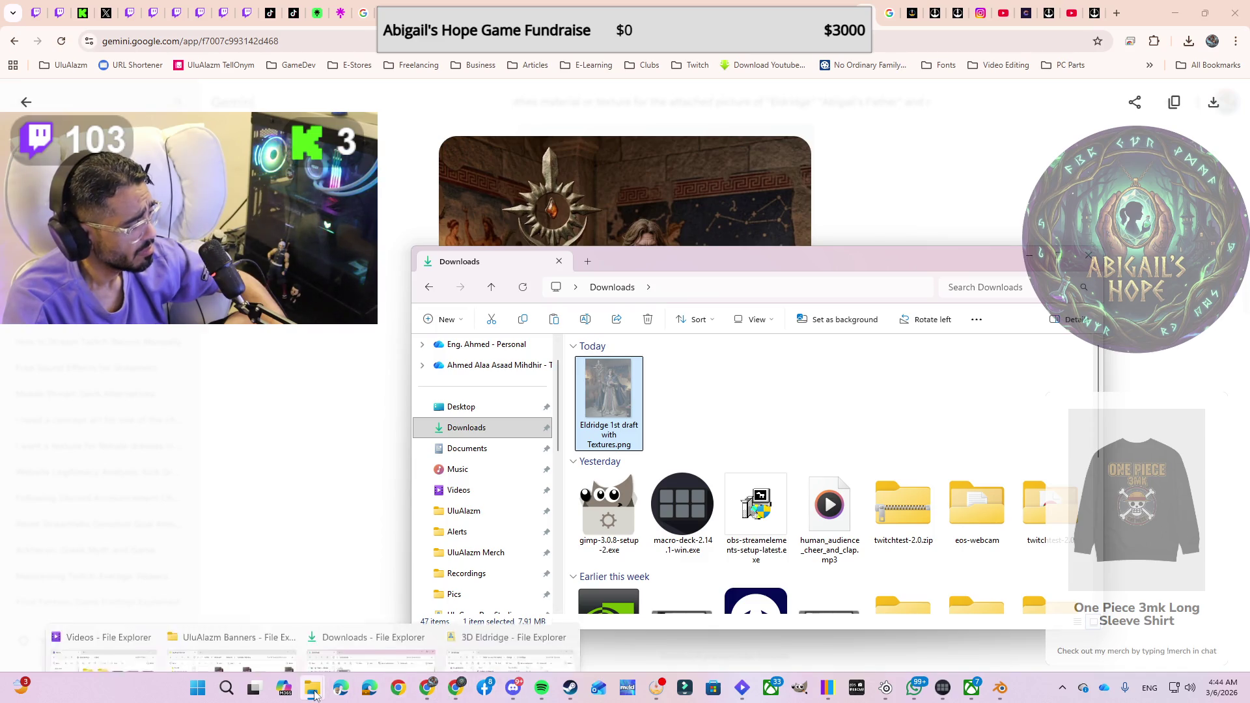
click(511, 619)
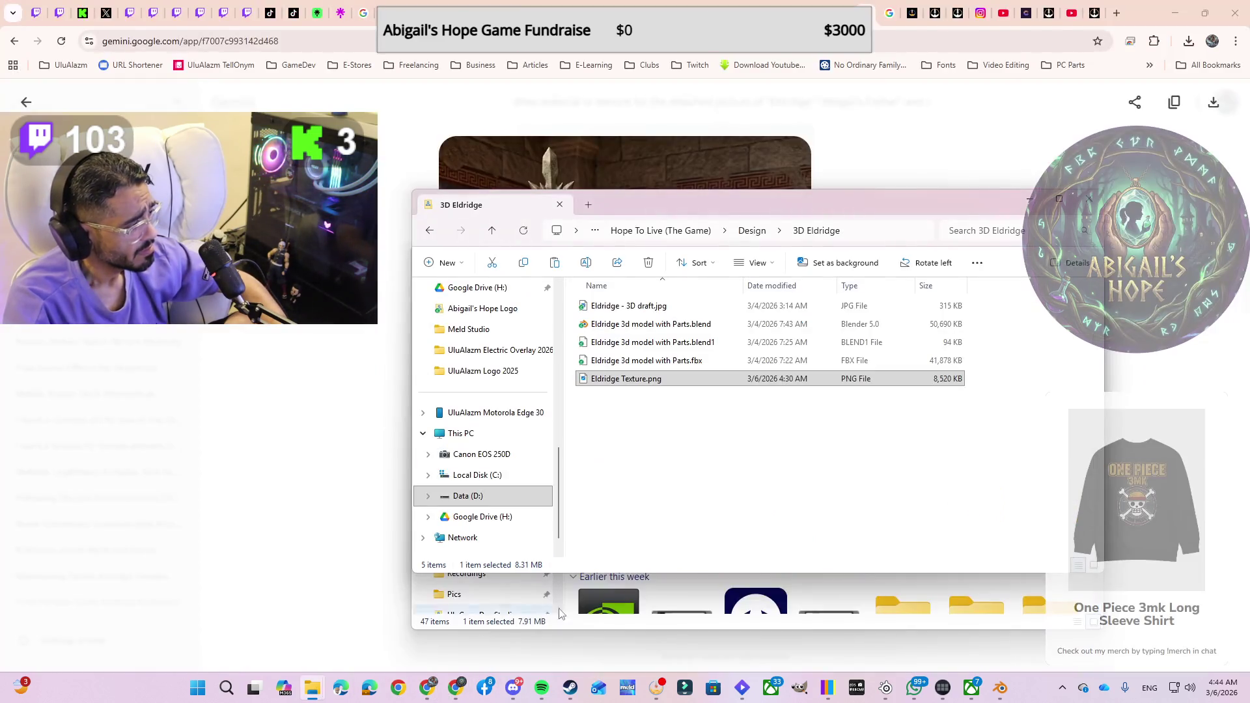
click(629, 452)
right_click(629, 452)
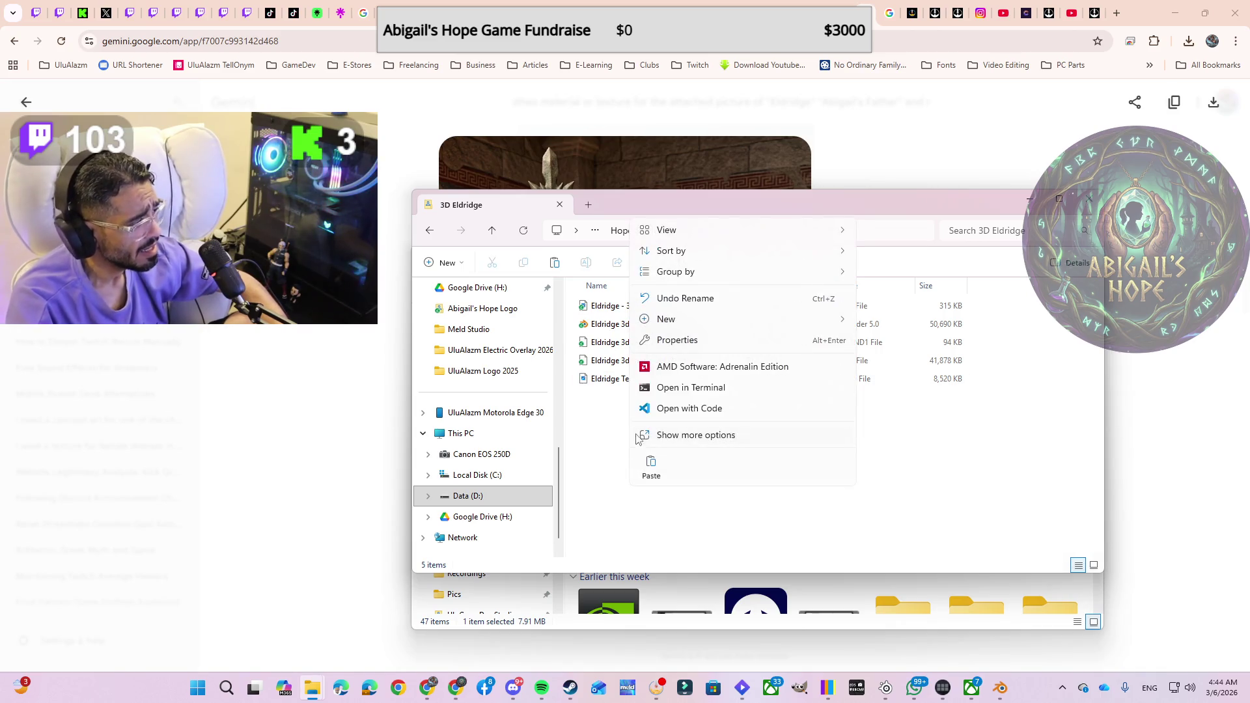
click(651, 469)
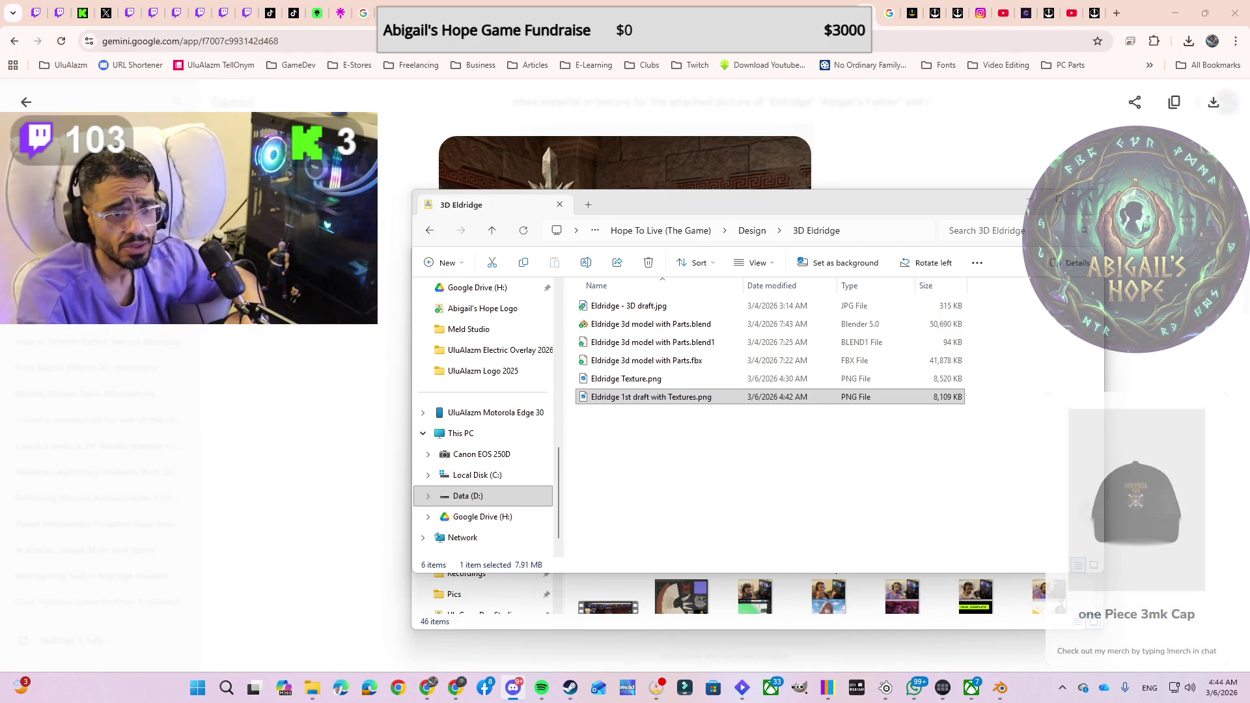
mouse_move(1249, 176)
mouse_down()
mouse_move(659, 132)
mouse_move(318, 81)
mouse_move(354, 80)
mouse_up()
click(923, 202)
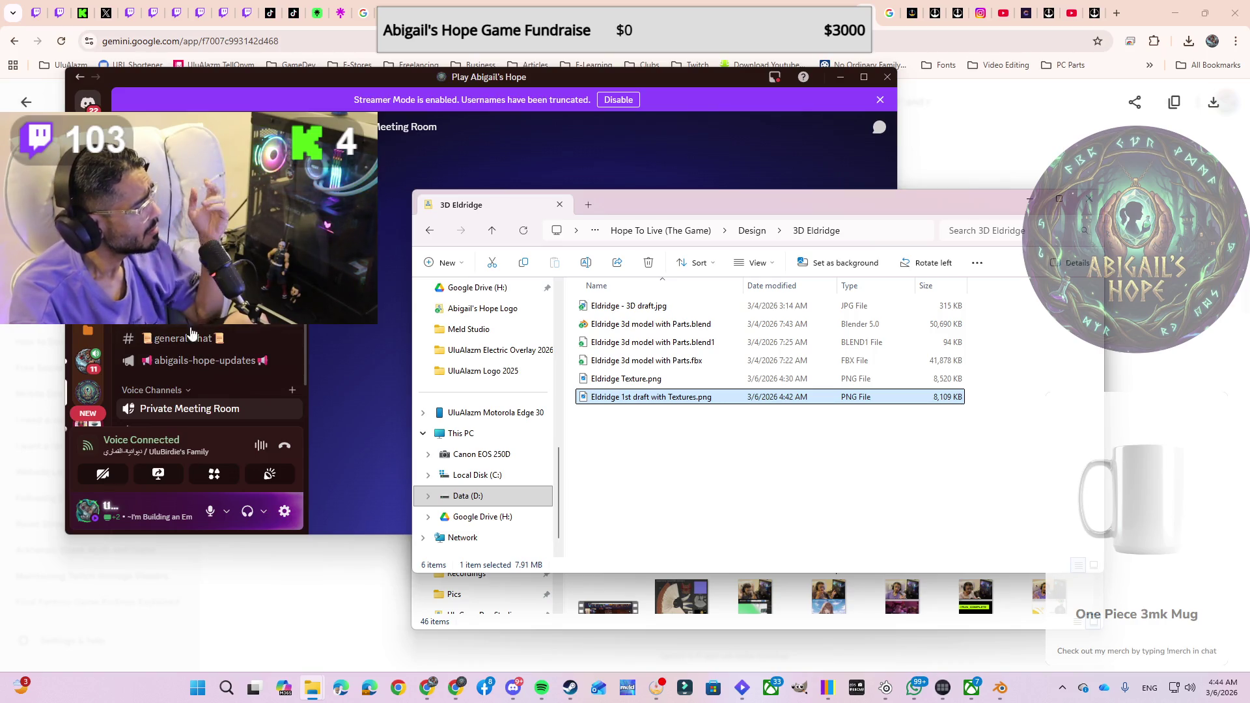
Attach the Eldridge draft image to a new message in the abigails-hope-updates channel
click(223, 364)
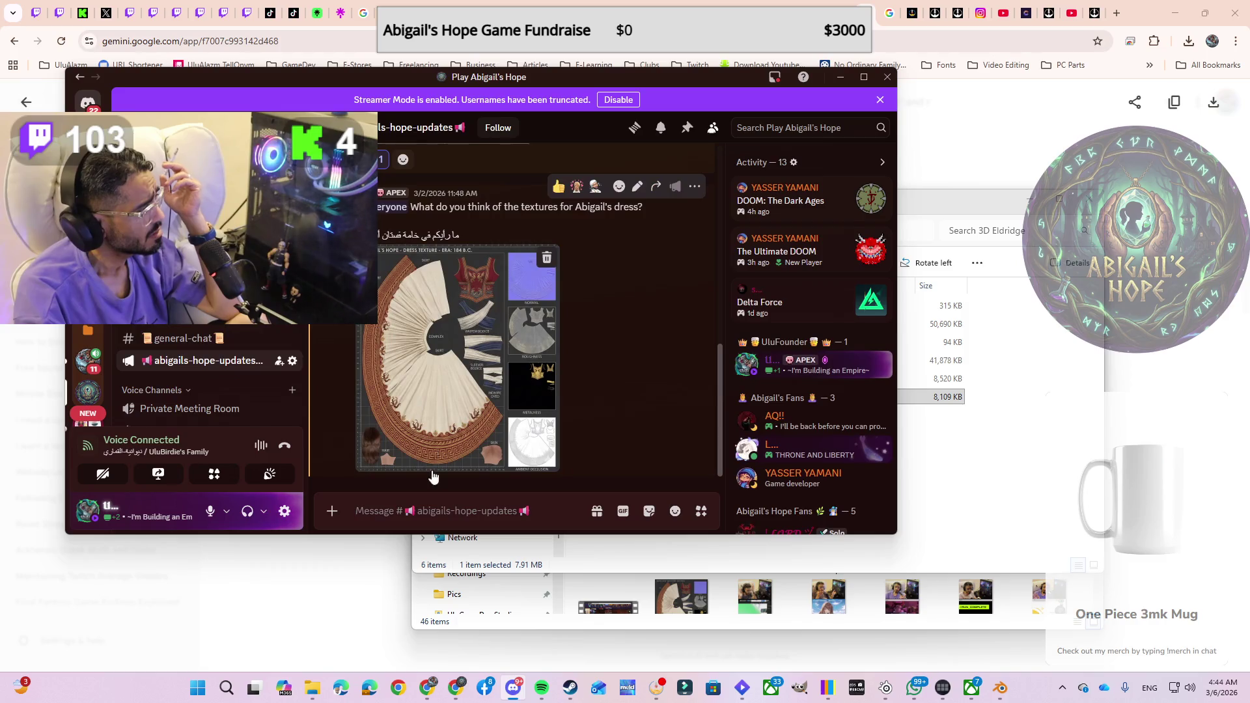
click(931, 210)
drag(717, 207, 889, 204)
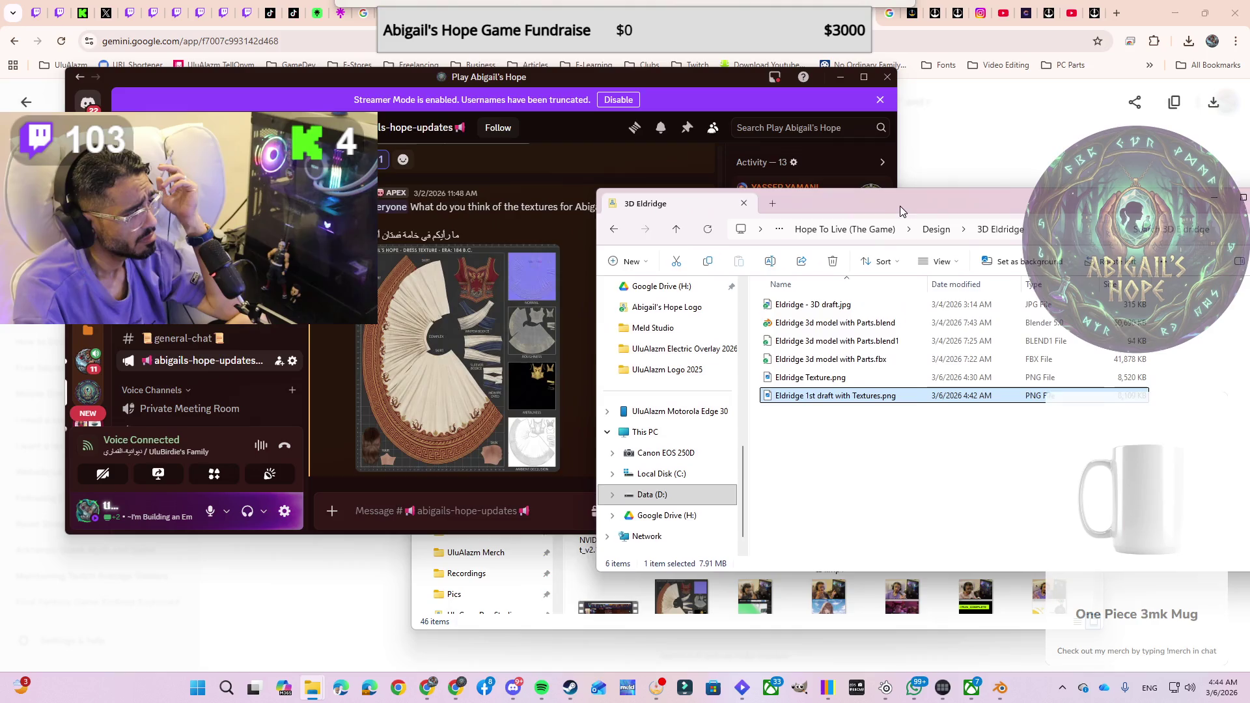
mouse_move(786, 400)
mouse_down()
mouse_move(611, 431)
mouse_move(485, 515)
mouse_move(479, 504)
mouse_up()
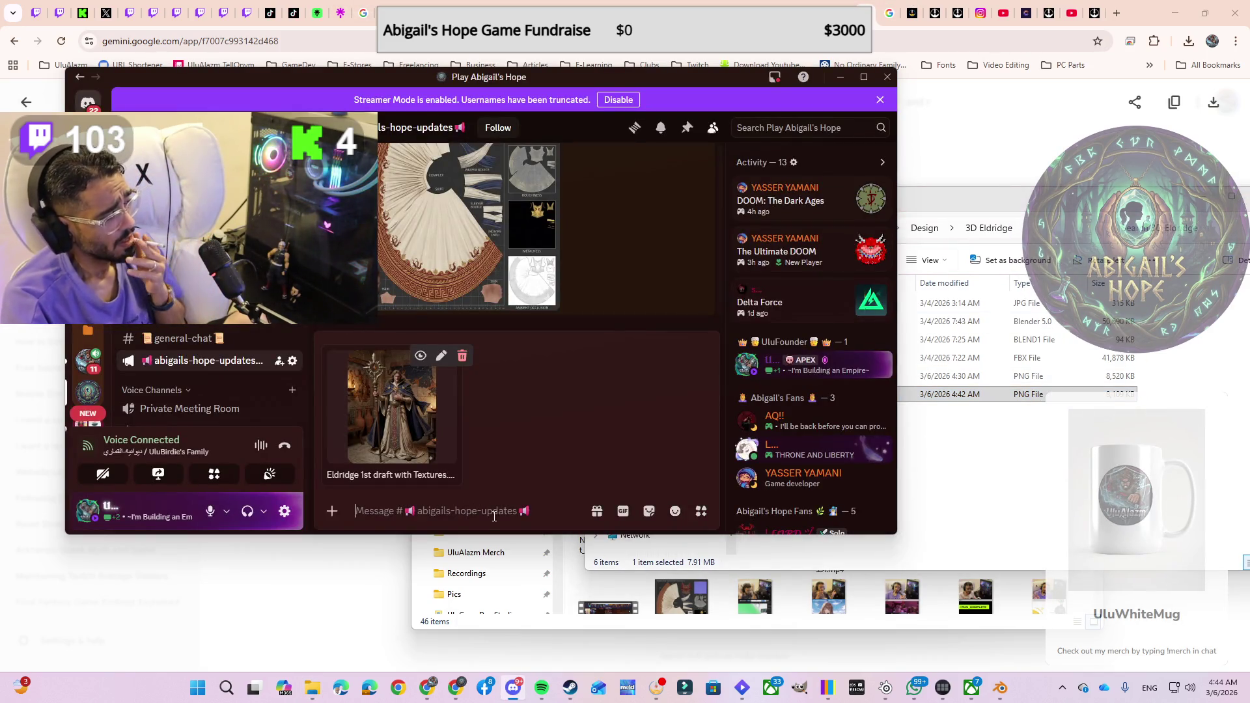
text(@ever)
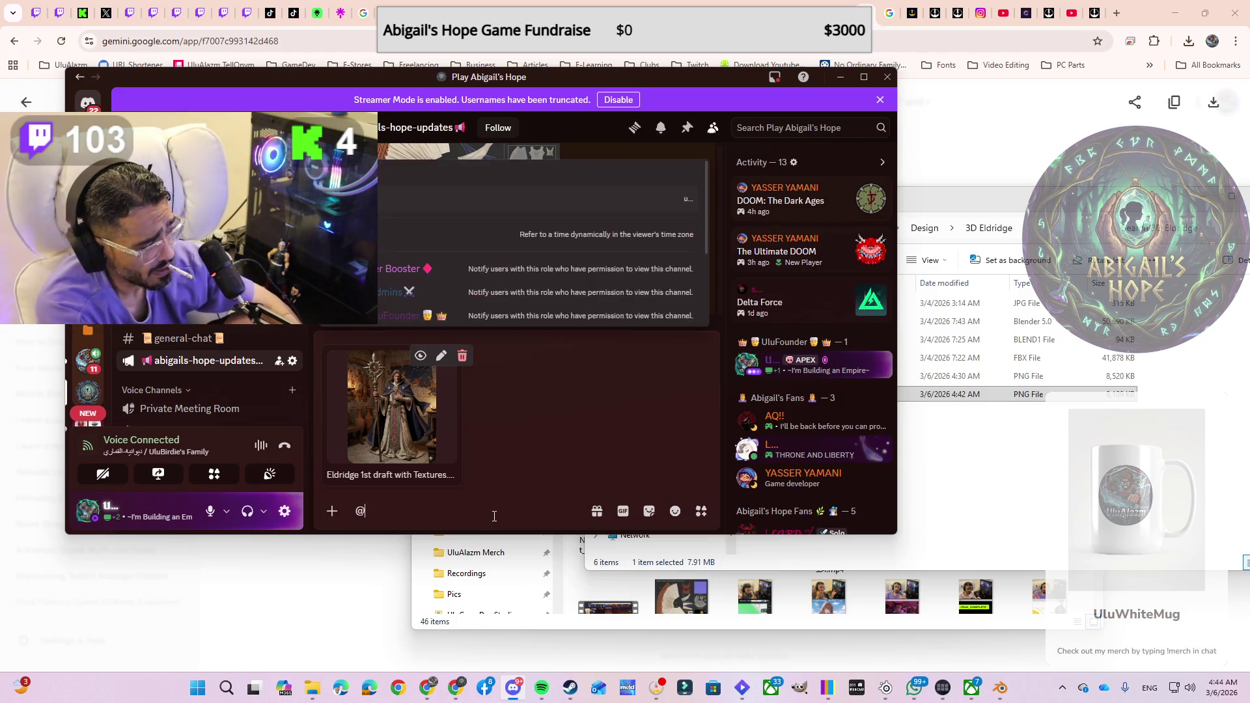
key(Tab)
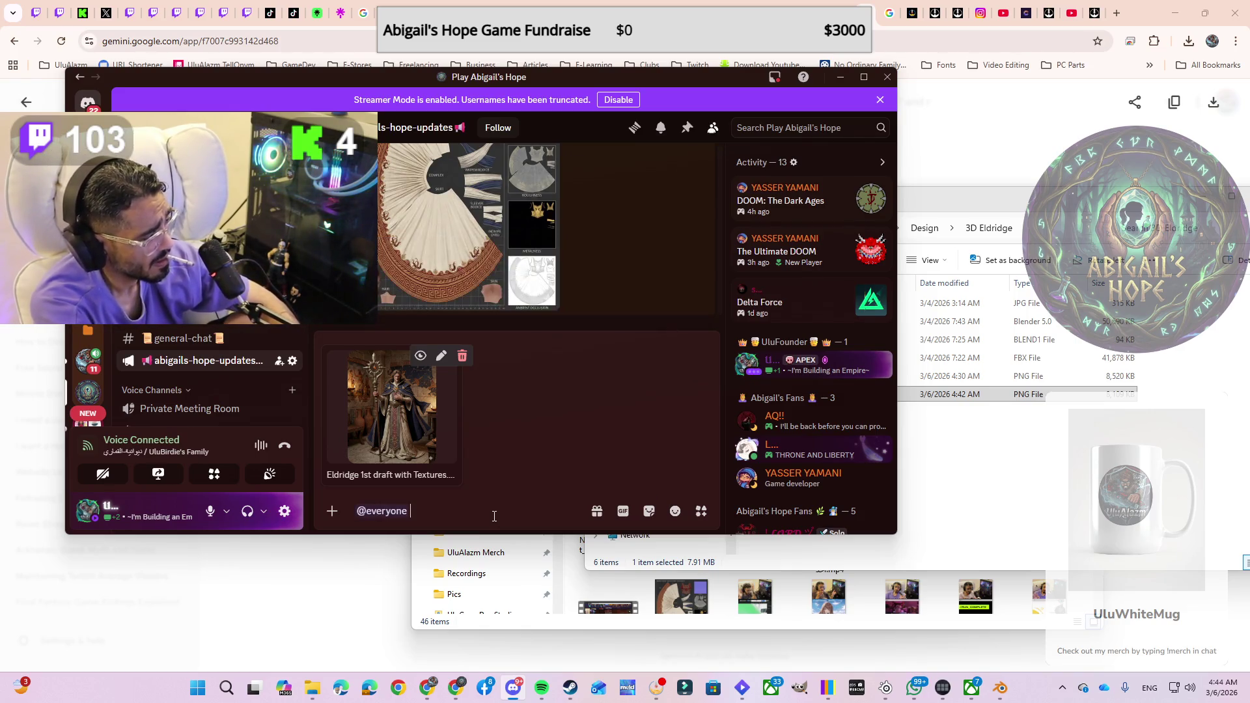
text(This is)
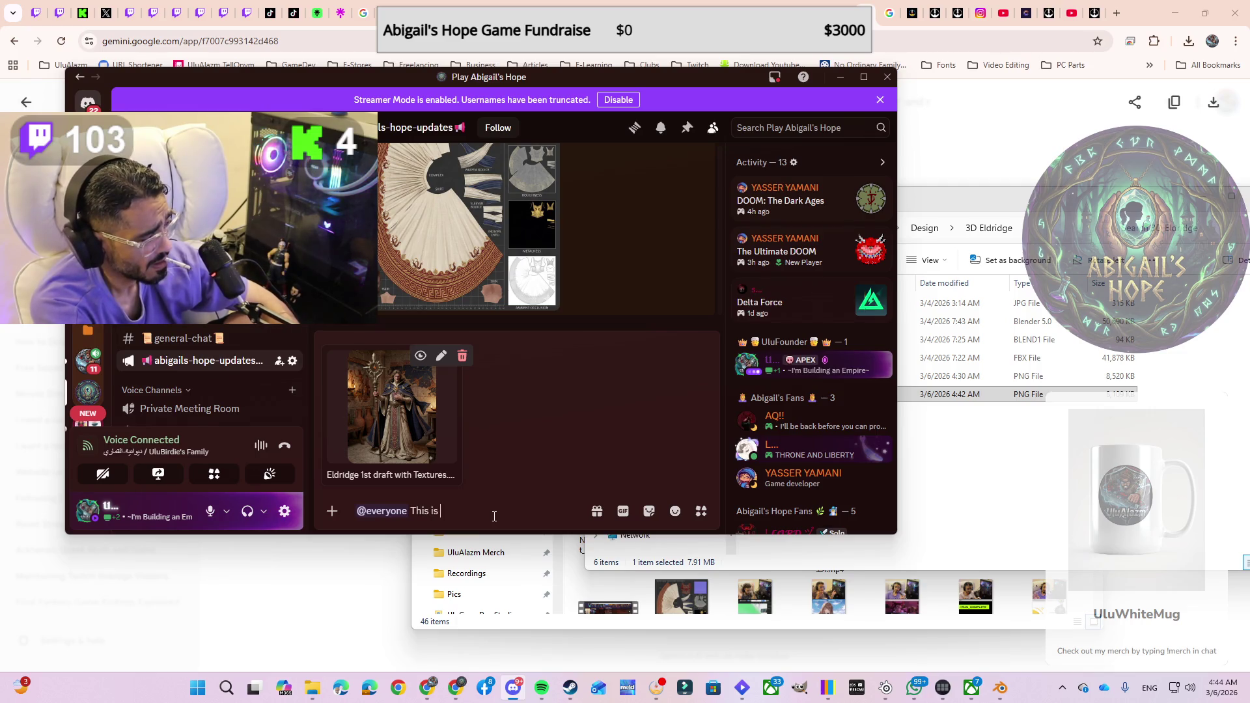
text( our)
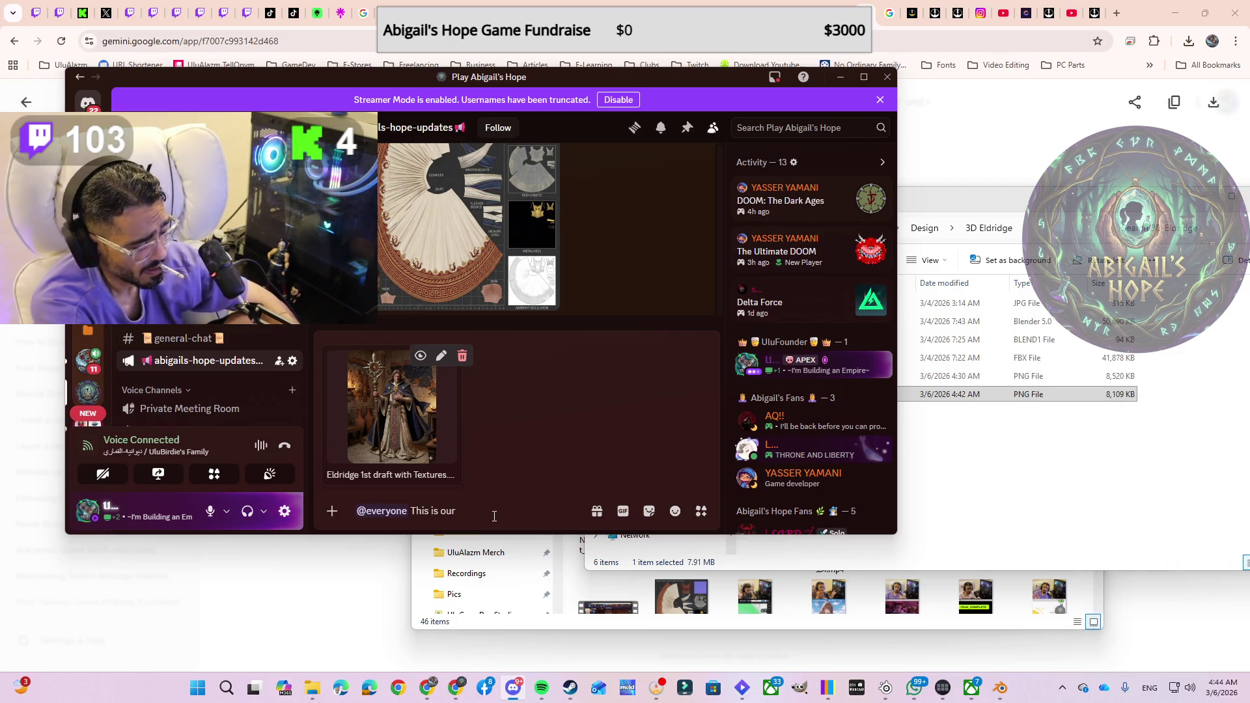
text( 1st draf)
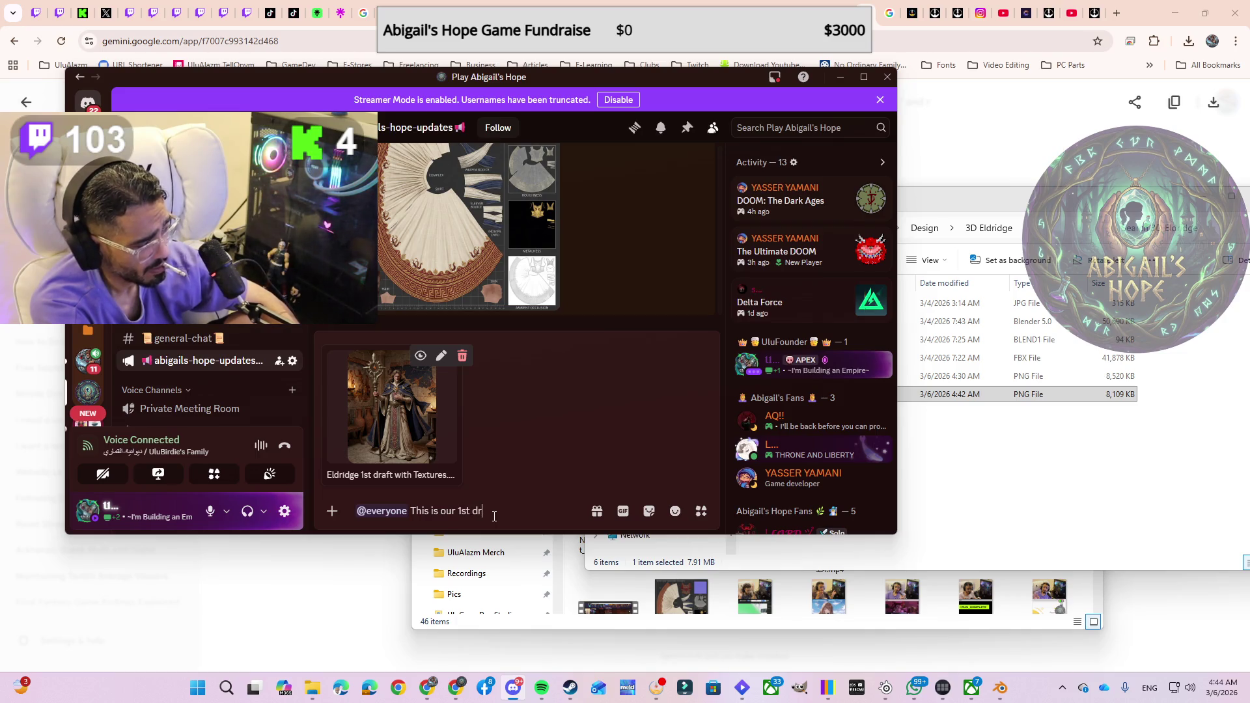
text(t)
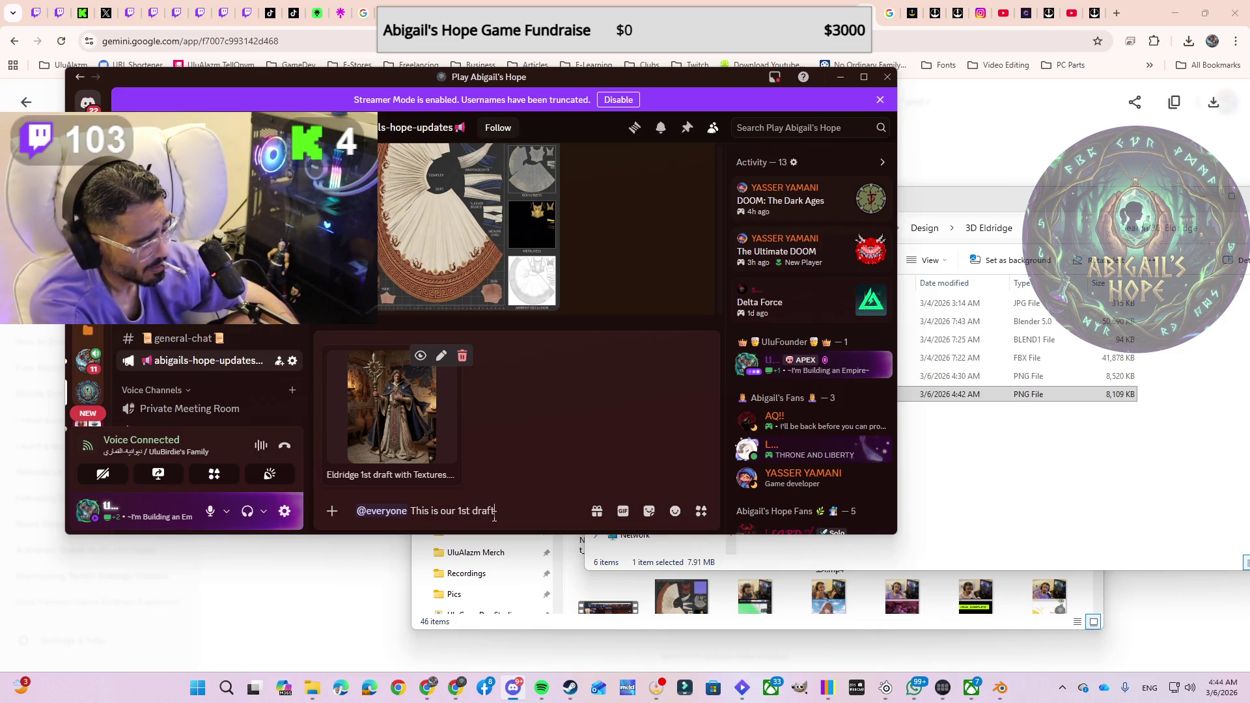
text( of Eldrid)
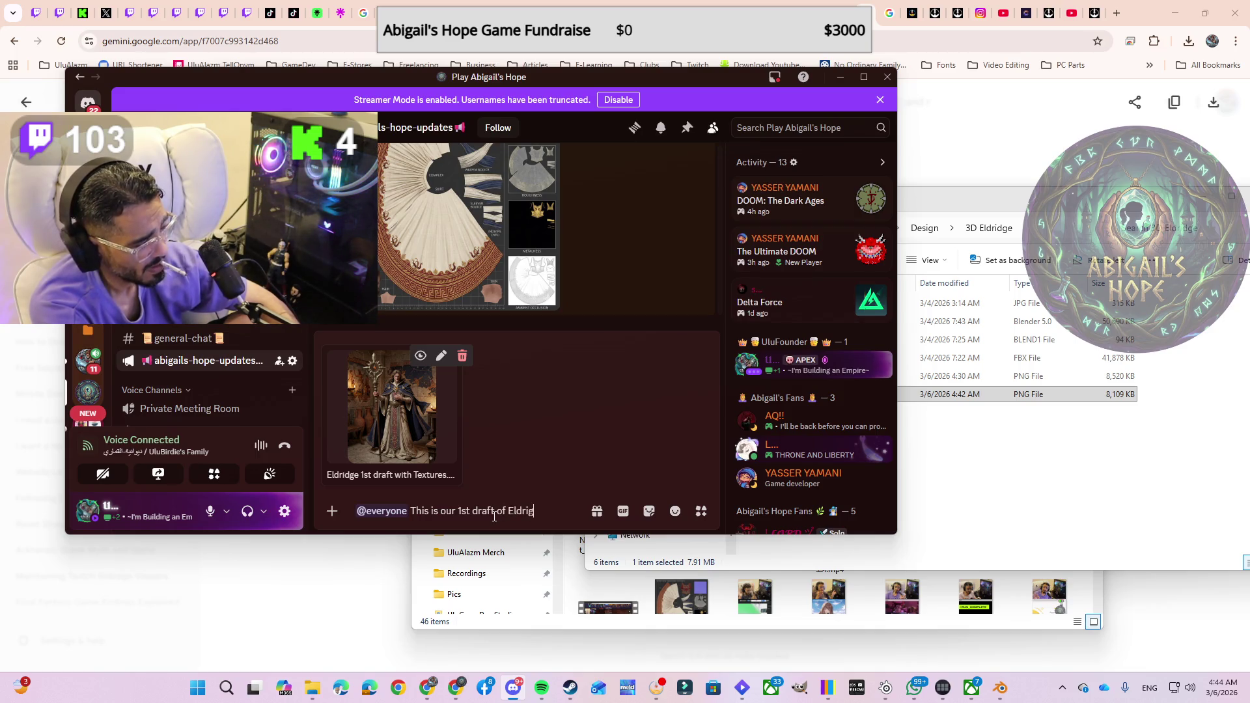
text(ge (Abig)
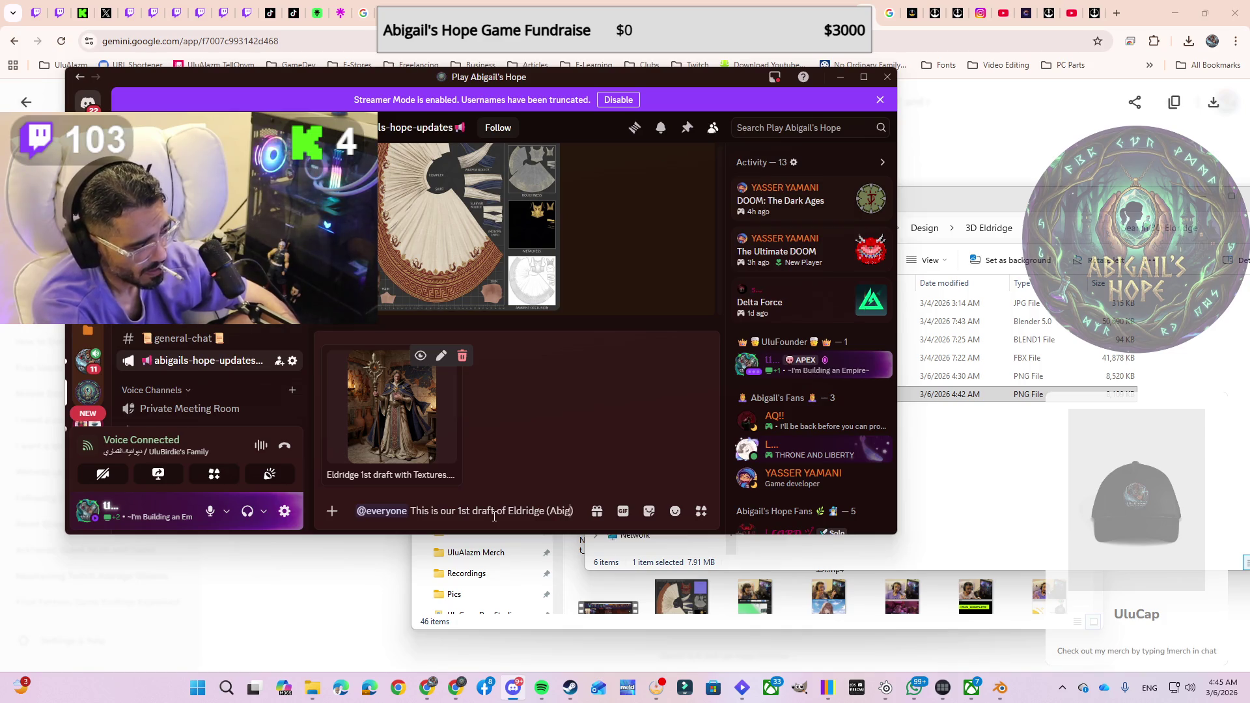
text('s F)
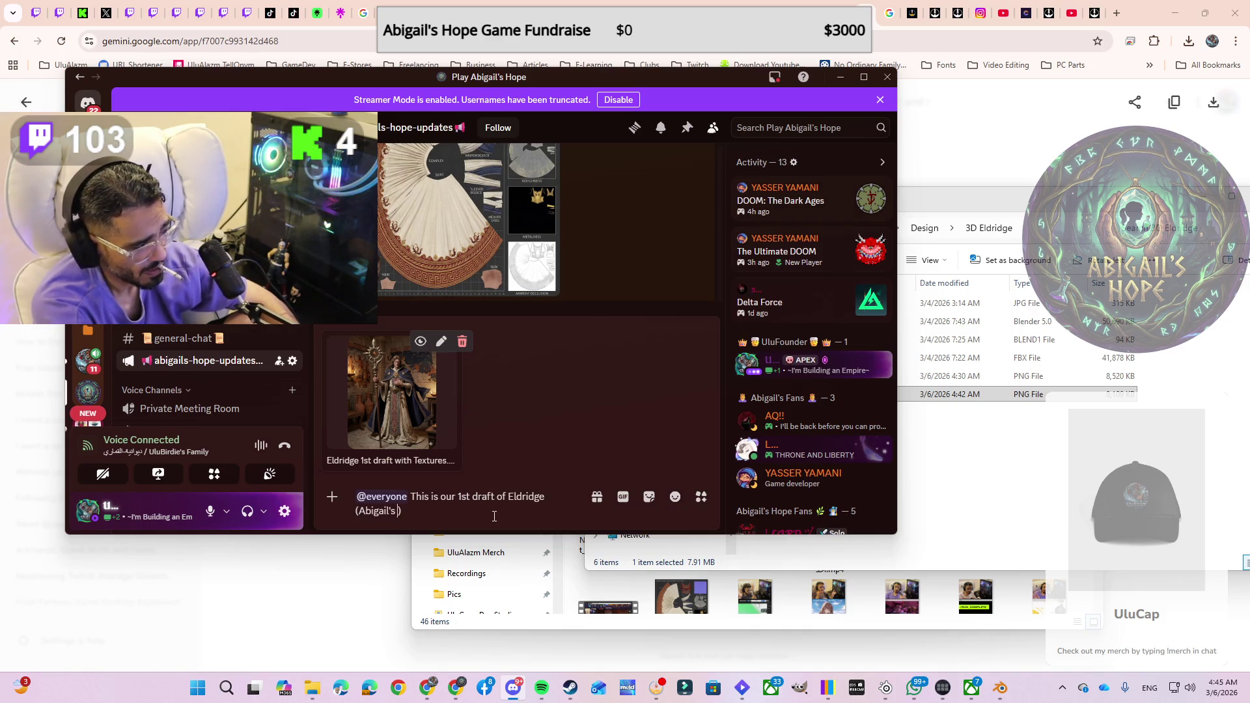
text(ather) )
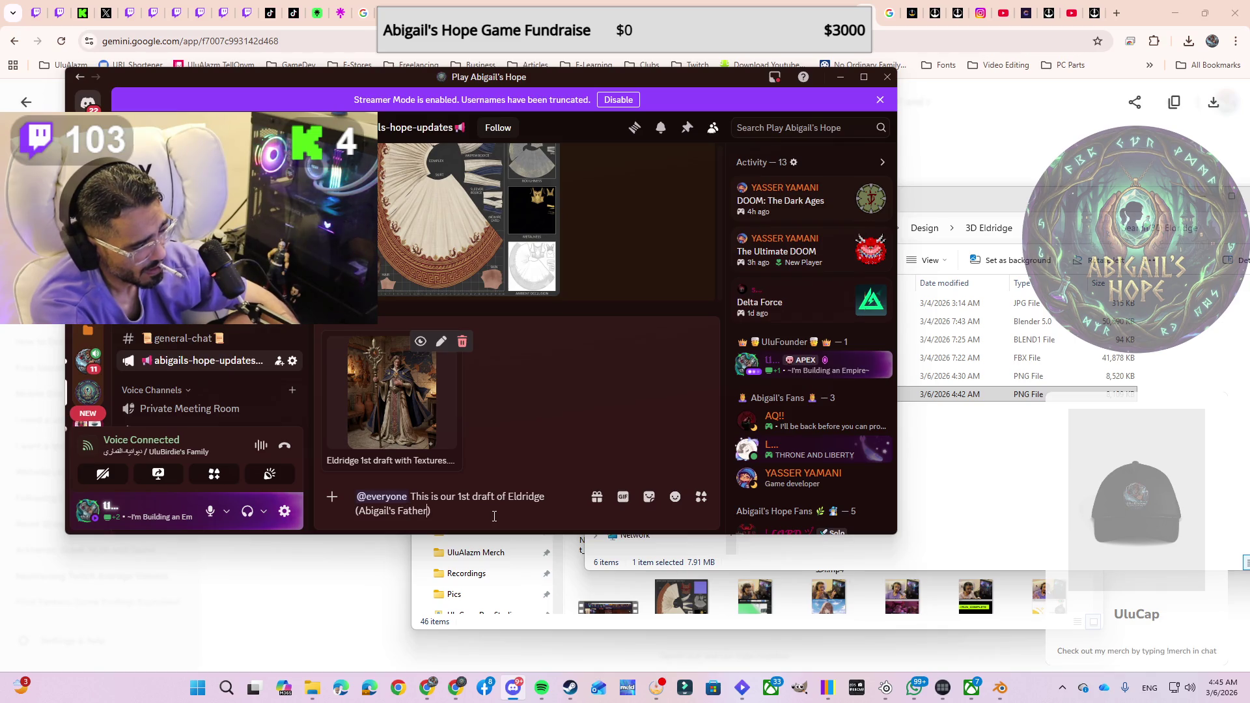
text(What do you think,)
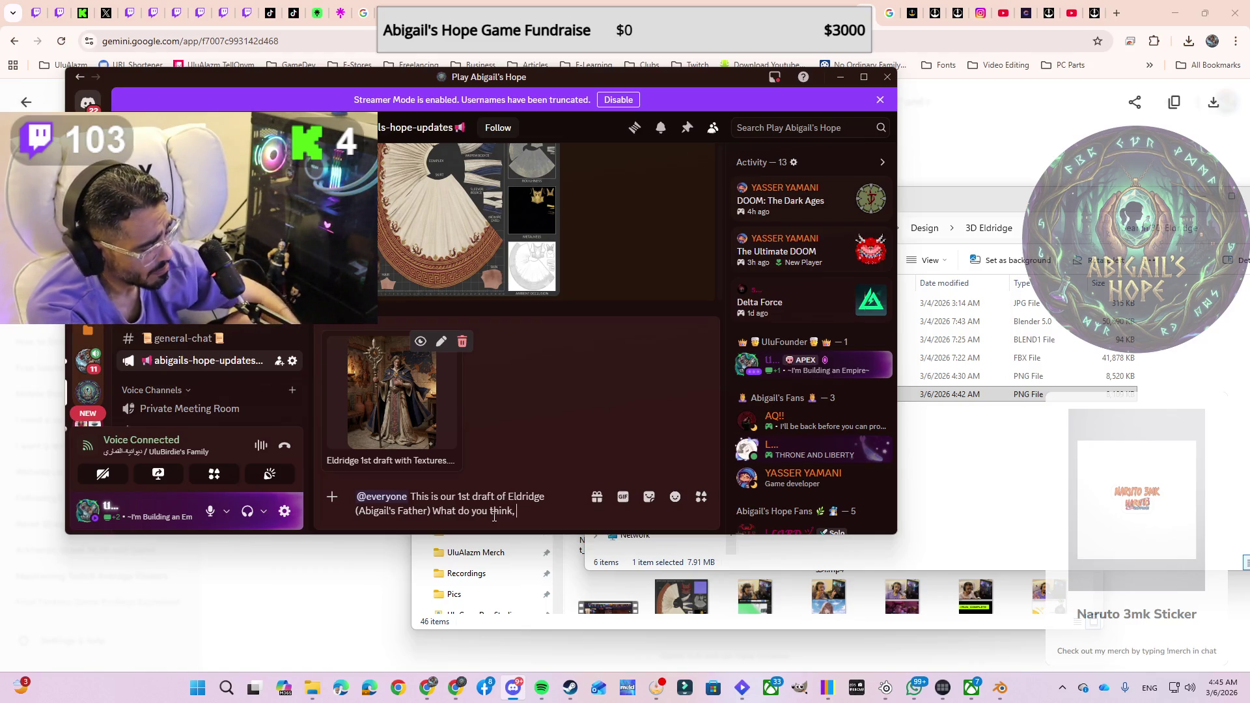
text(Should )
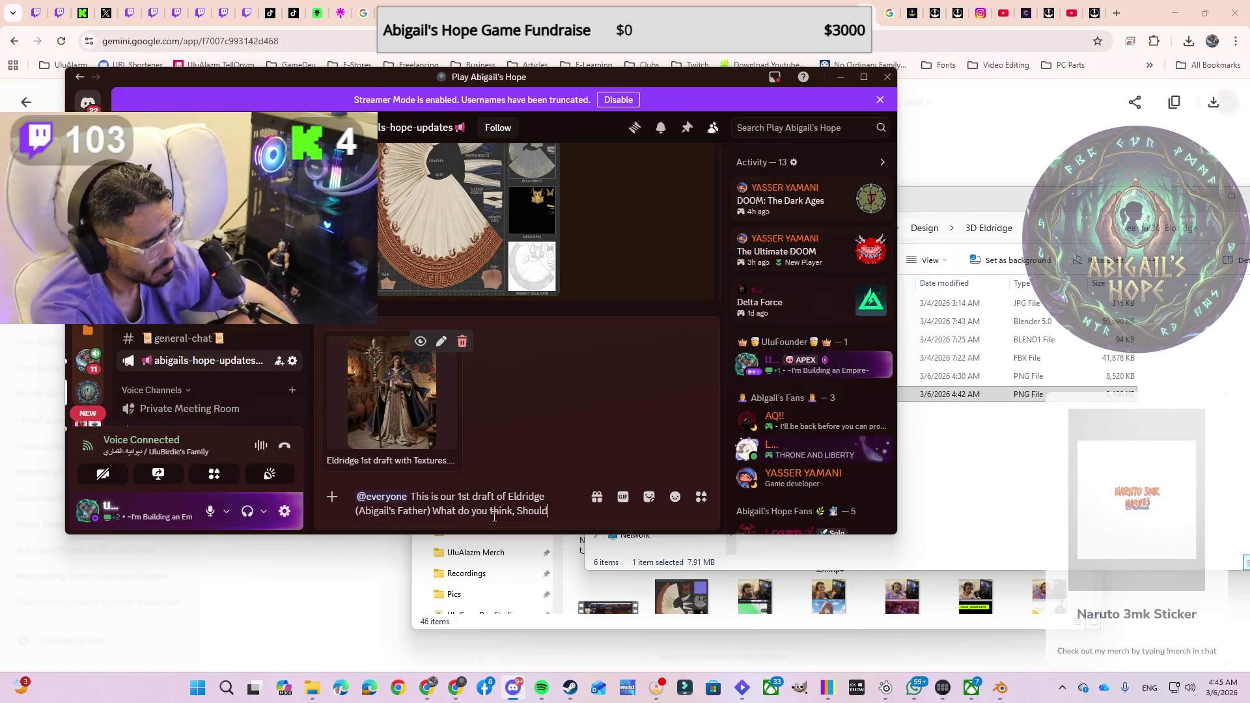
text(we go )
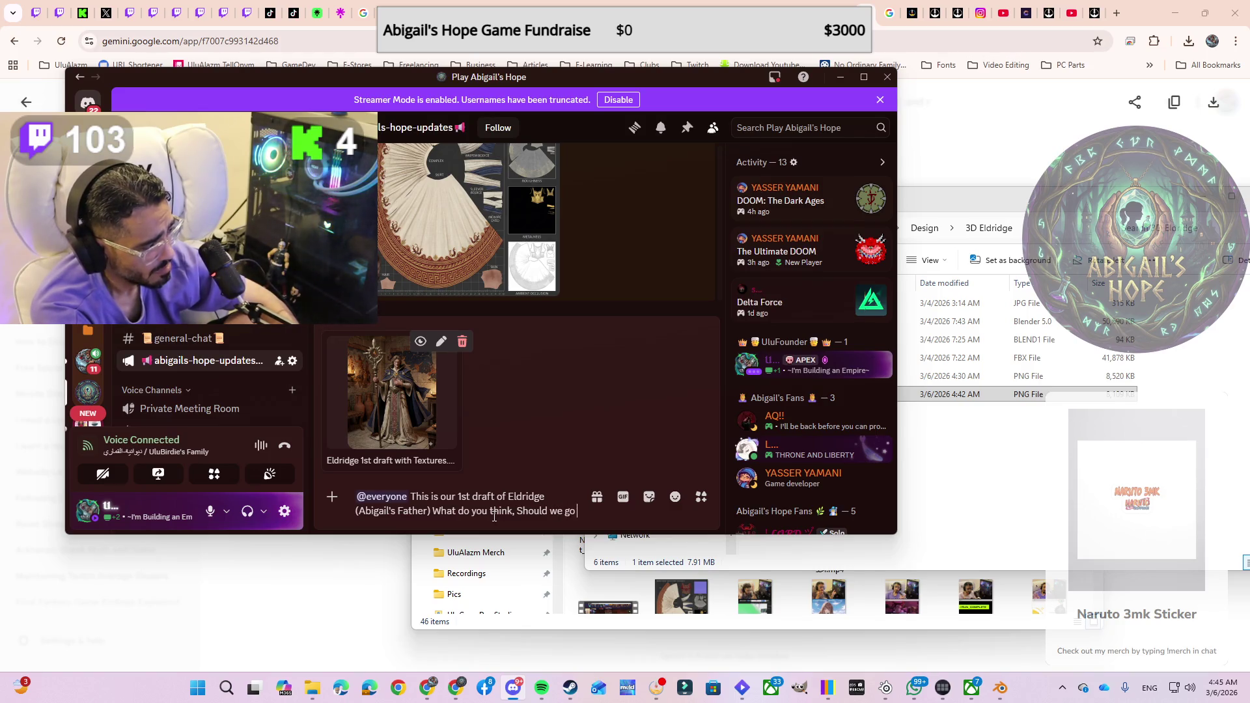
text(with this draft or change it?)
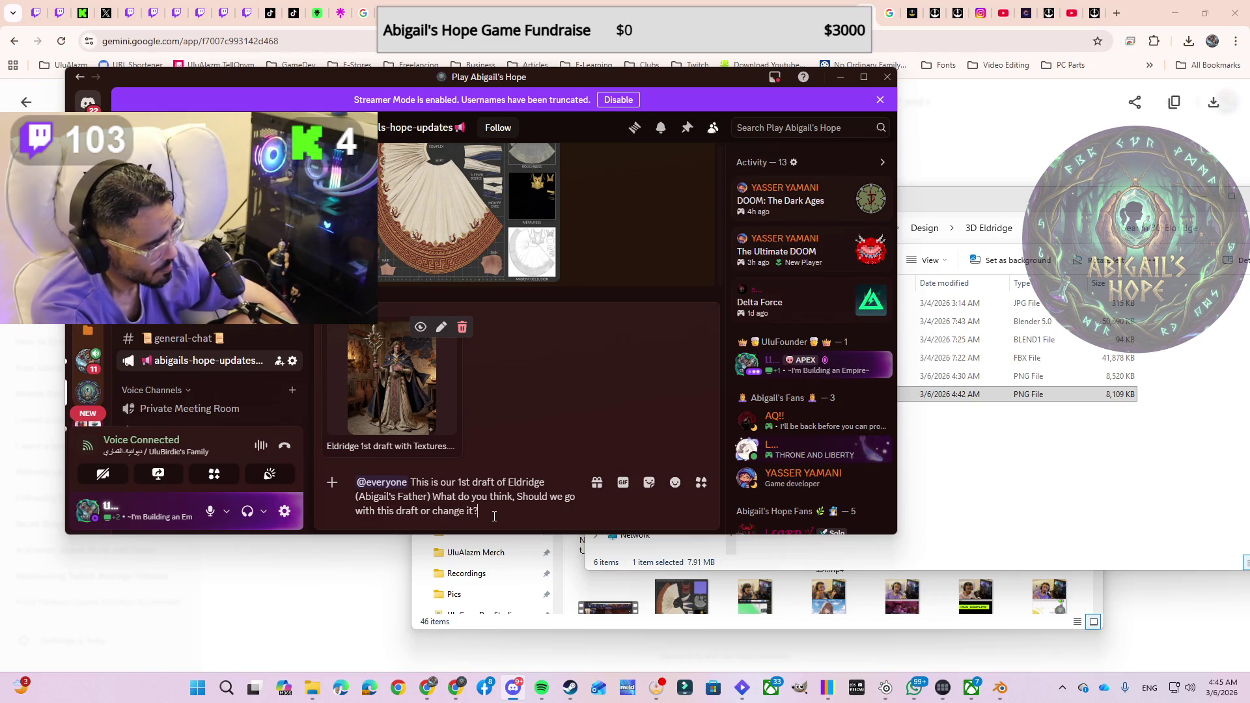
key(shift+Return)
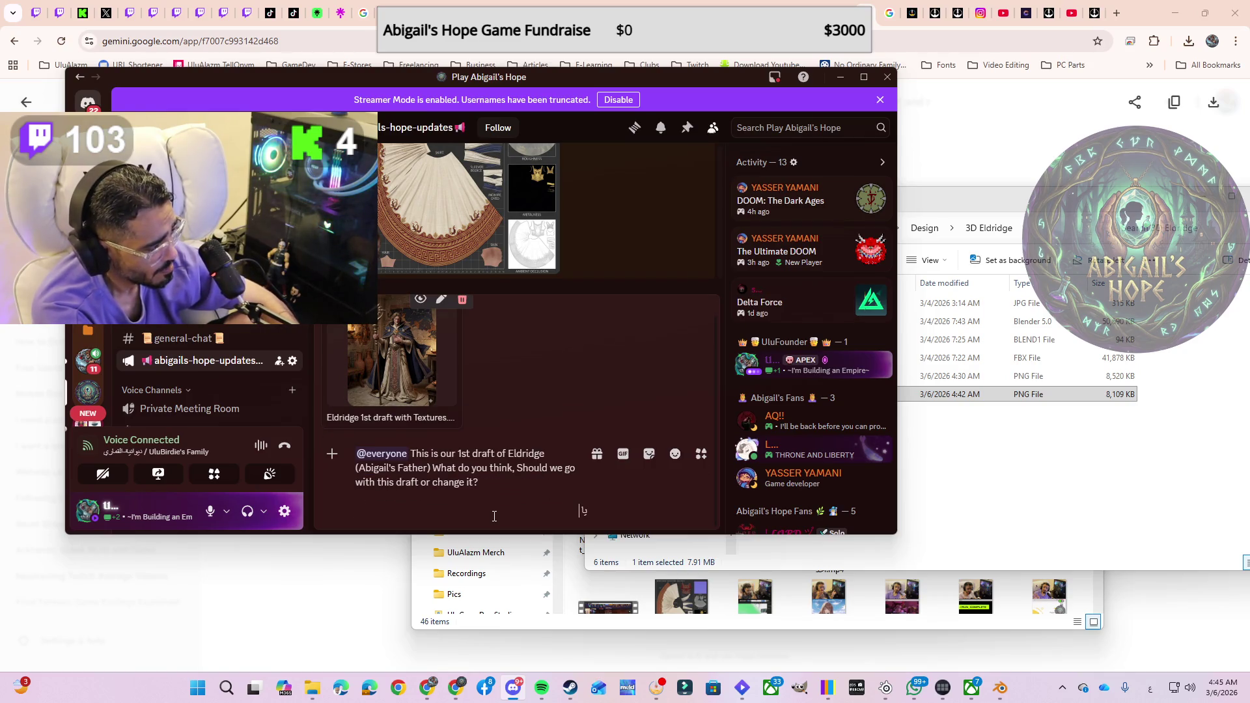
text(ياقصاري)
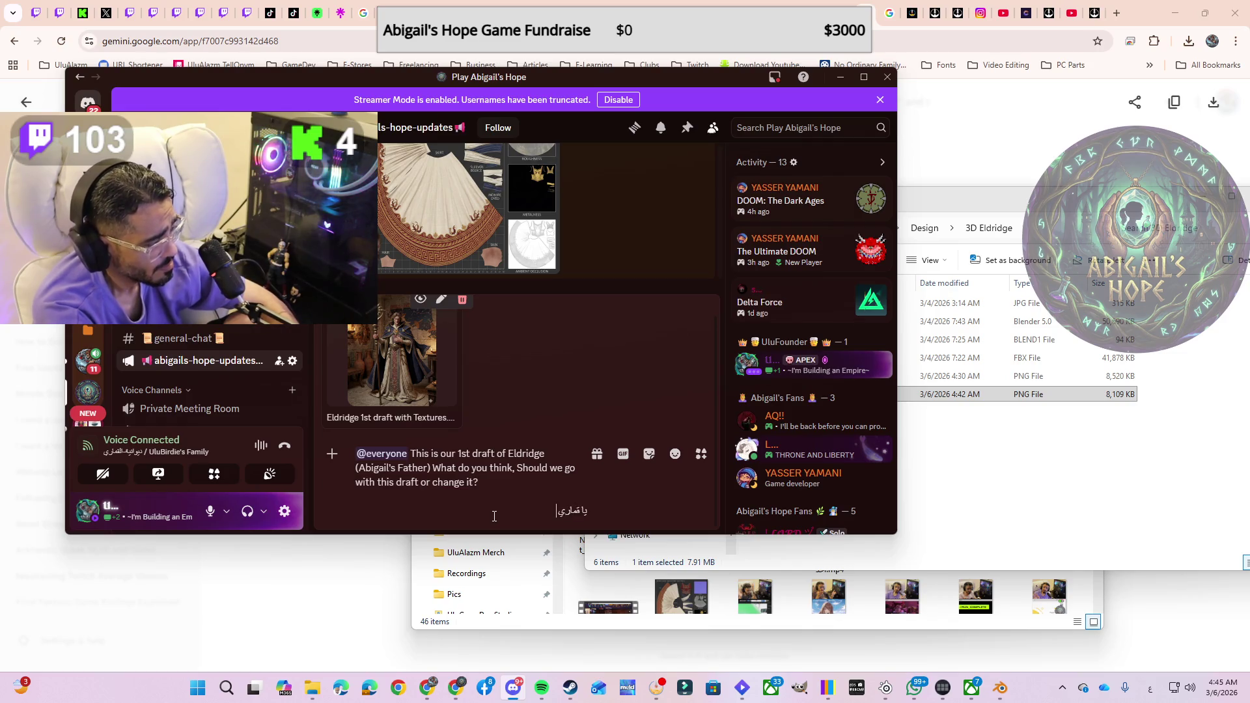
Add an Arabic translation of the question below the English text and send the message
text(هذا الت)
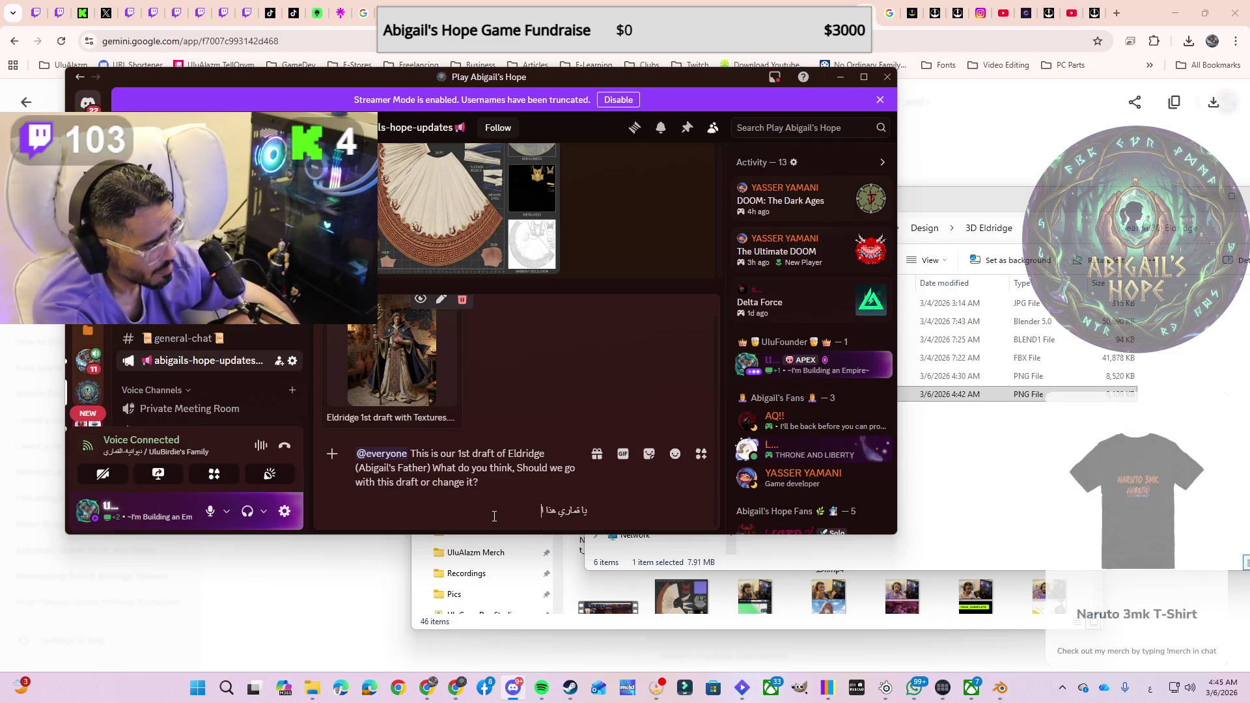
text(صميم الاول لشخ)
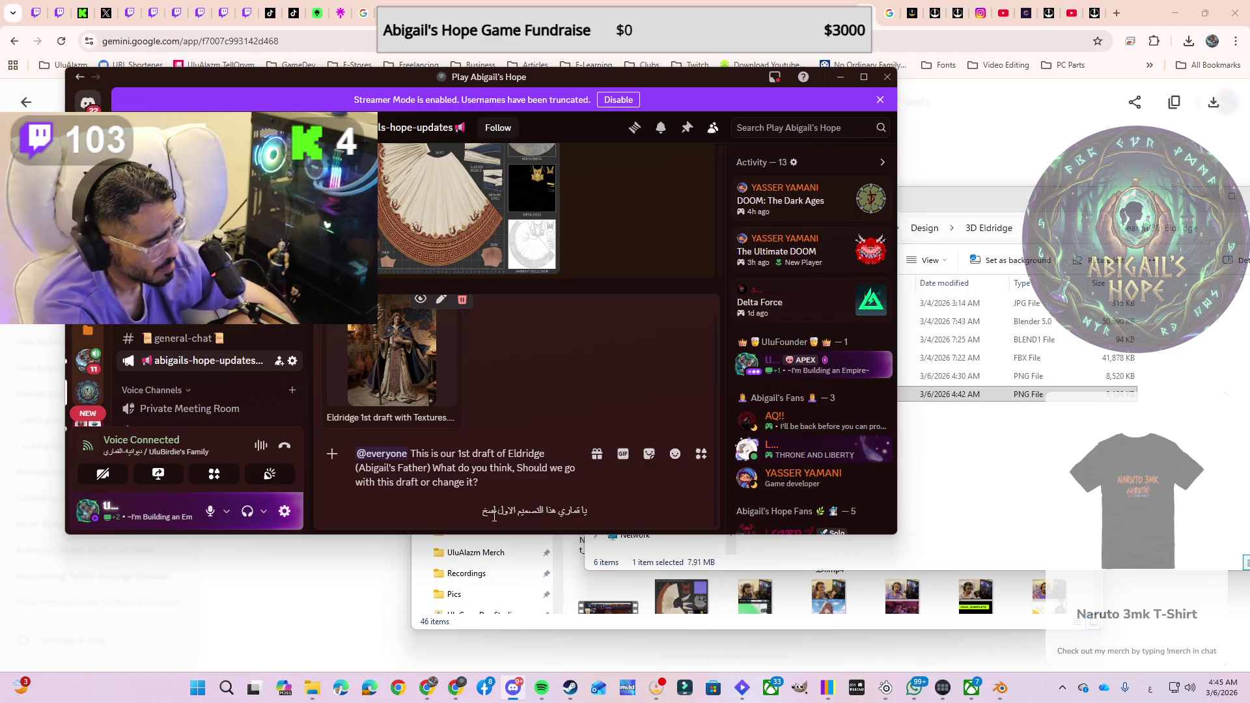
text(ية إلدريدج ( والد أبيجيل)
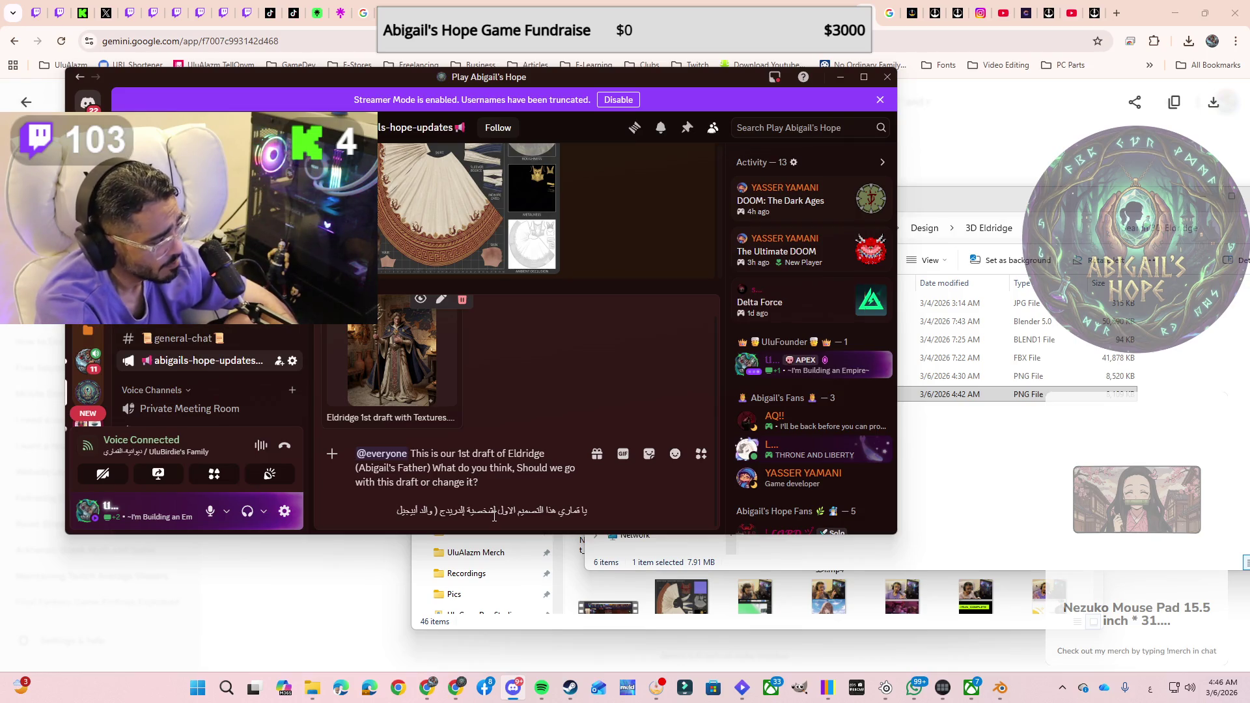
text())
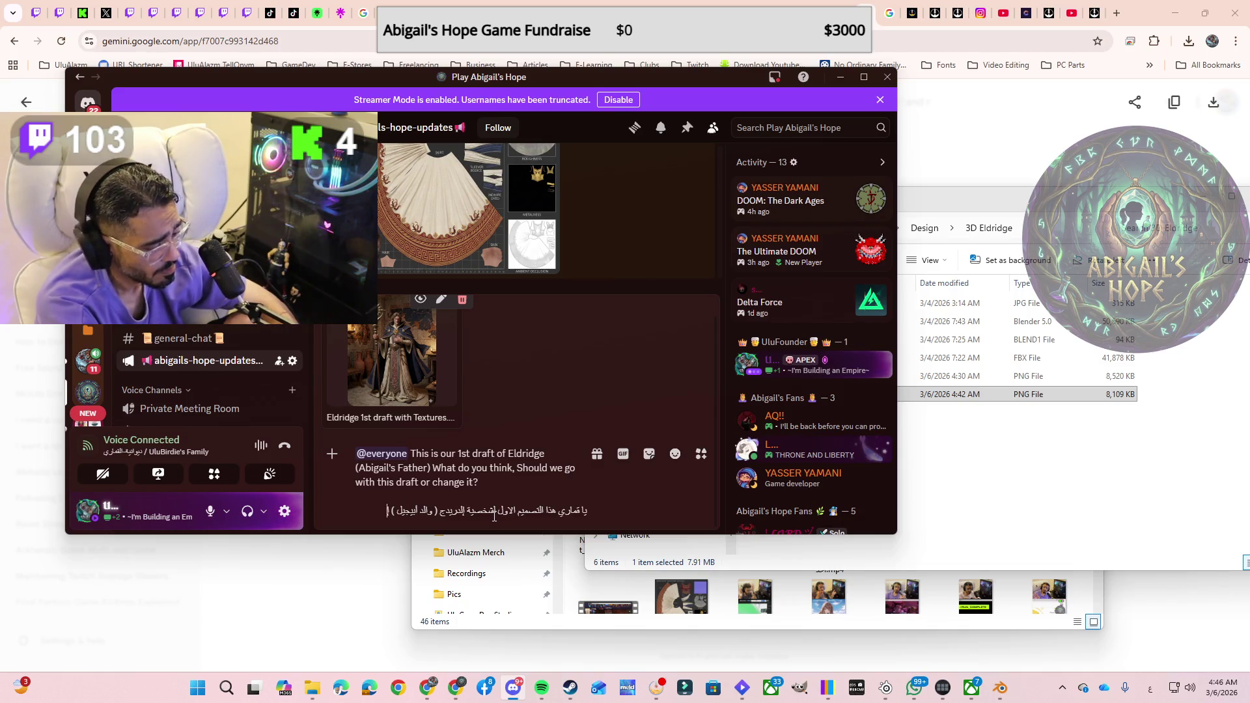
text(كم دمتمج)
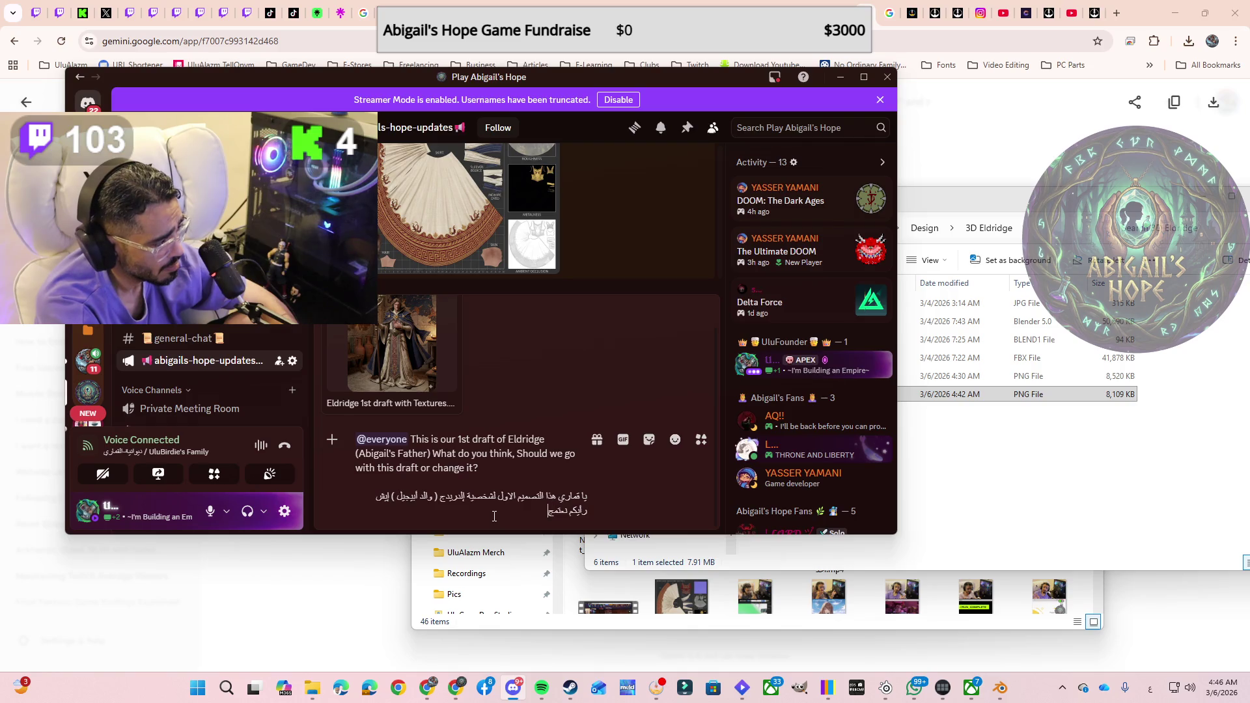
key(BackSpace)
text(عتمد التصميم ولا نحتاج له تغيير)
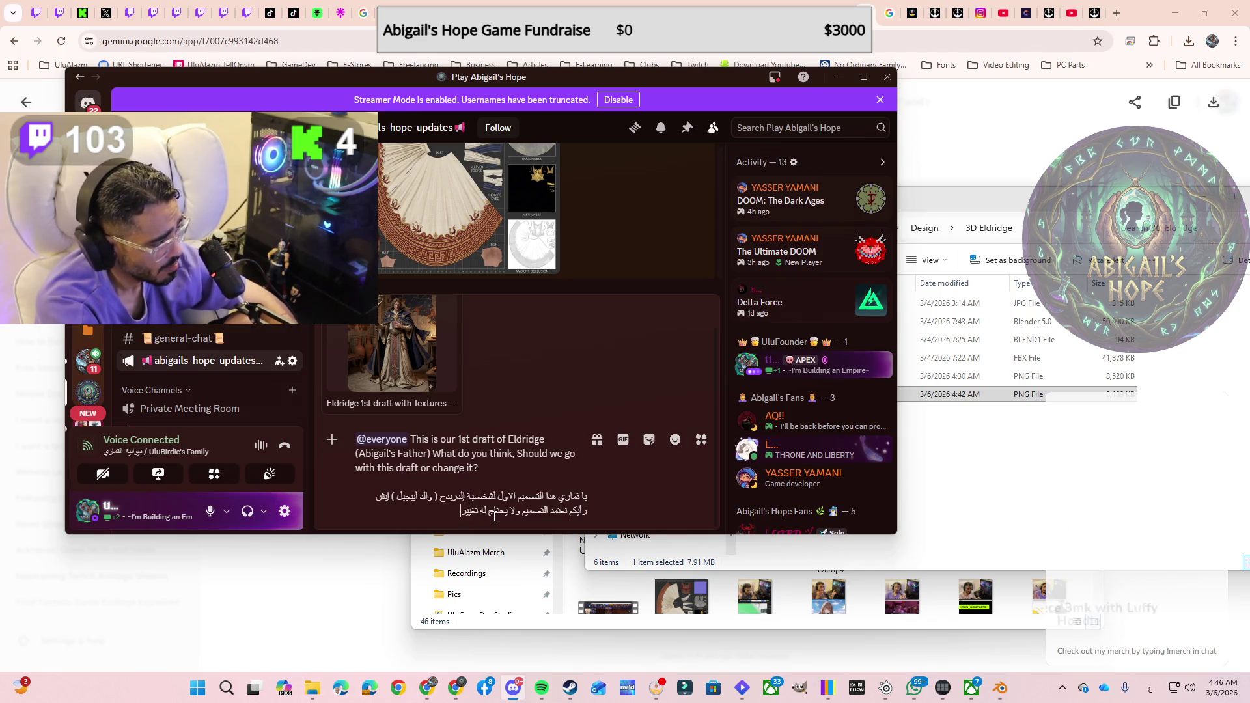
text(؟)
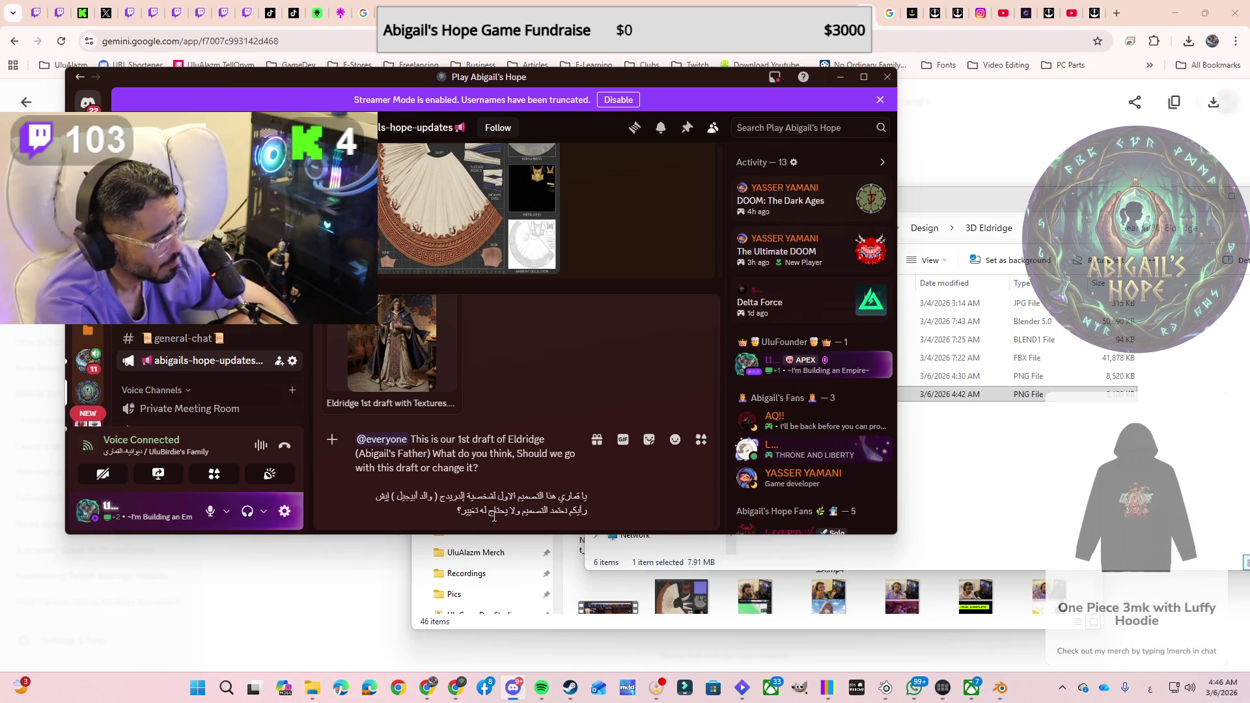
key(Return)
key(Return)
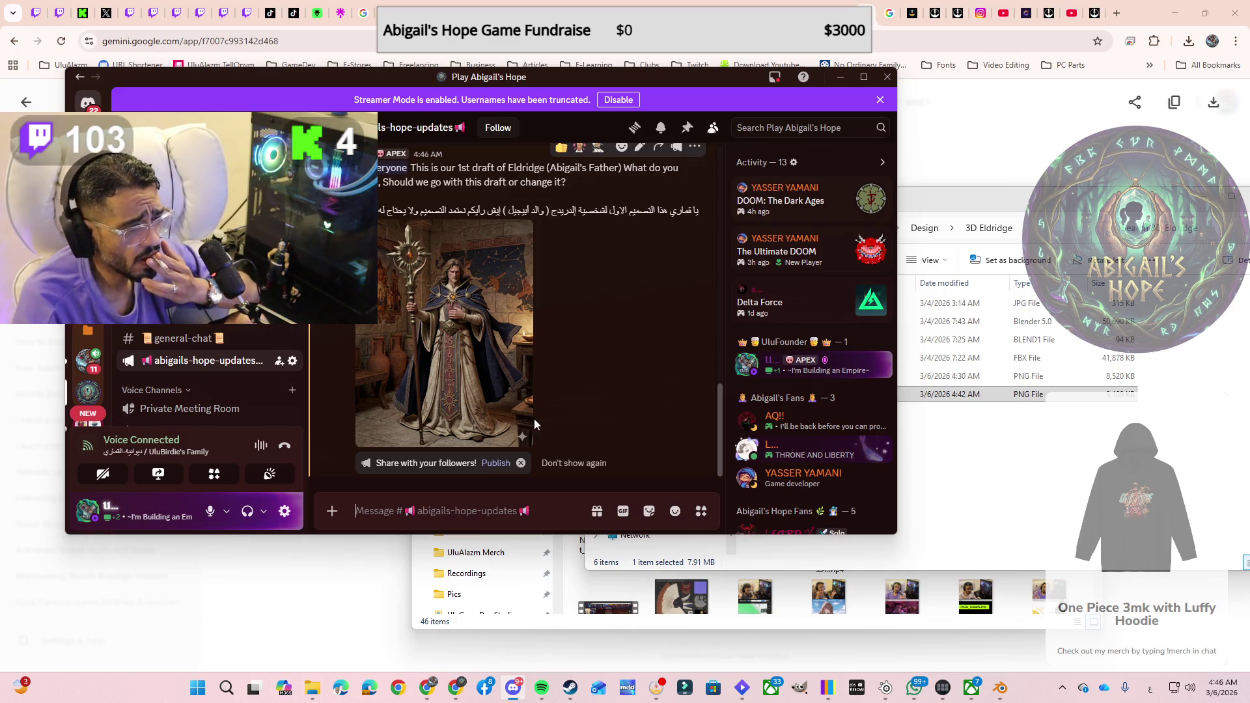
key(alt+Tab)
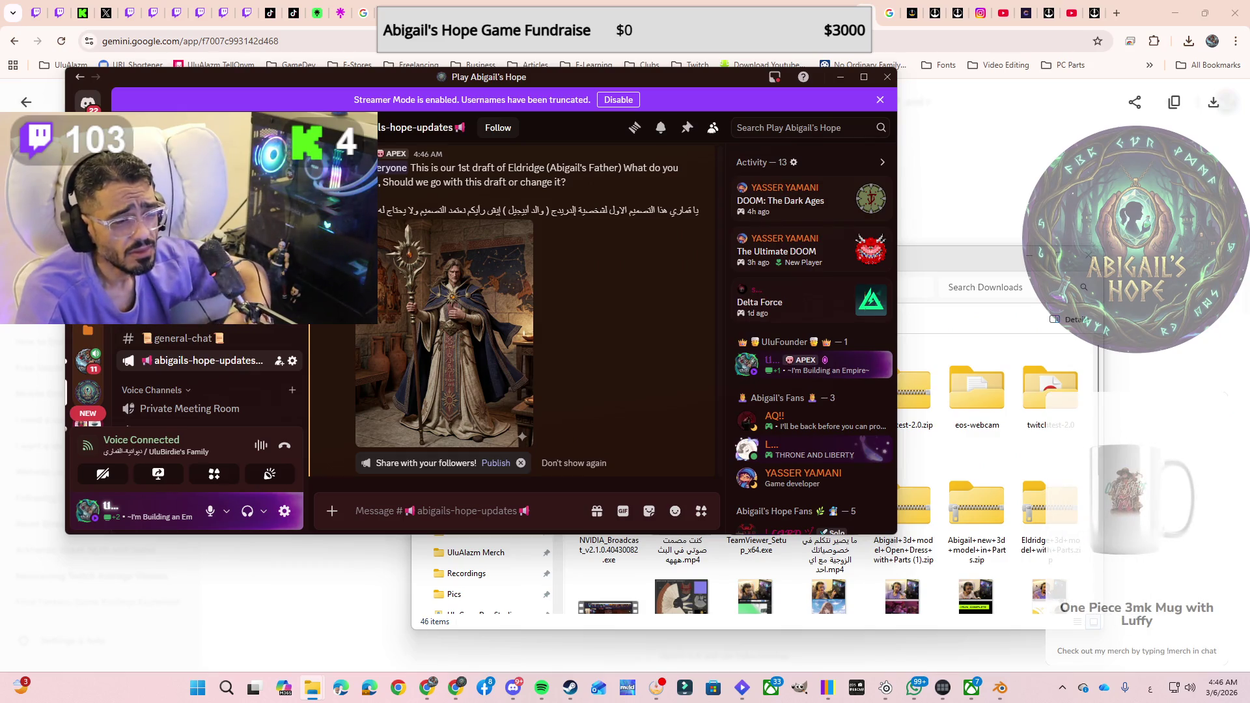
drag(1214, 219, 661, 220)
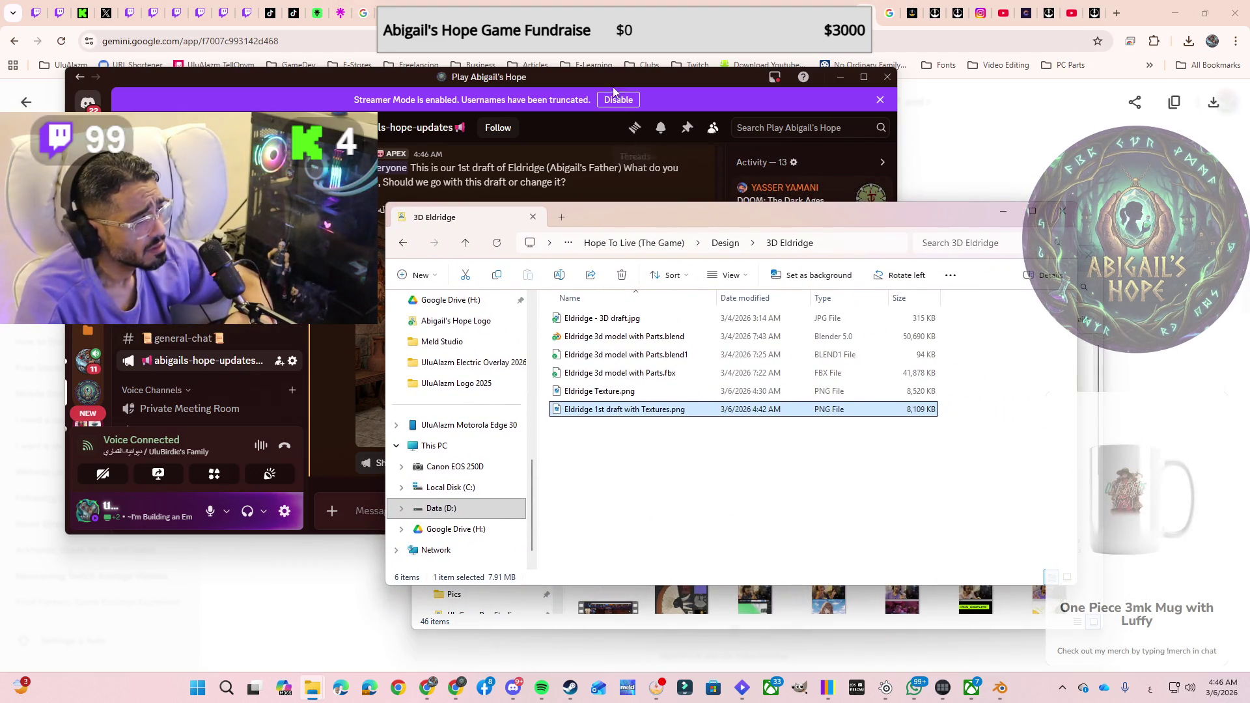
click(840, 77)
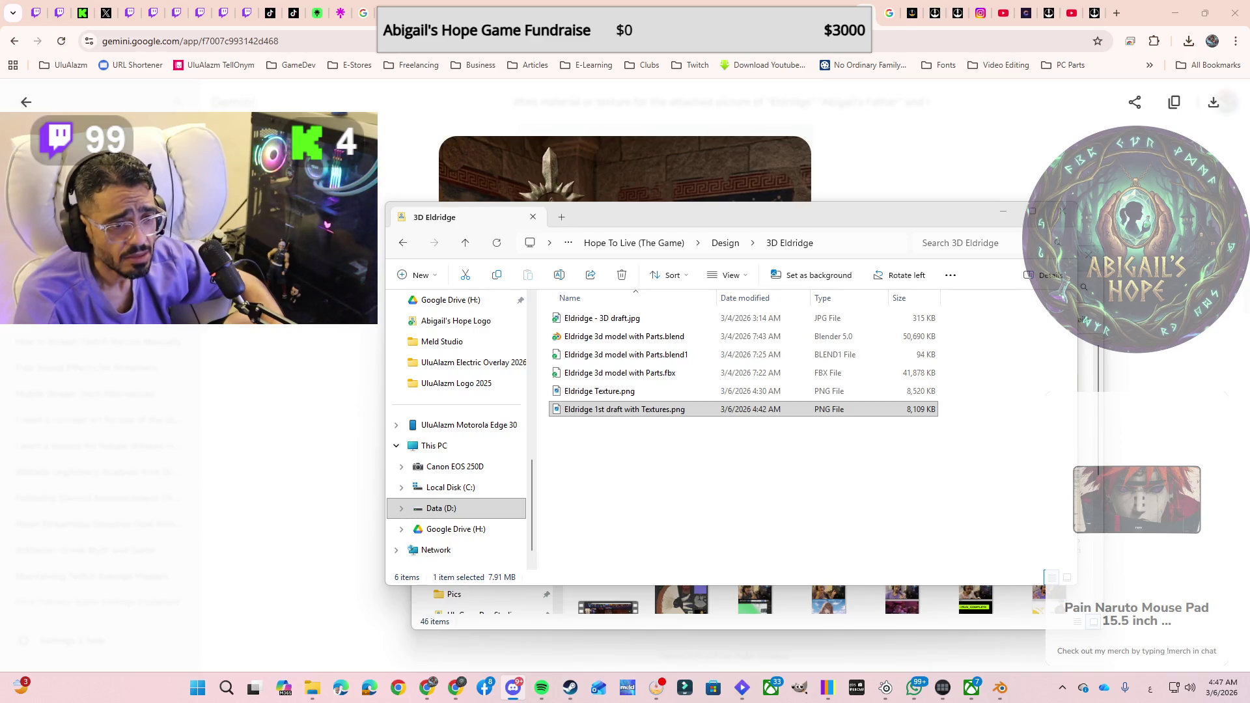
key(alt+Tab)
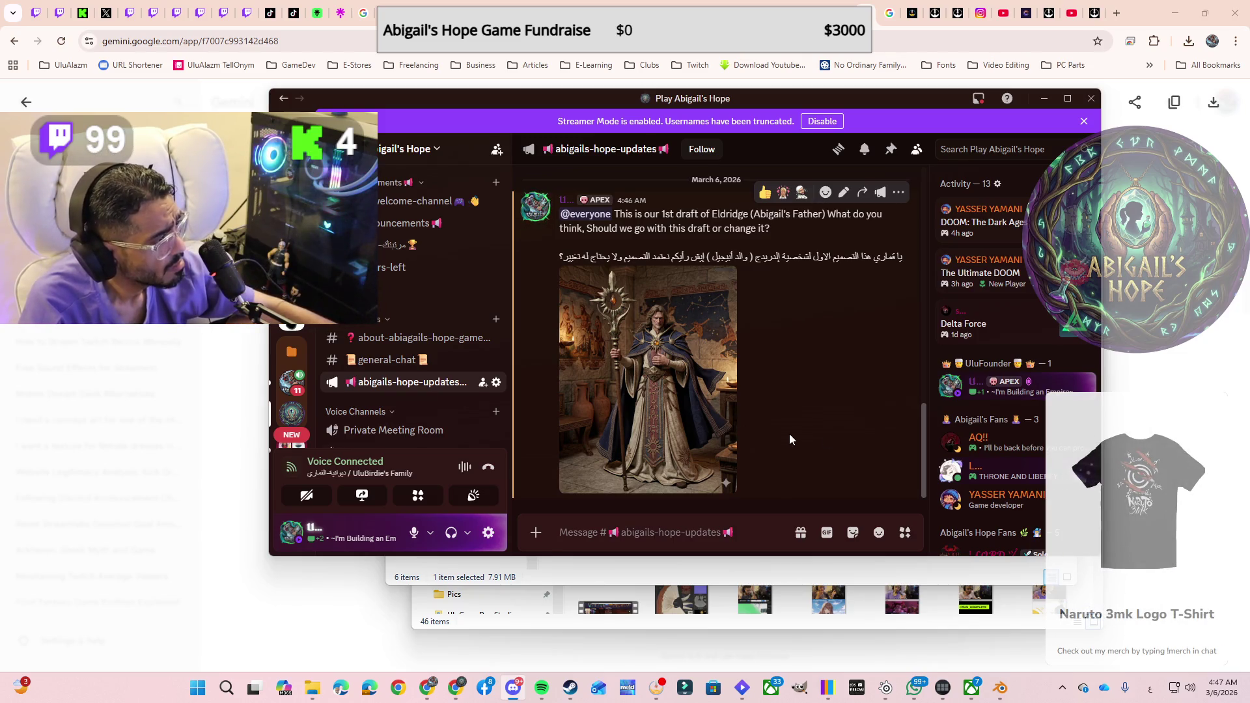
Switch to UluBirdie's Family and send a server member a voice invite
scroll(790, 434, up, 3)
scroll(789, 434, down, 3)
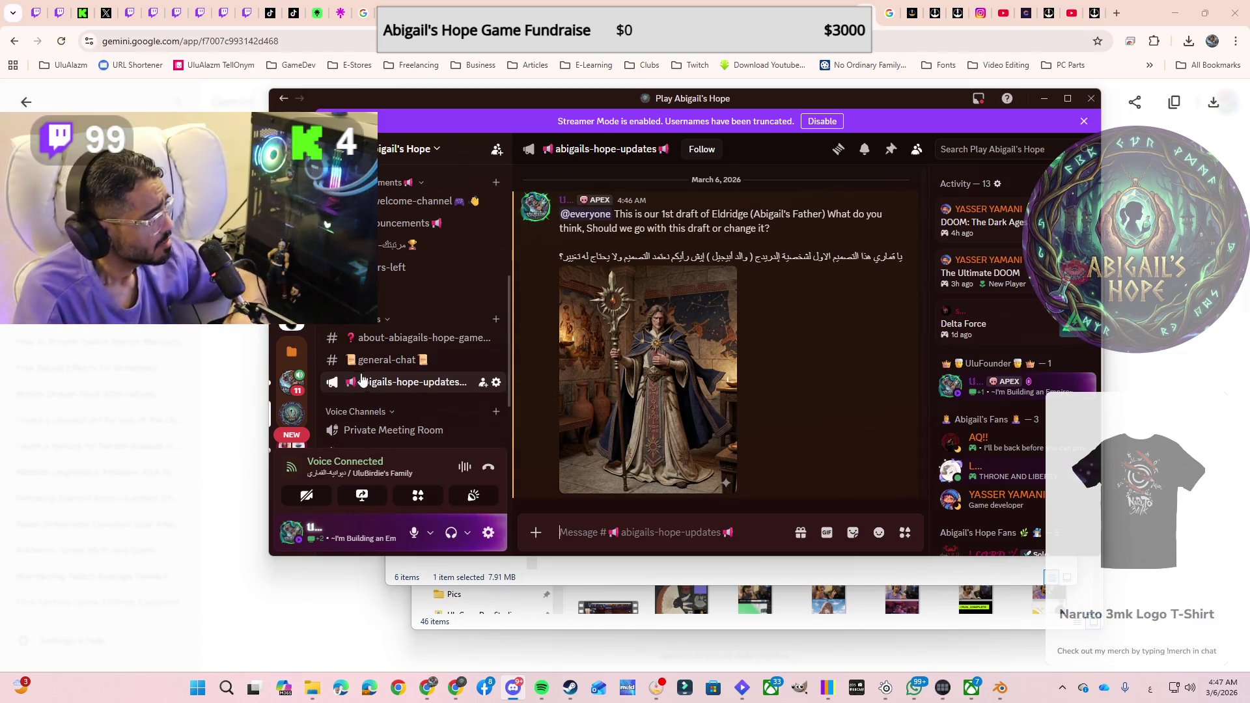
click(292, 382)
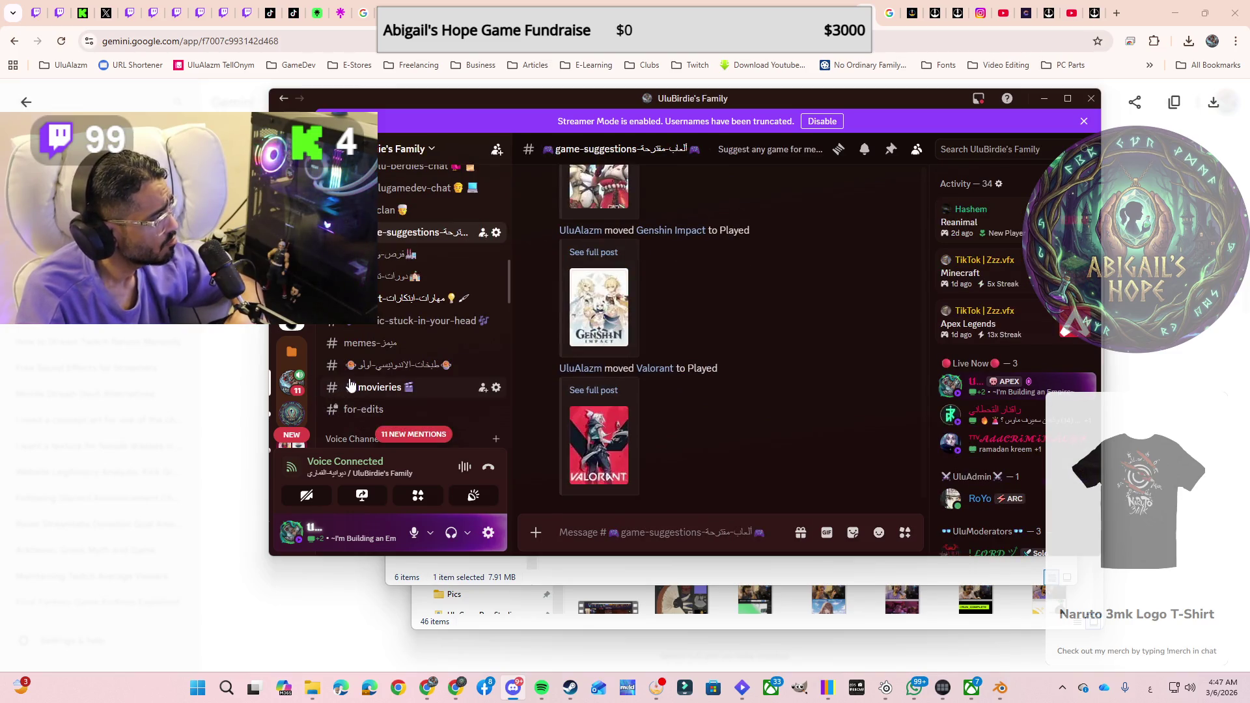
scroll(378, 364, down, 5)
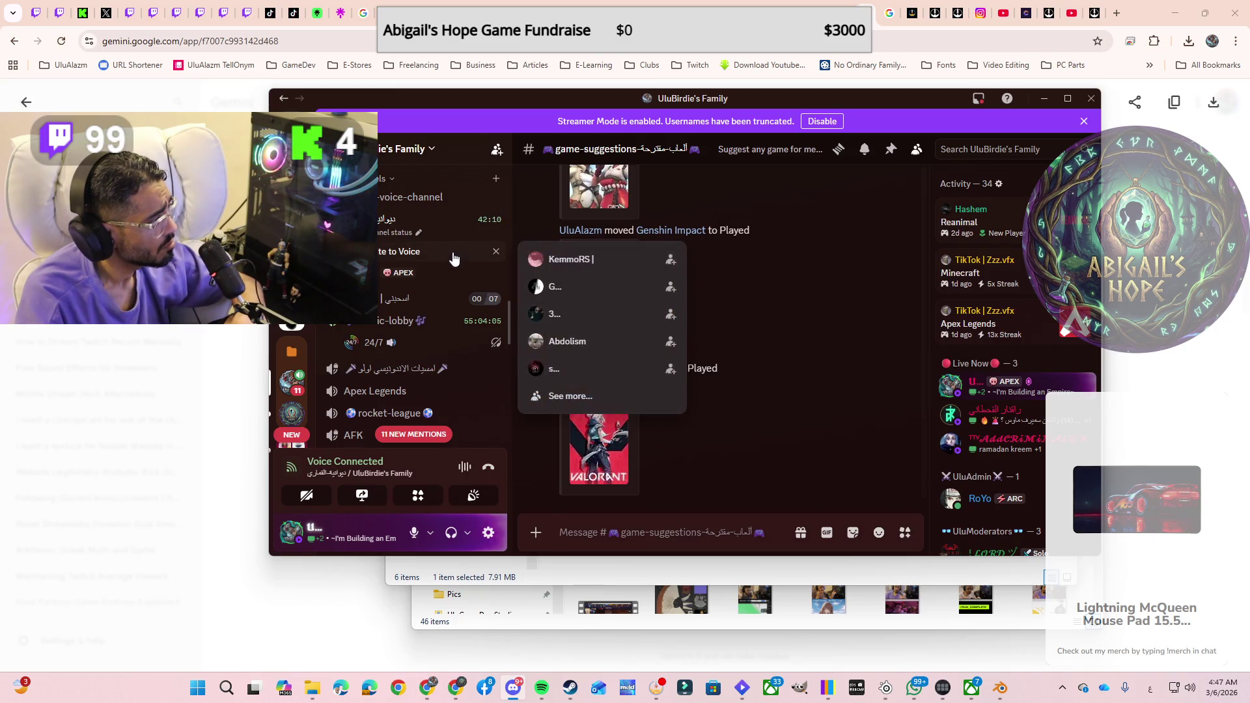
click(483, 221)
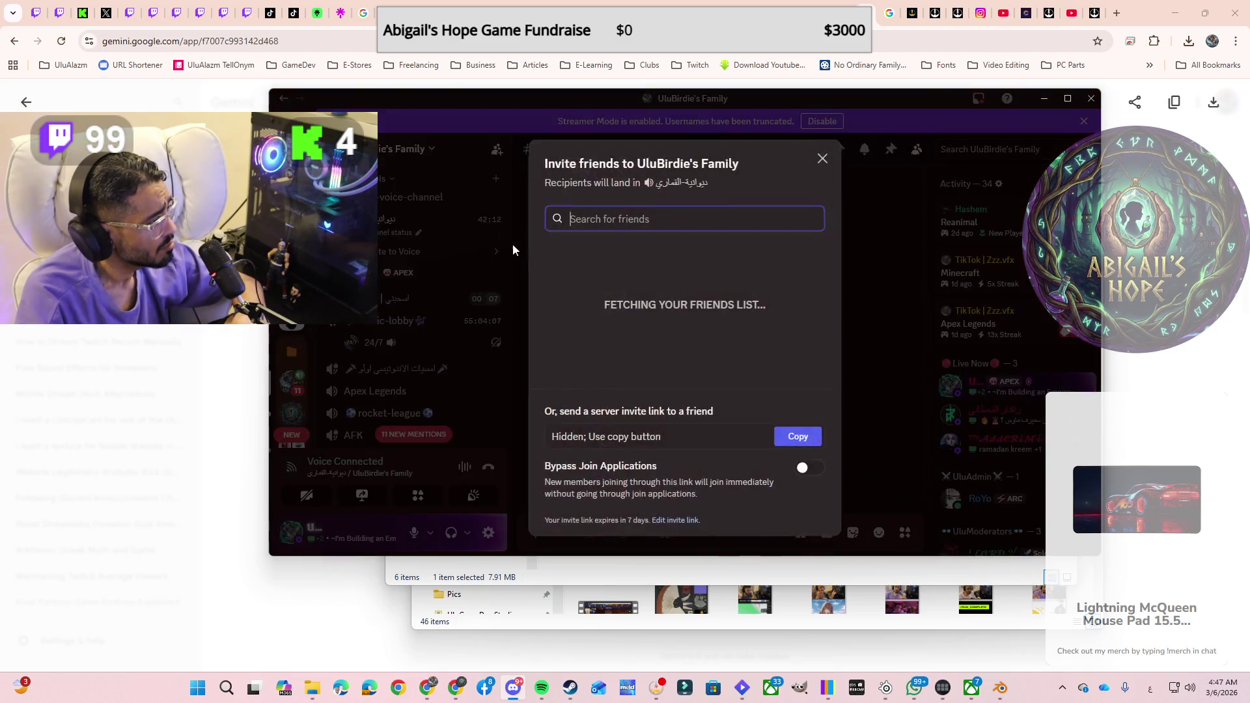
click(795, 369)
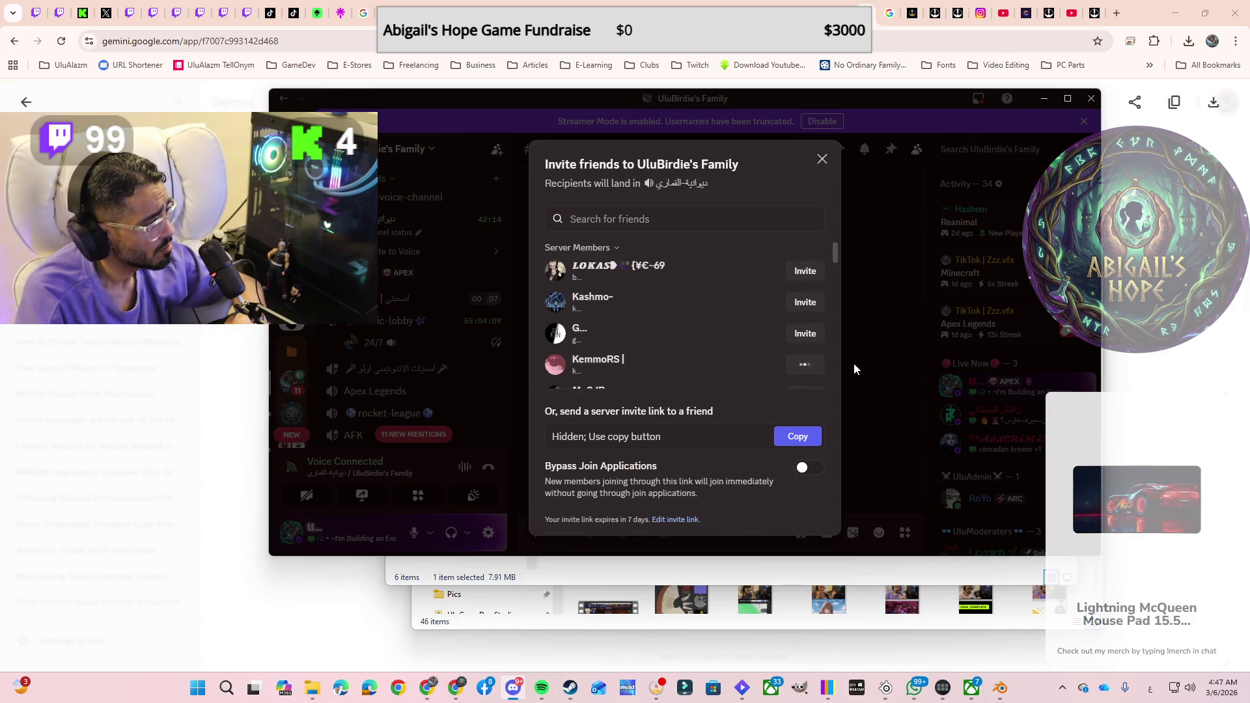
click(859, 354)
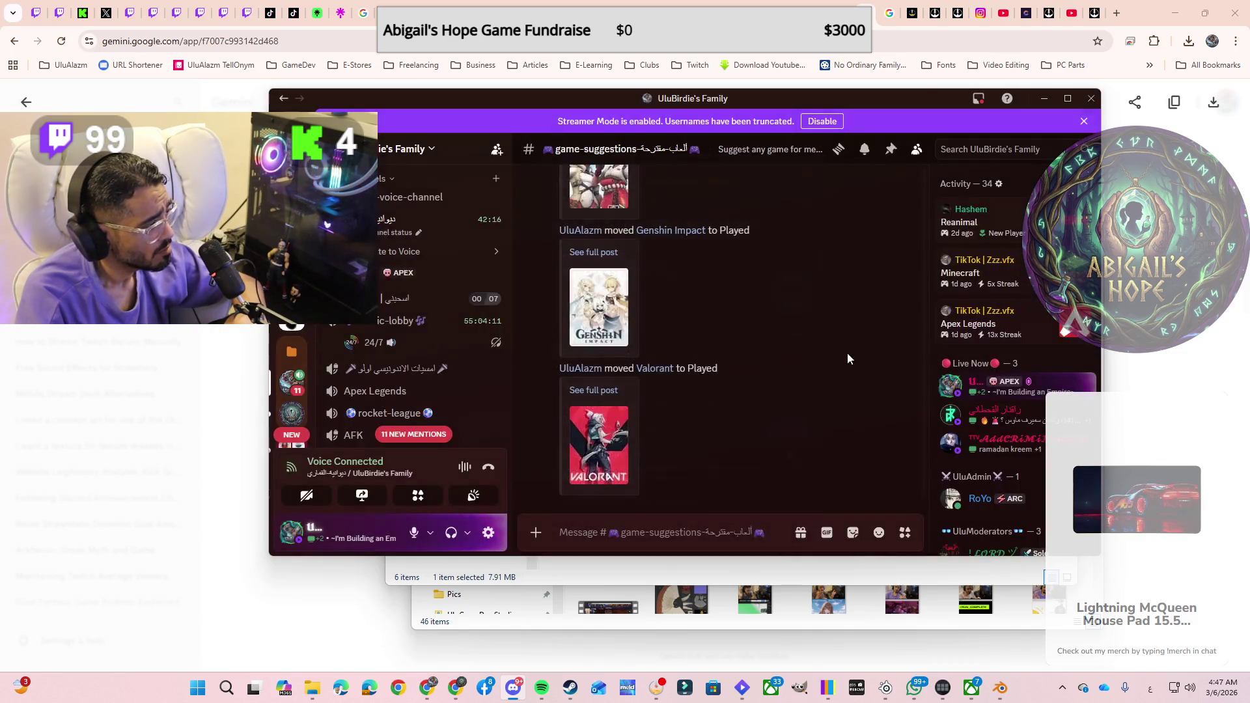
Browse the art channel and check the actions for an emote message
scroll(414, 345, up, 2)
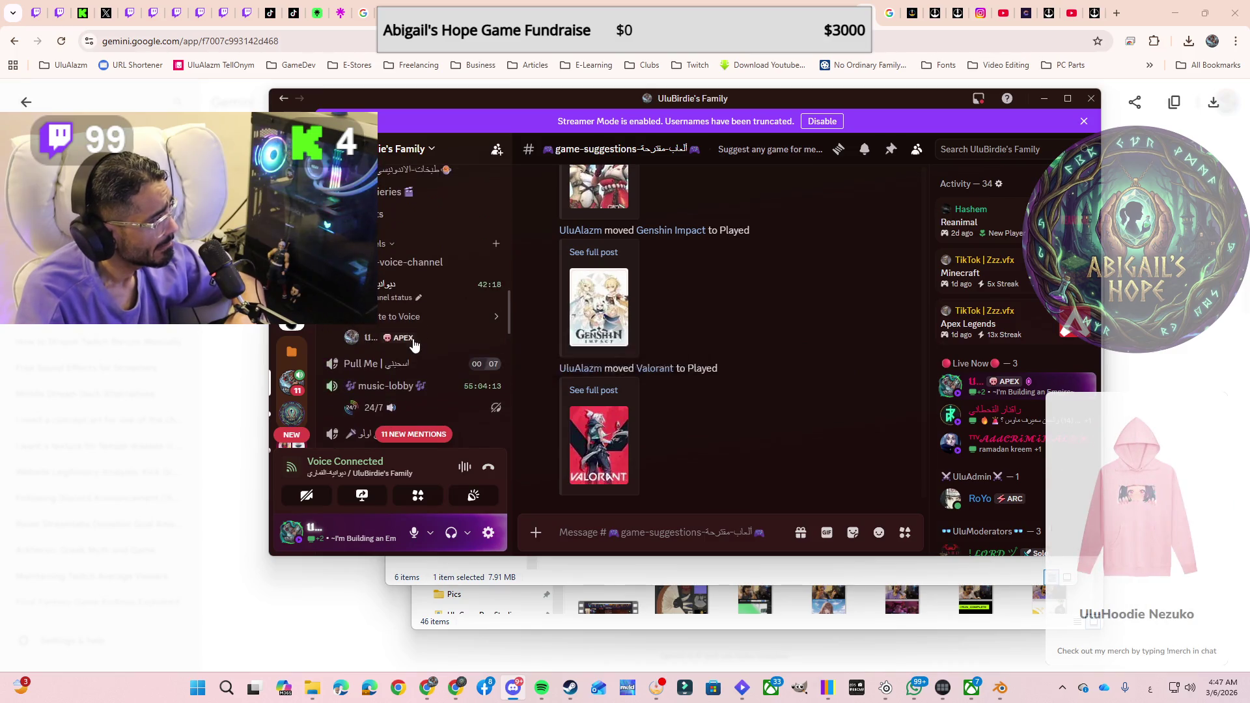
mouse_move(414, 345)
scroll(414, 345, up, 4)
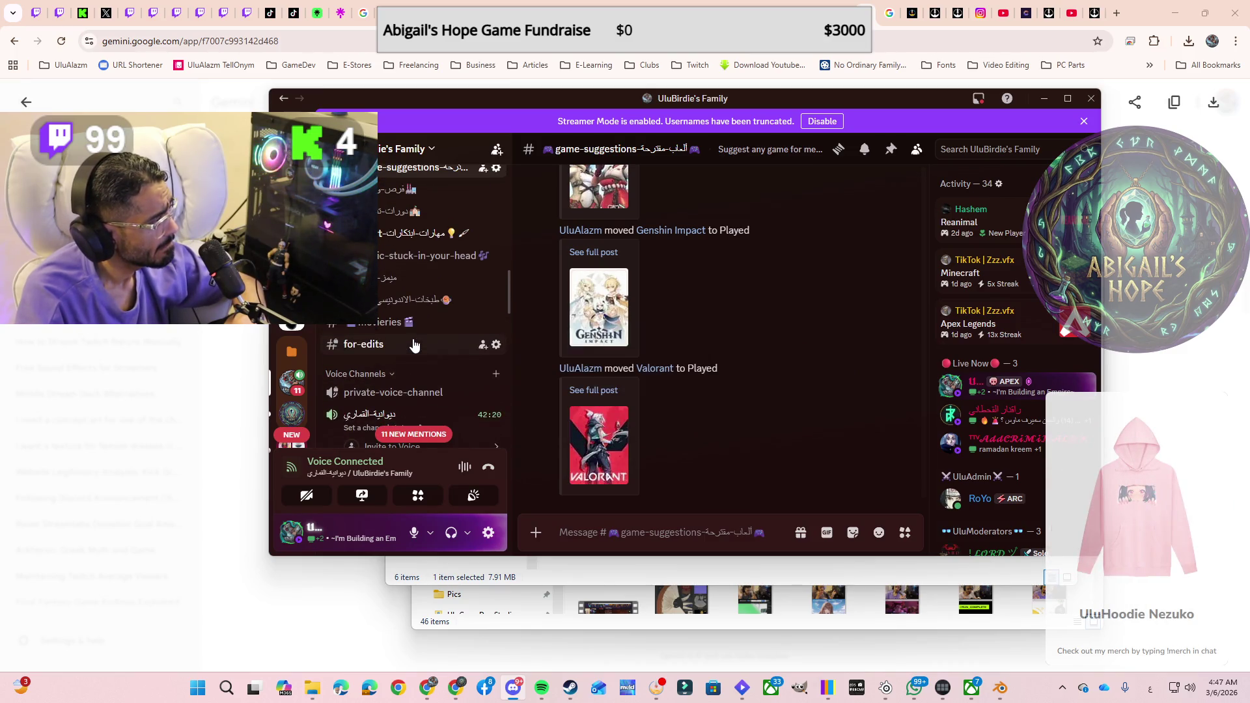
click(423, 233)
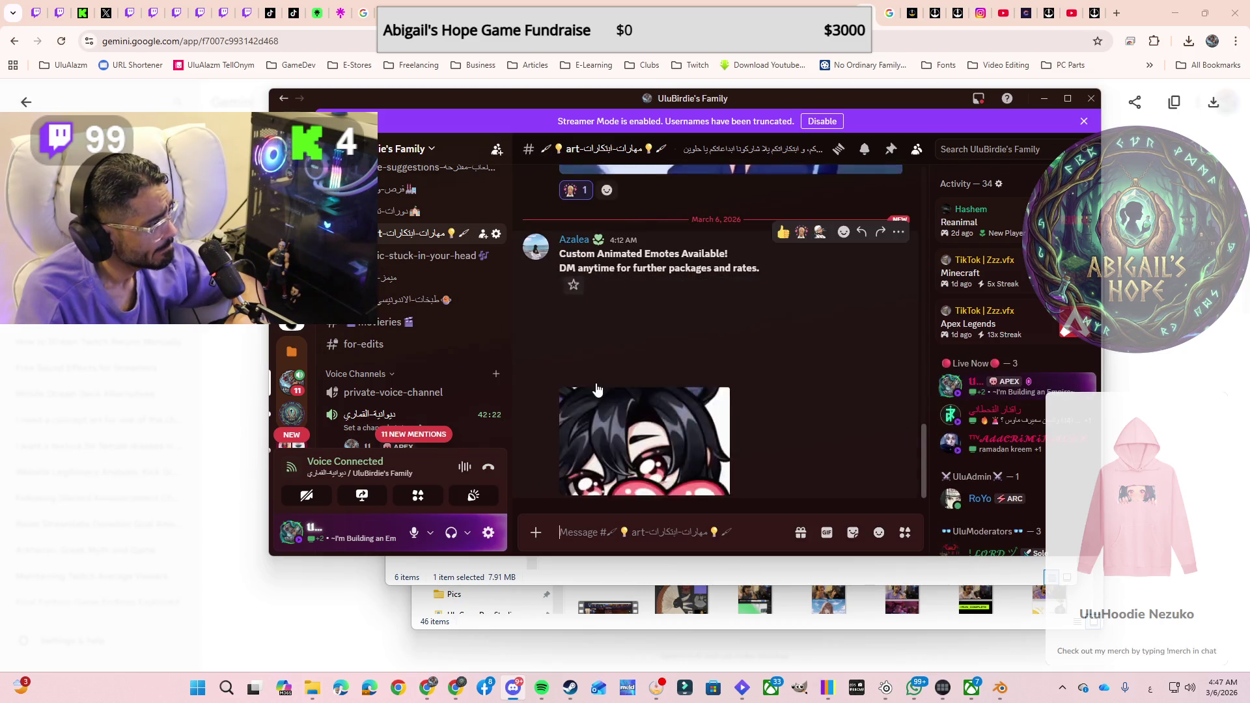
right_click(602, 391)
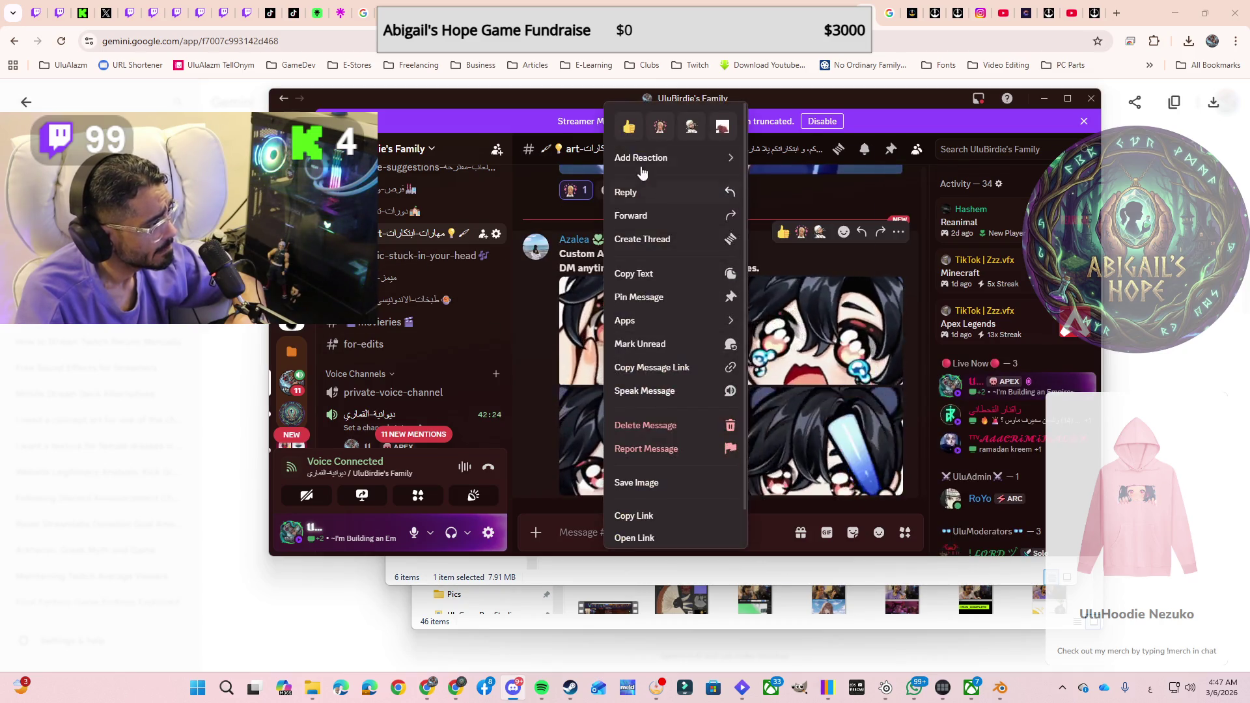
key(Escape)
scroll(408, 306, up, 4)
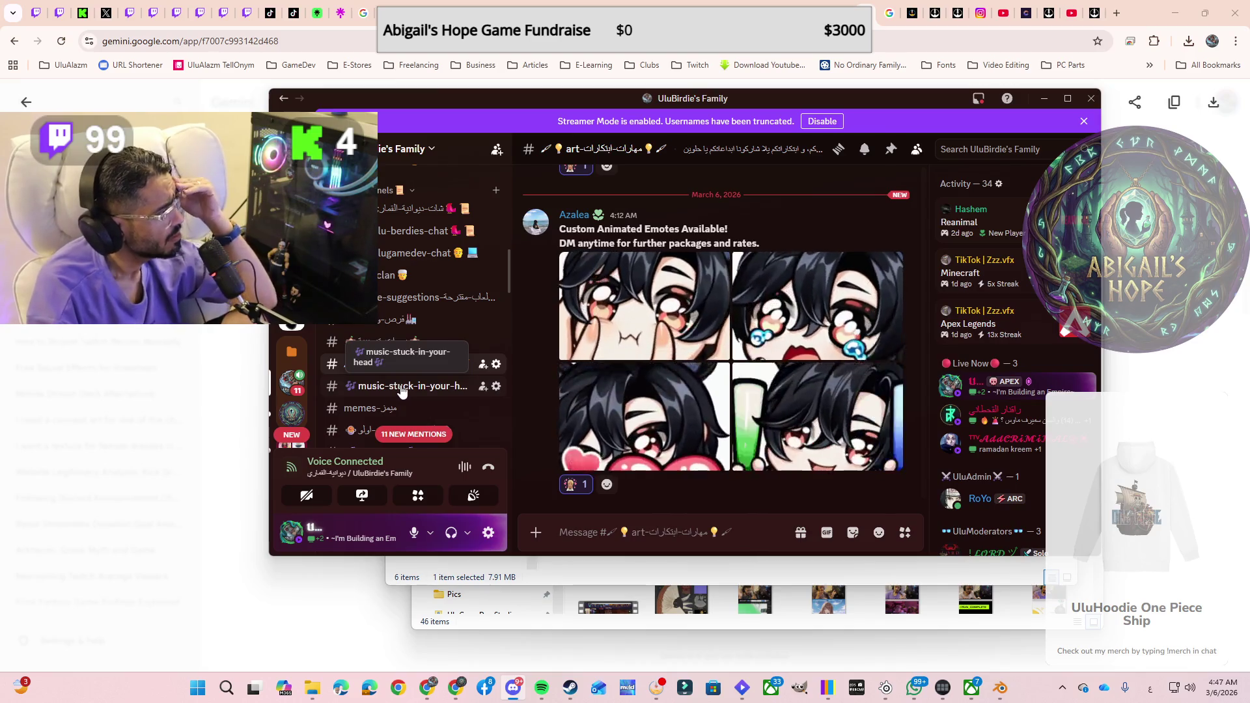
scroll(404, 384, up, 6)
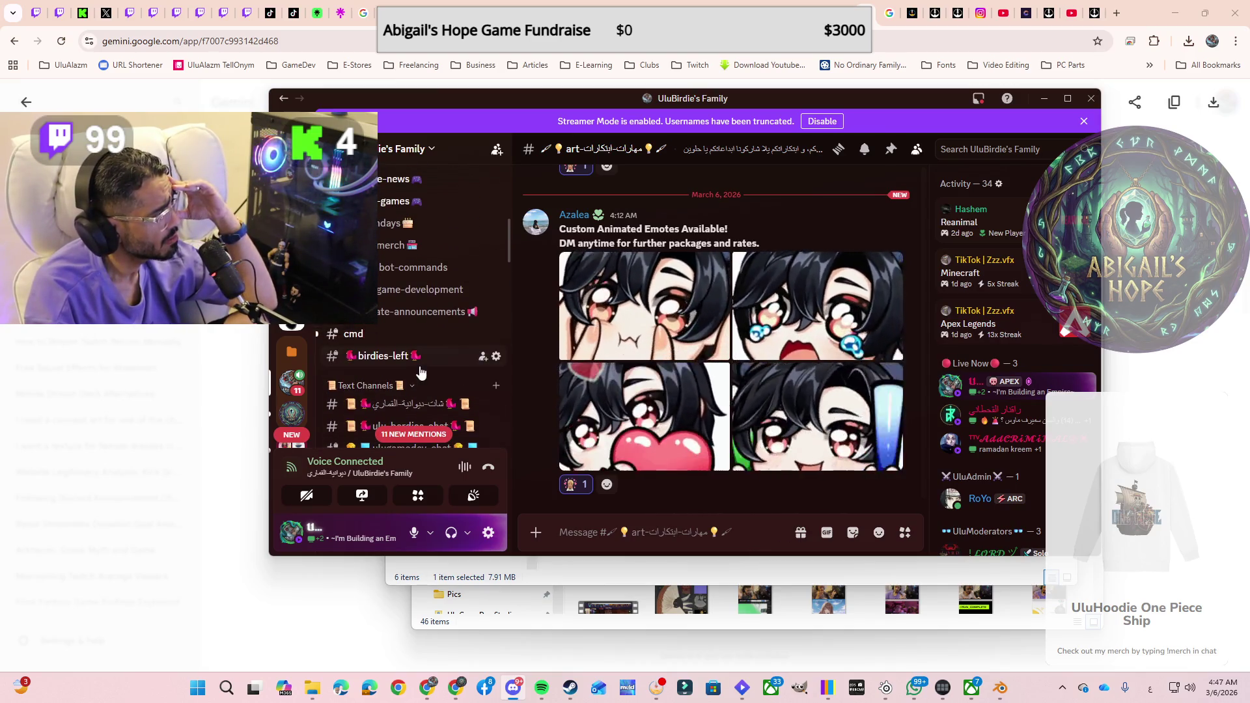
Look through free-games, game-news and announcements, then return to the Play Abigail's Hope server
click(397, 201)
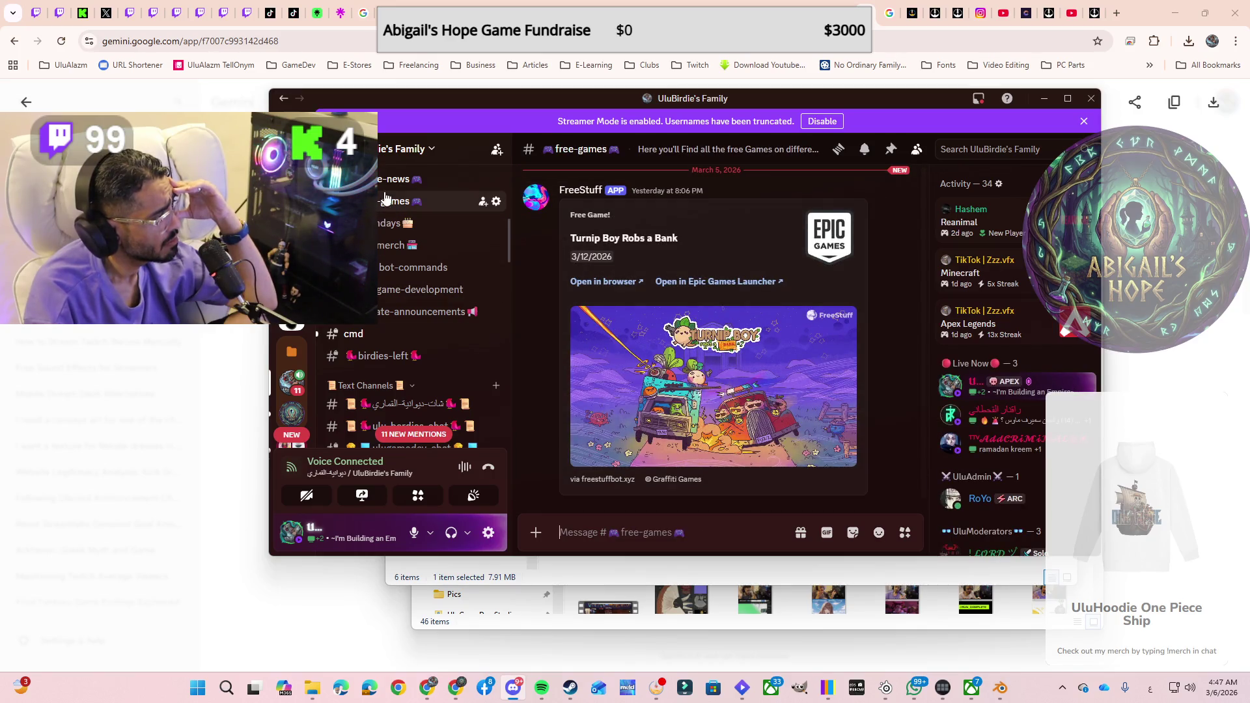
click(391, 181)
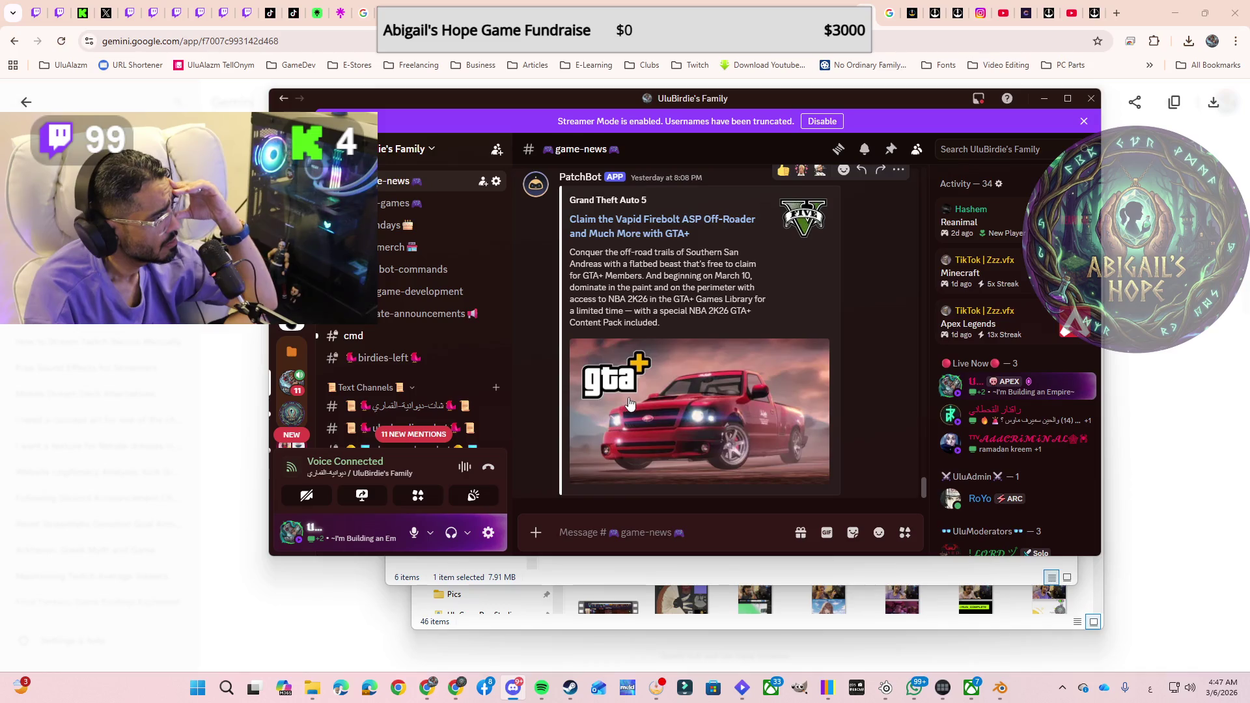
scroll(426, 363, up, 5)
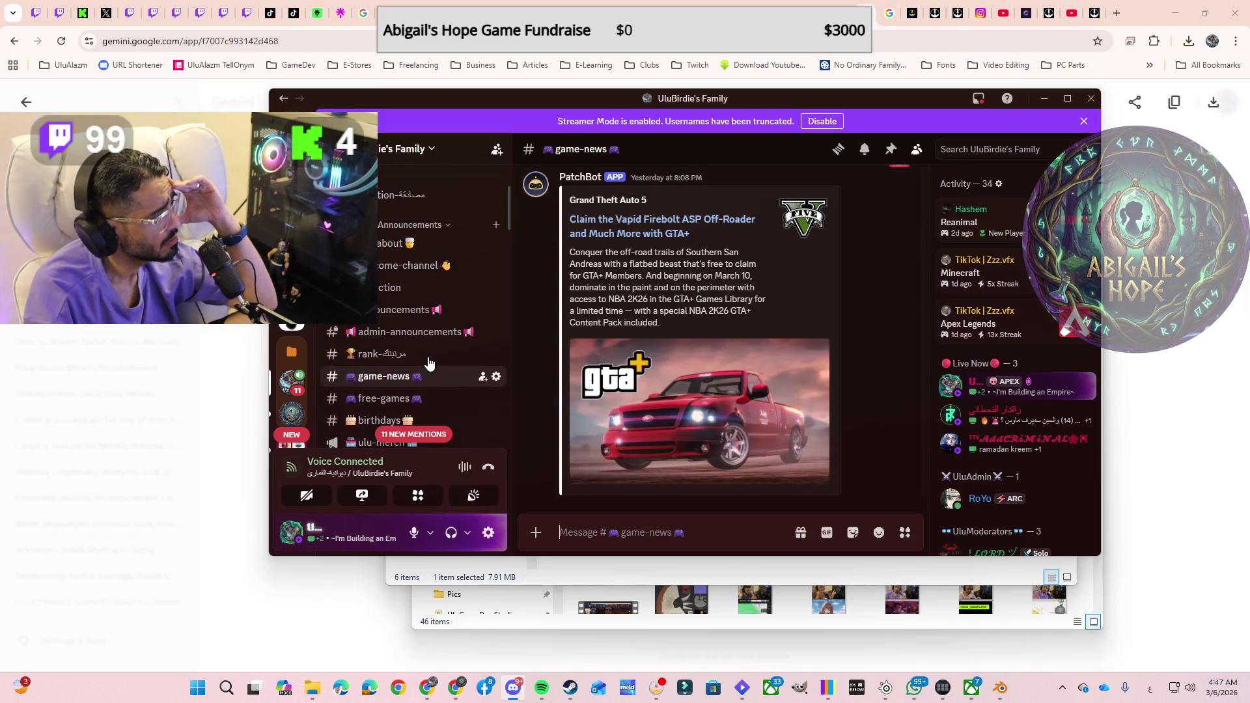
click(402, 316)
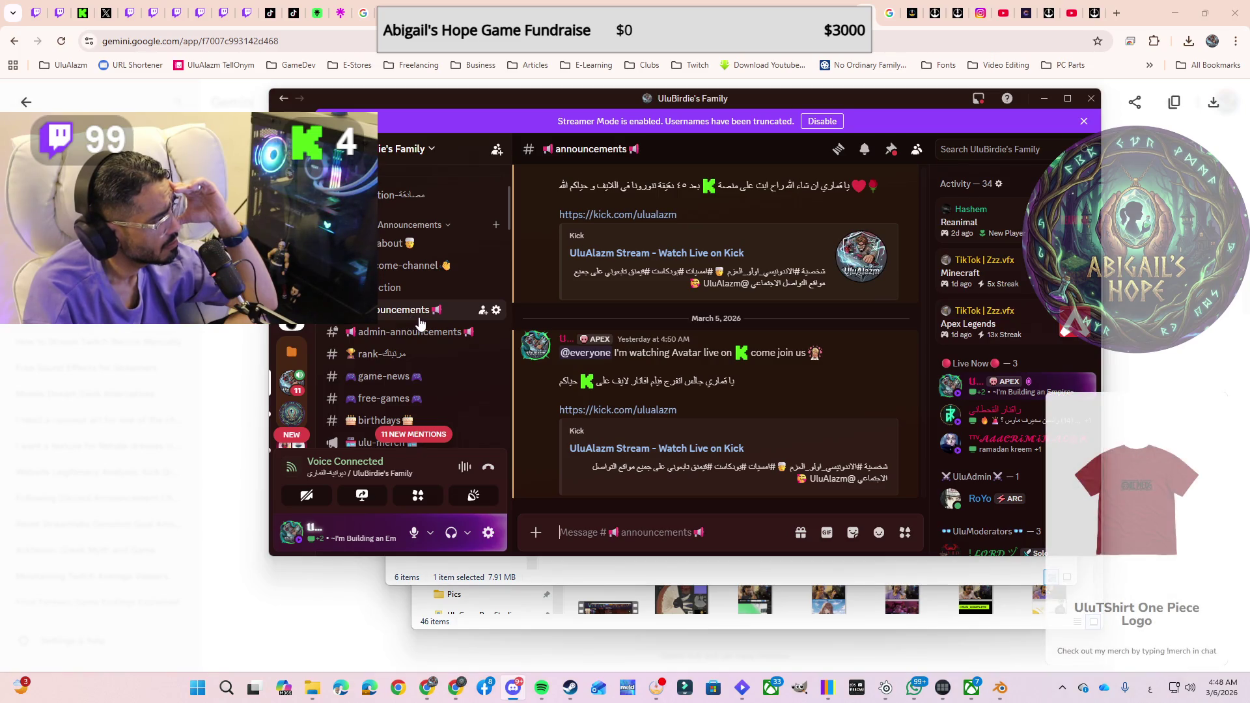
scroll(610, 336, up, 5)
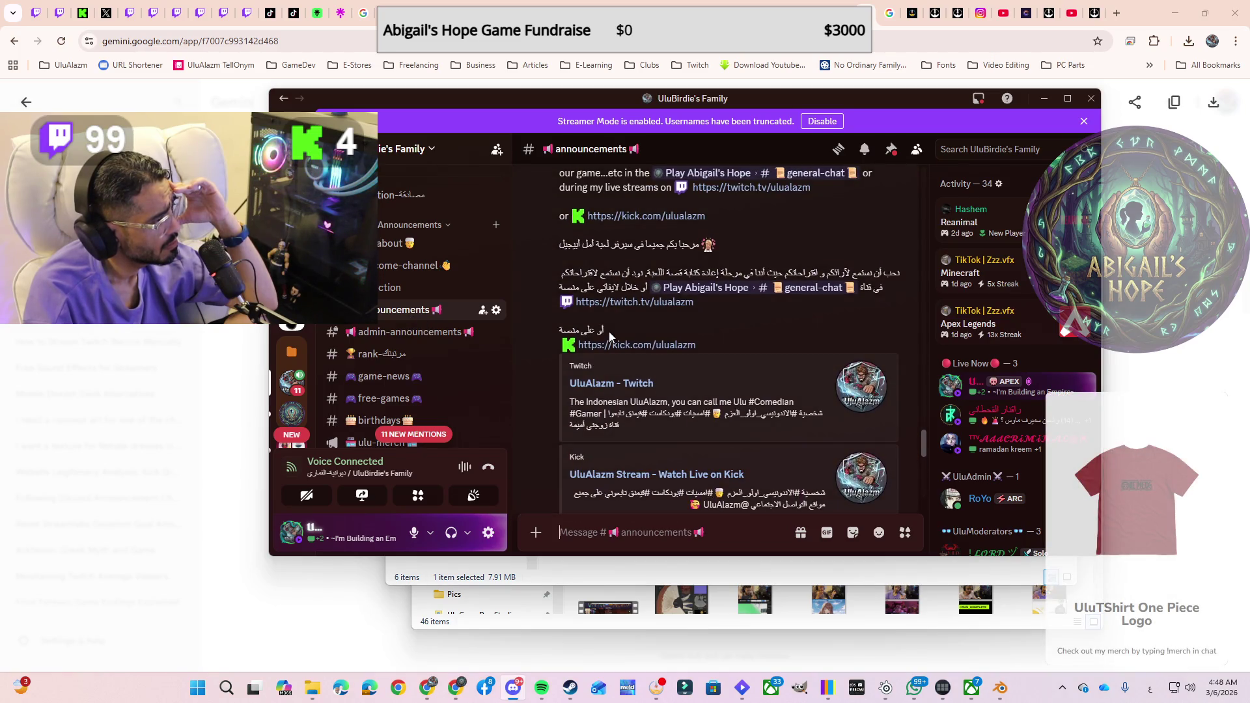
scroll(468, 355, down, 4)
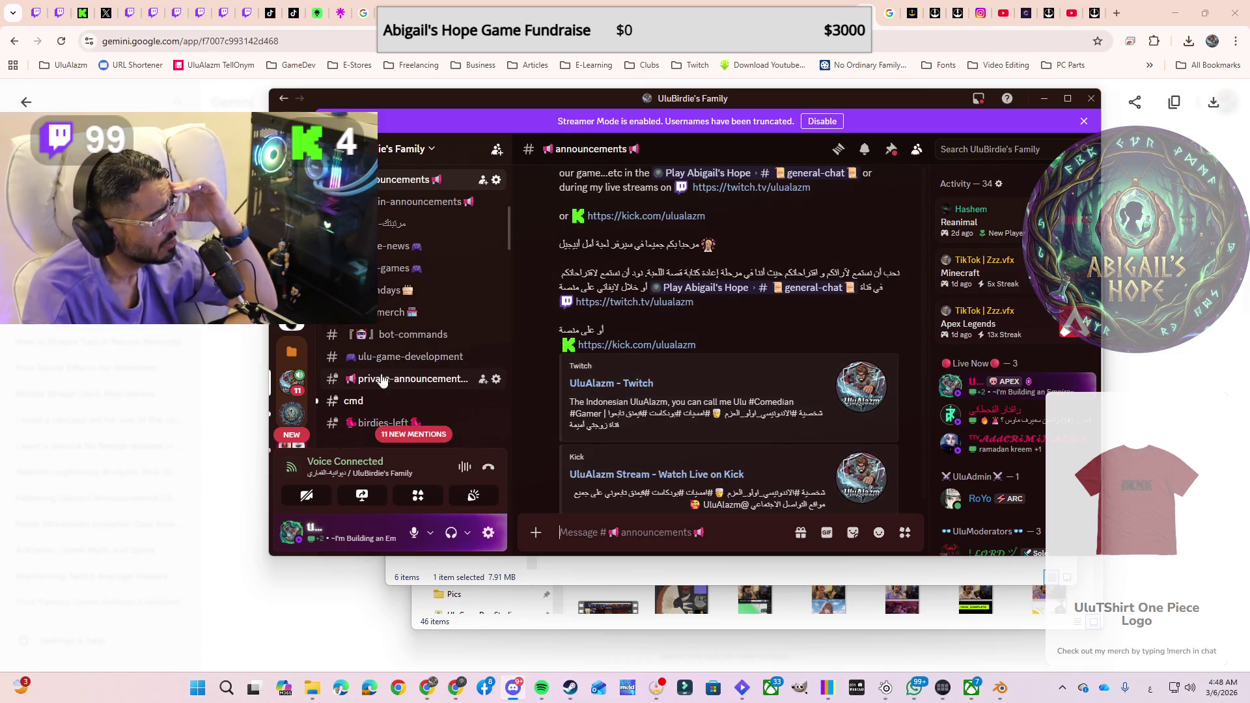
click(286, 414)
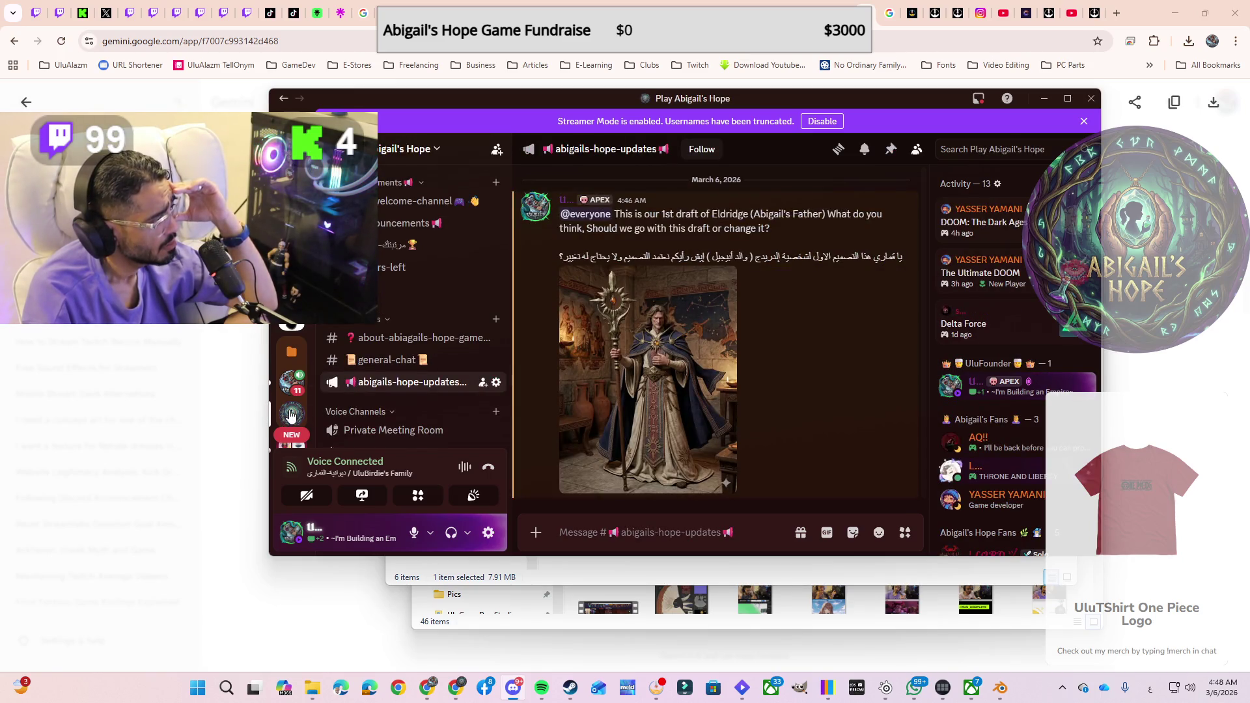
Copy the Abigail's Hope Updates webhook URL from the server's Integrations webhooks, then close settings
right_click(290, 414)
mouse_move(350, 342)
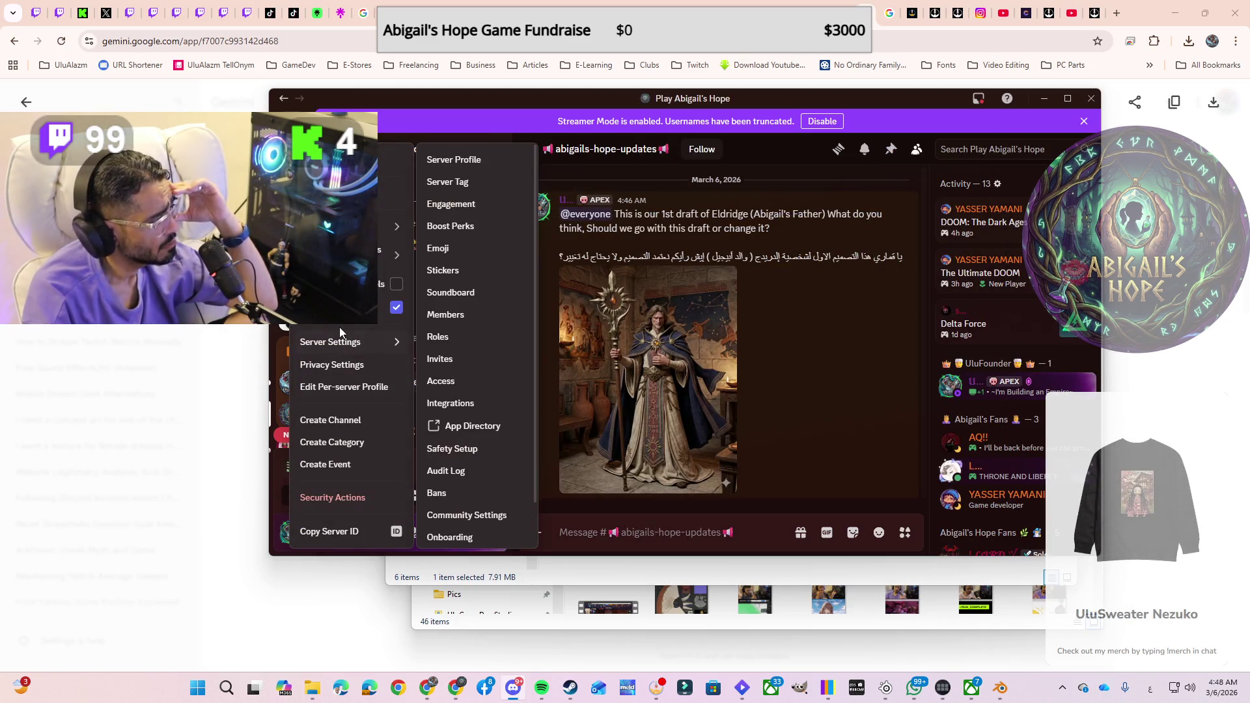
click(450, 404)
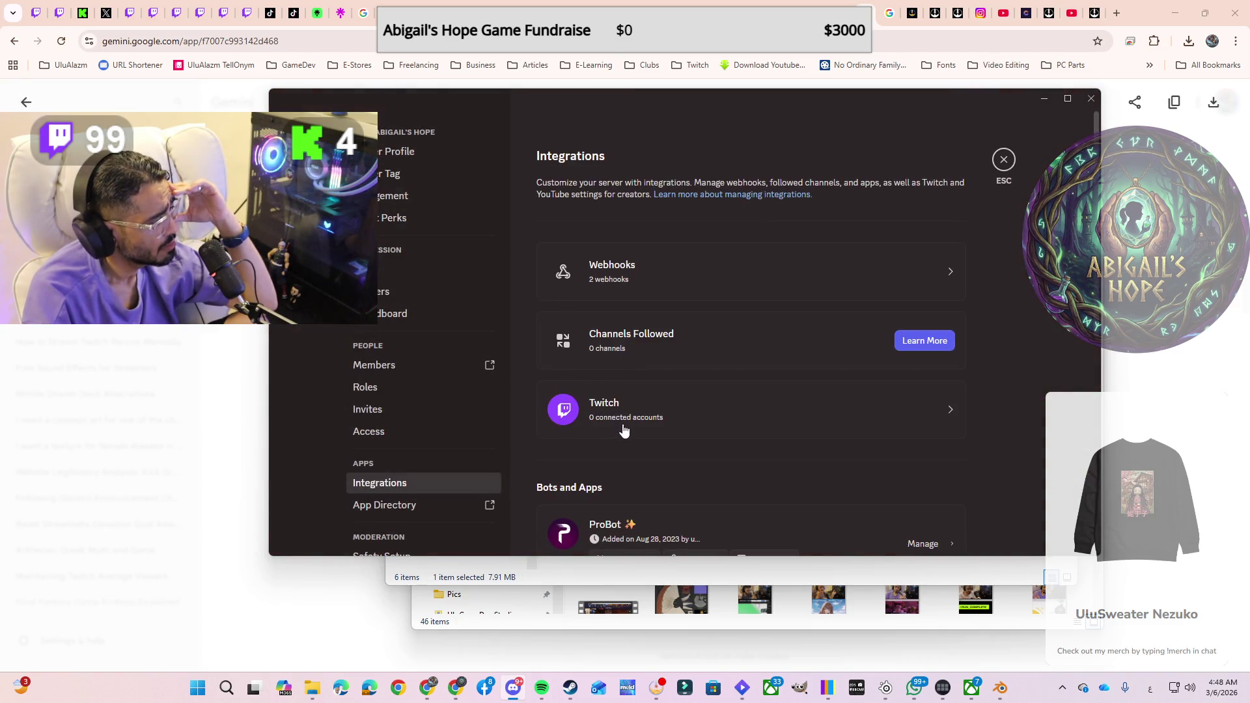
scroll(623, 431, down, 4)
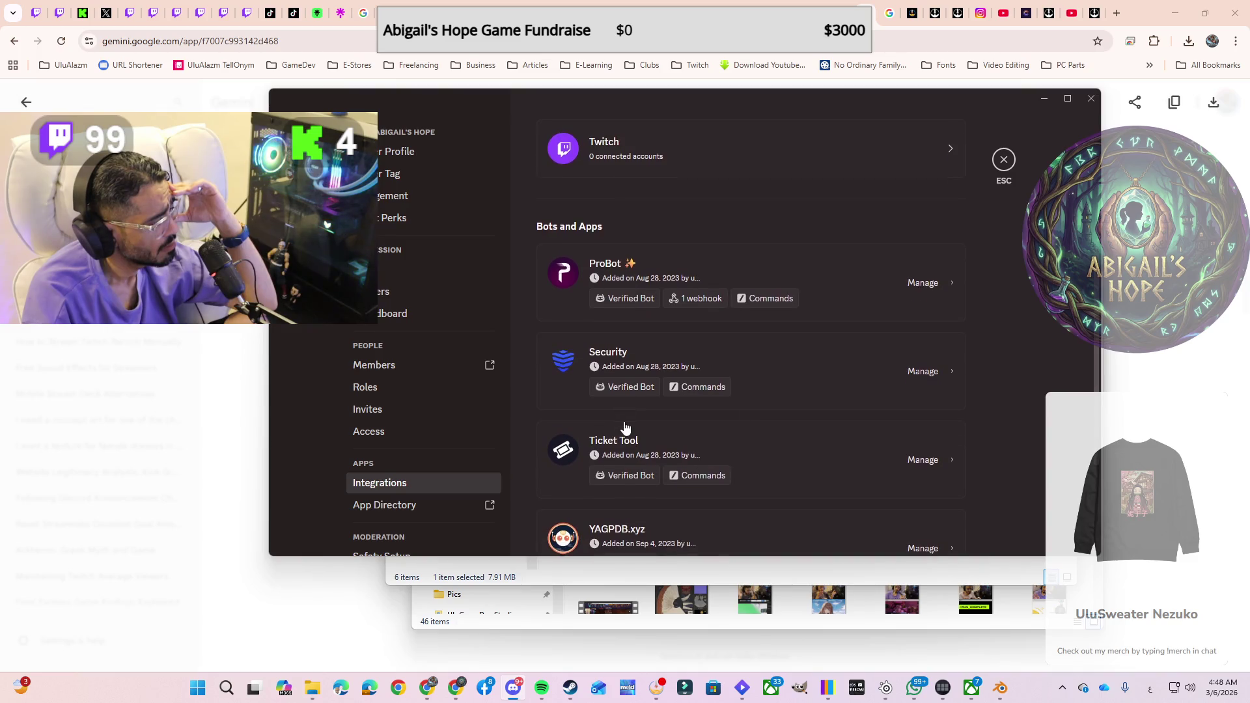
scroll(625, 428, down, 3)
scroll(625, 417, up, 6)
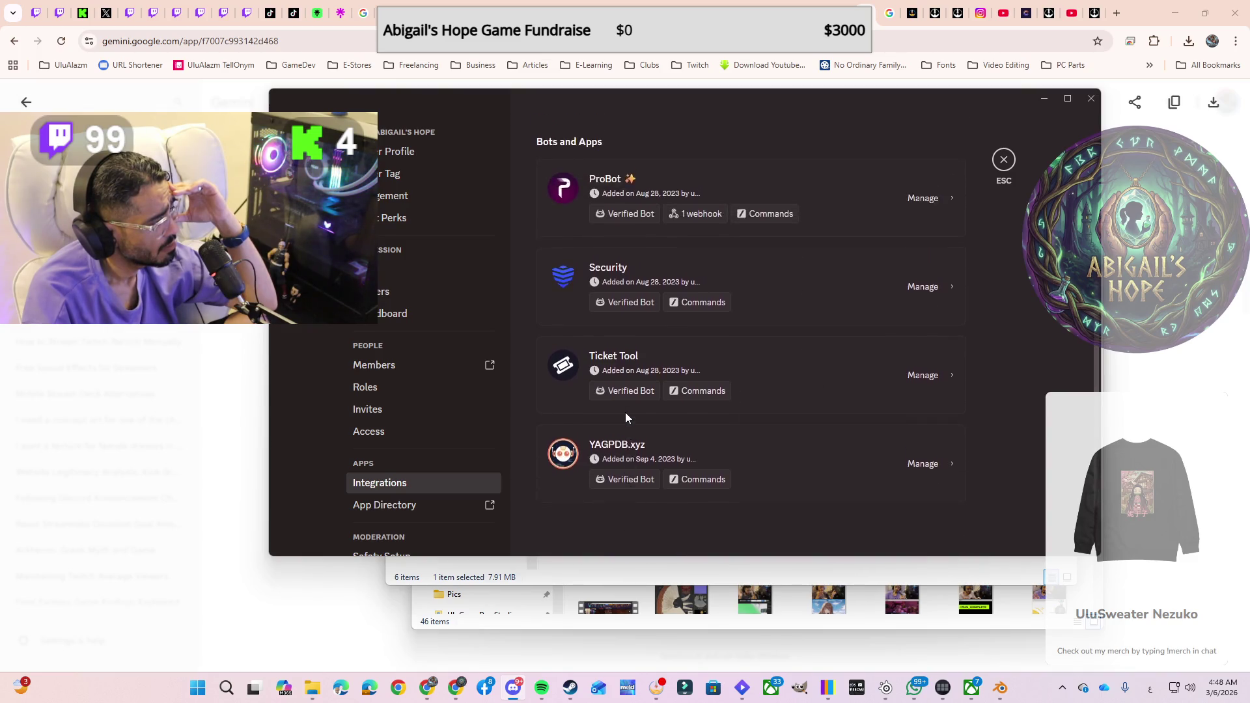
click(677, 192)
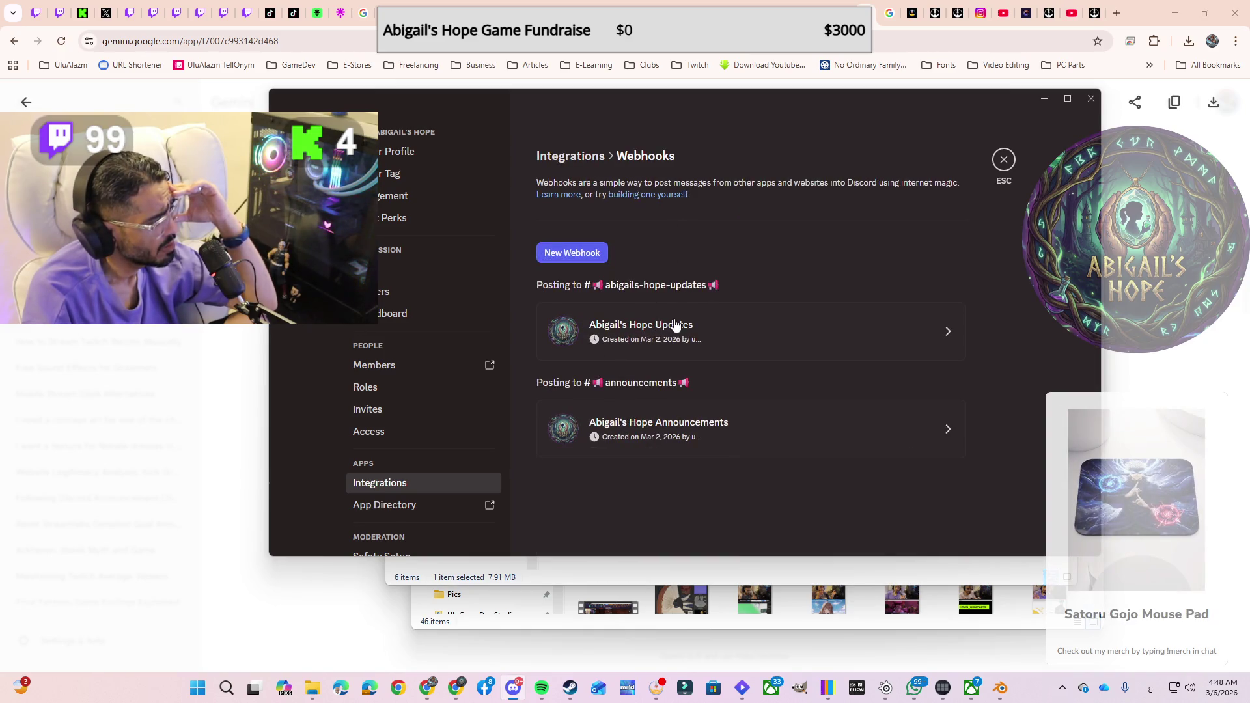
click(746, 334)
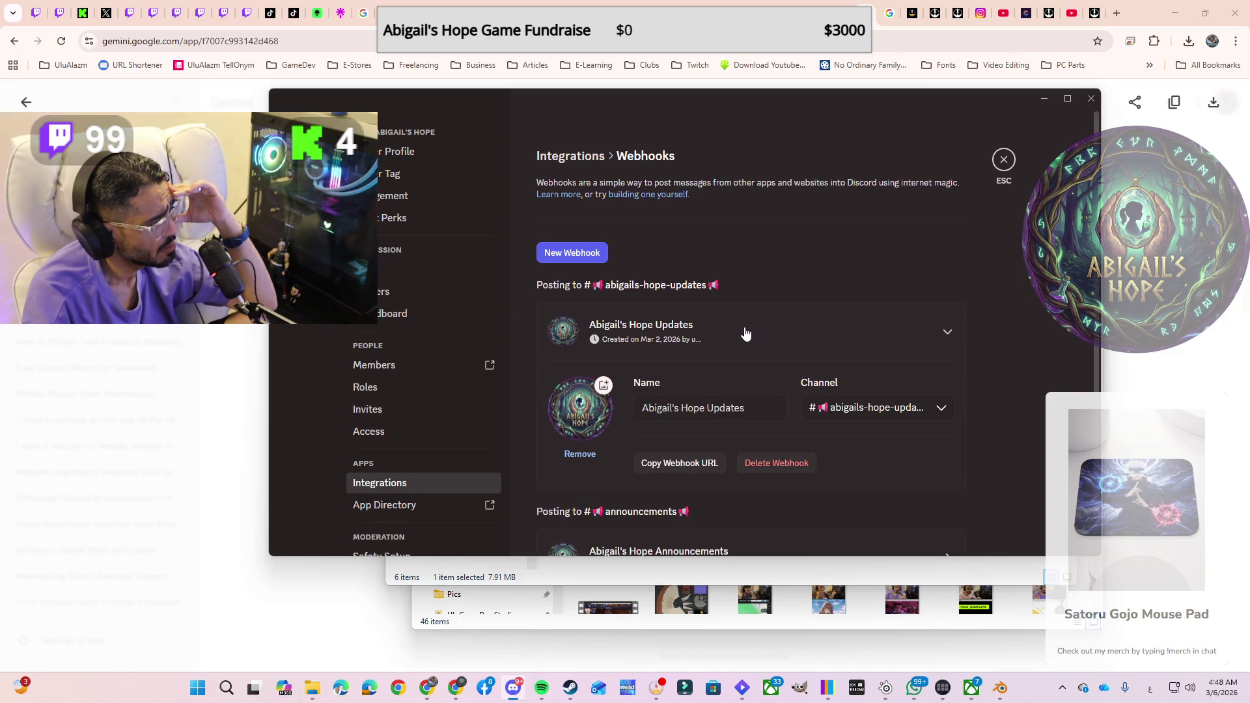
click(677, 465)
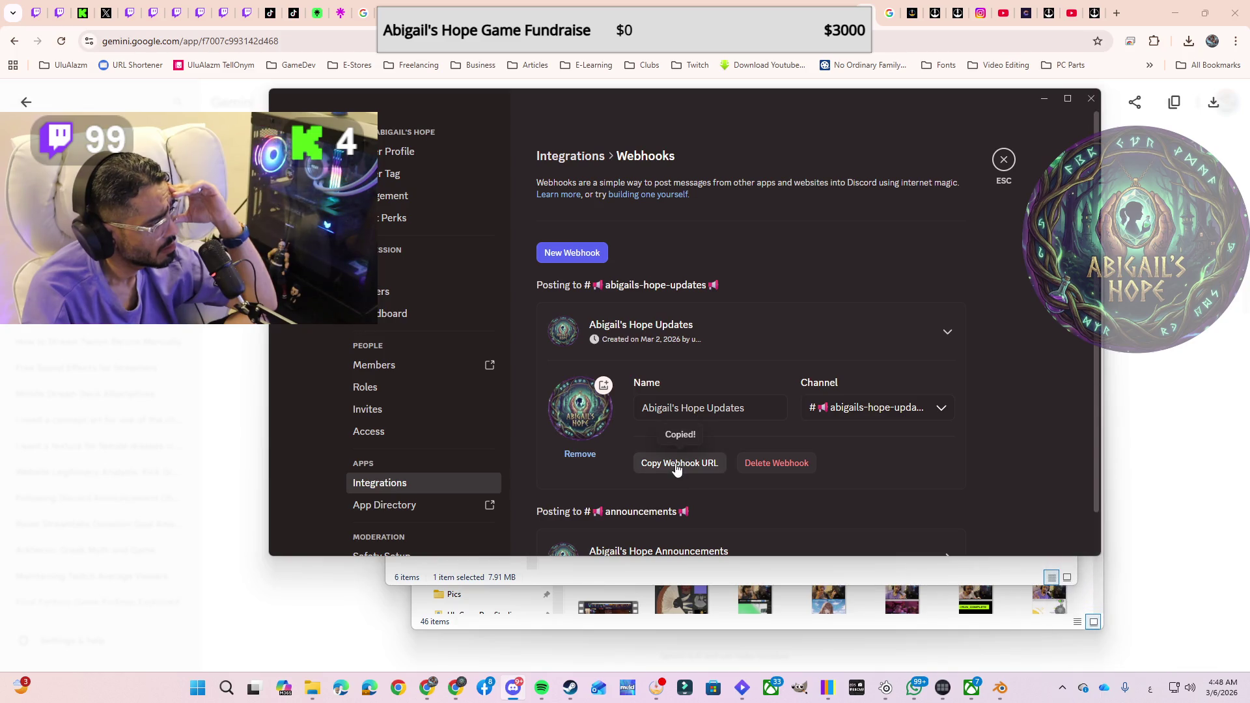
click(1003, 168)
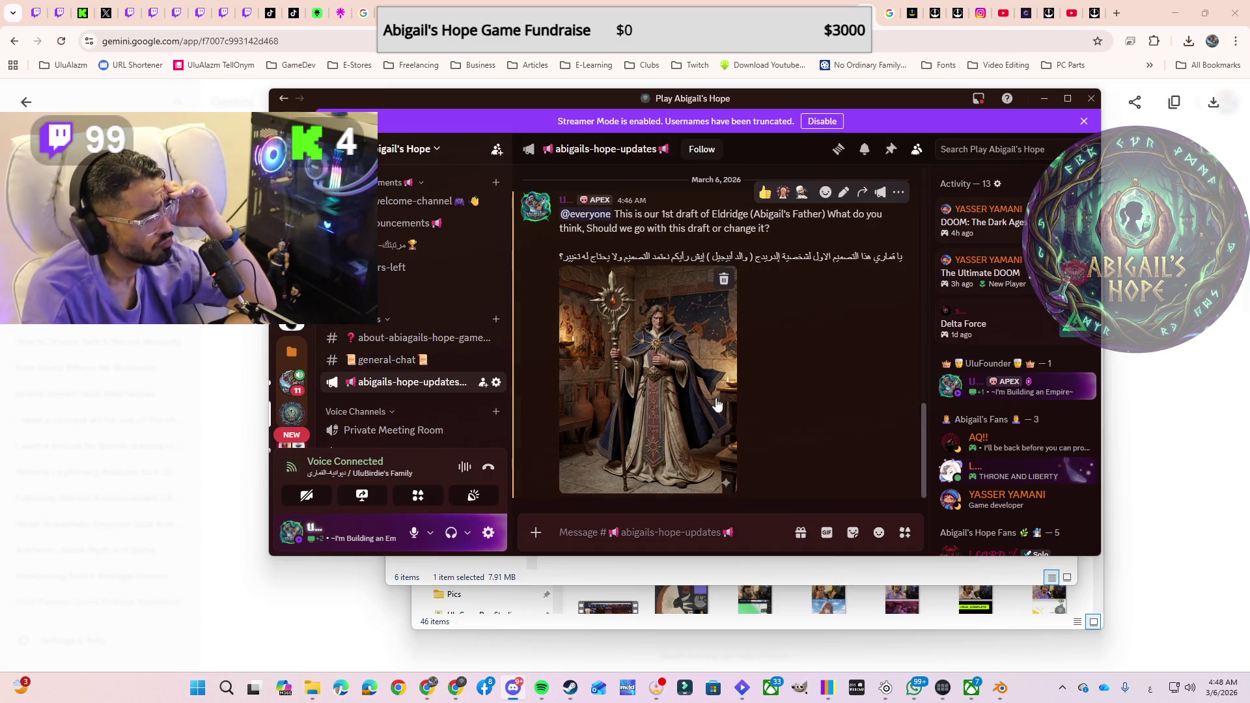
Follow abigails-hope-updates into UluBirdie's Family, publish the Eldridge draft post, and switch to that server
right_click(291, 384)
mouse_move(346, 342)
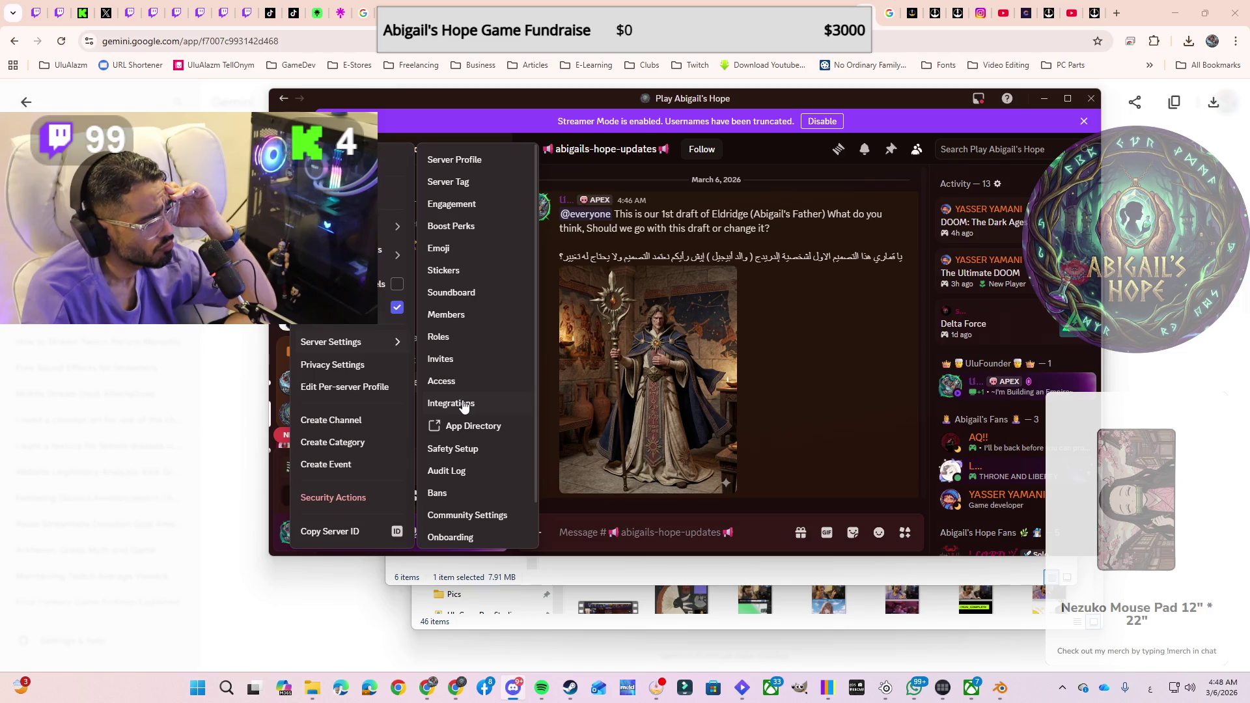
click(822, 351)
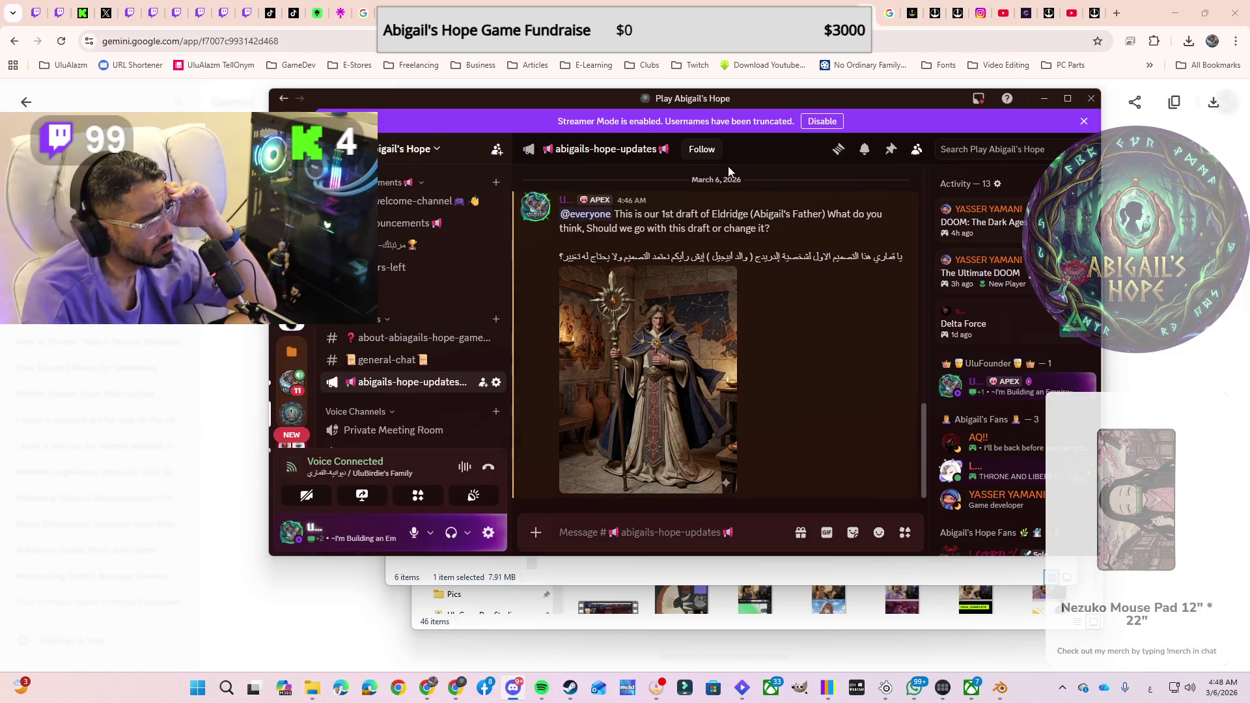
click(702, 152)
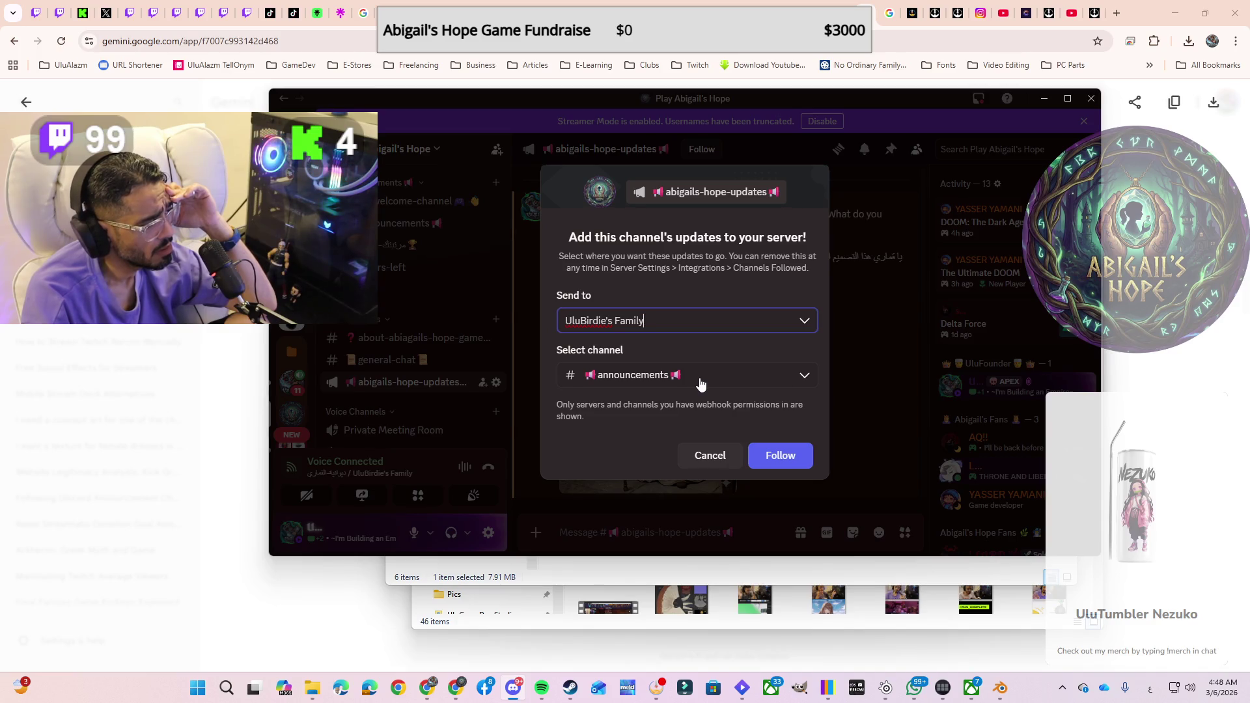
key(Return)
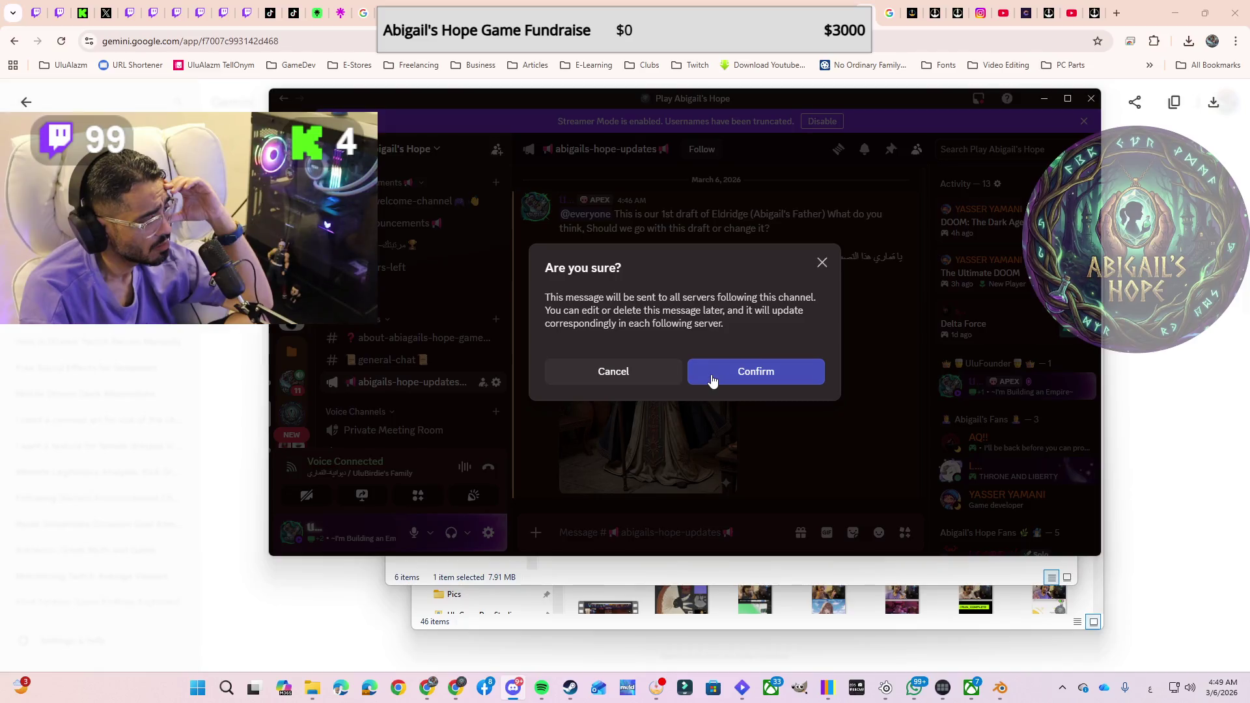
click(714, 381)
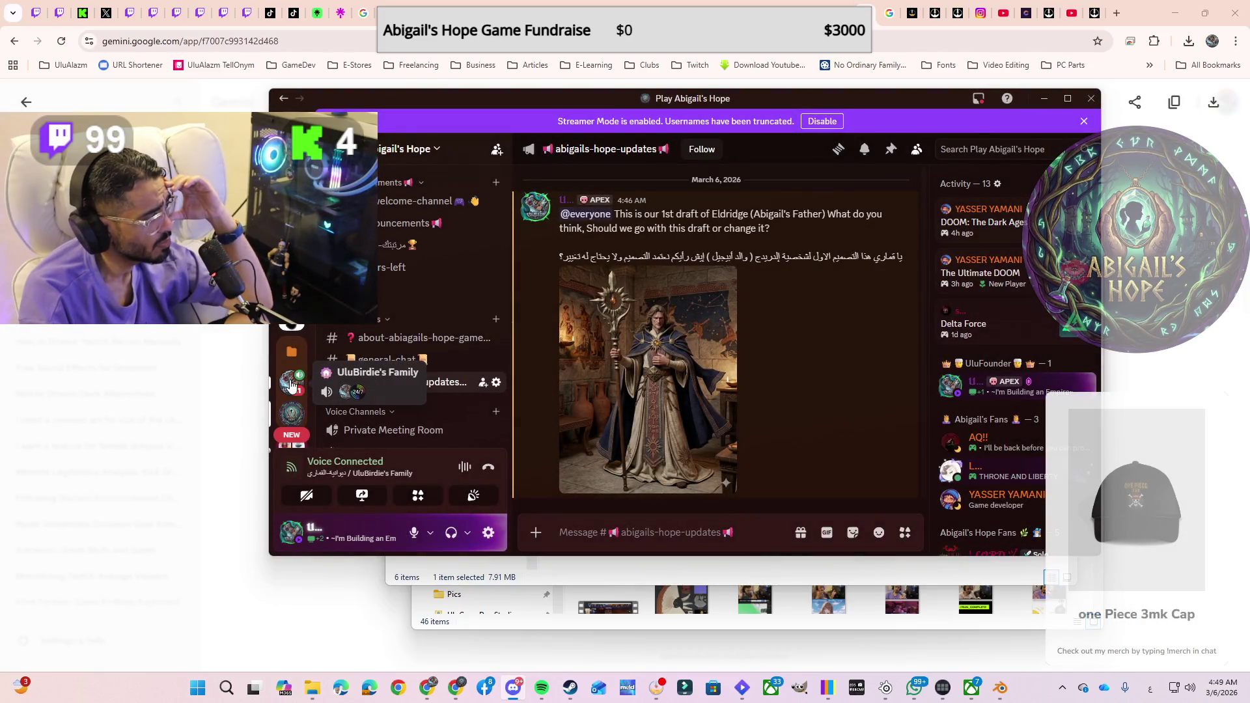
click(291, 382)
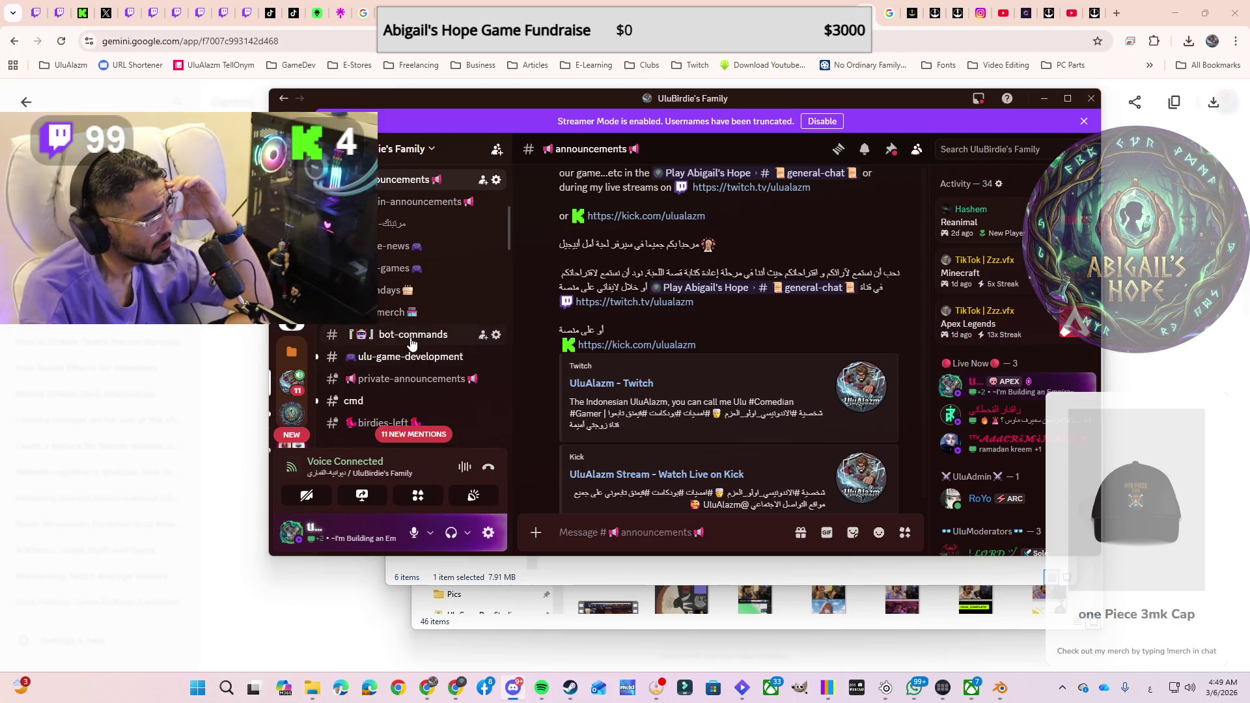
Check the Eldridge draft post in ulu-game-development, open the latest direct message, and minimize Discord
scroll(411, 345, down, 5)
scroll(412, 343, up, 5)
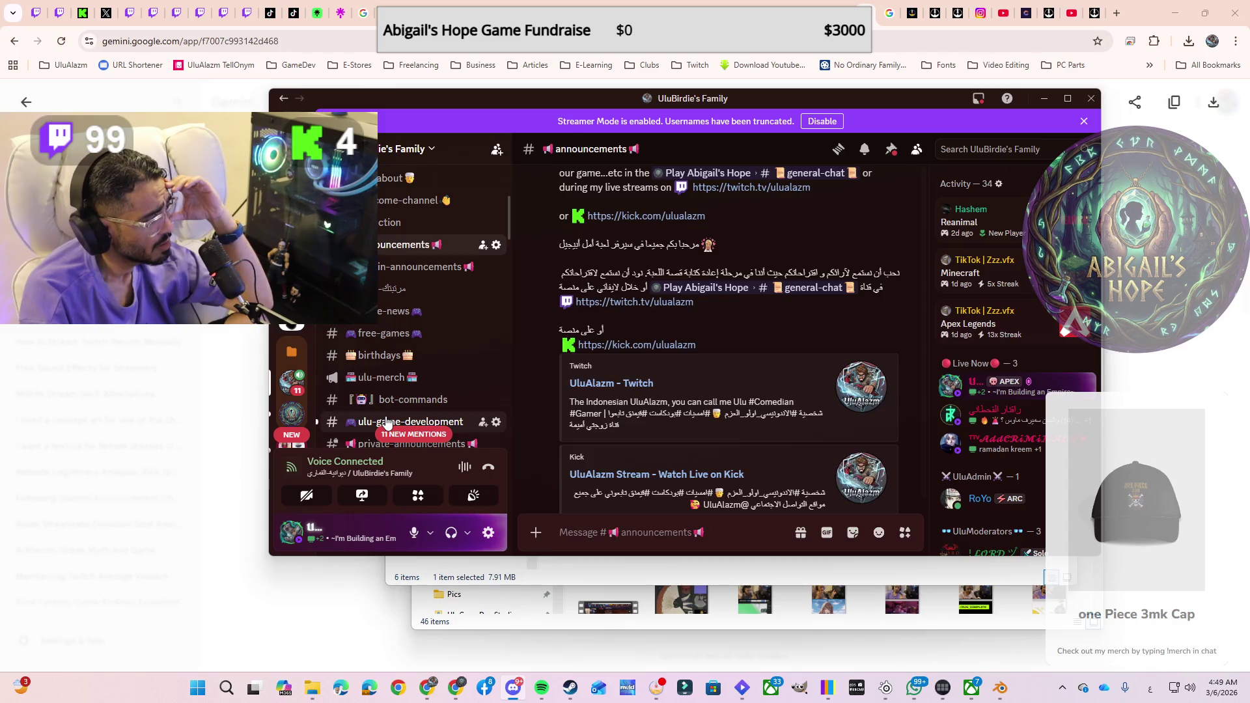
click(454, 423)
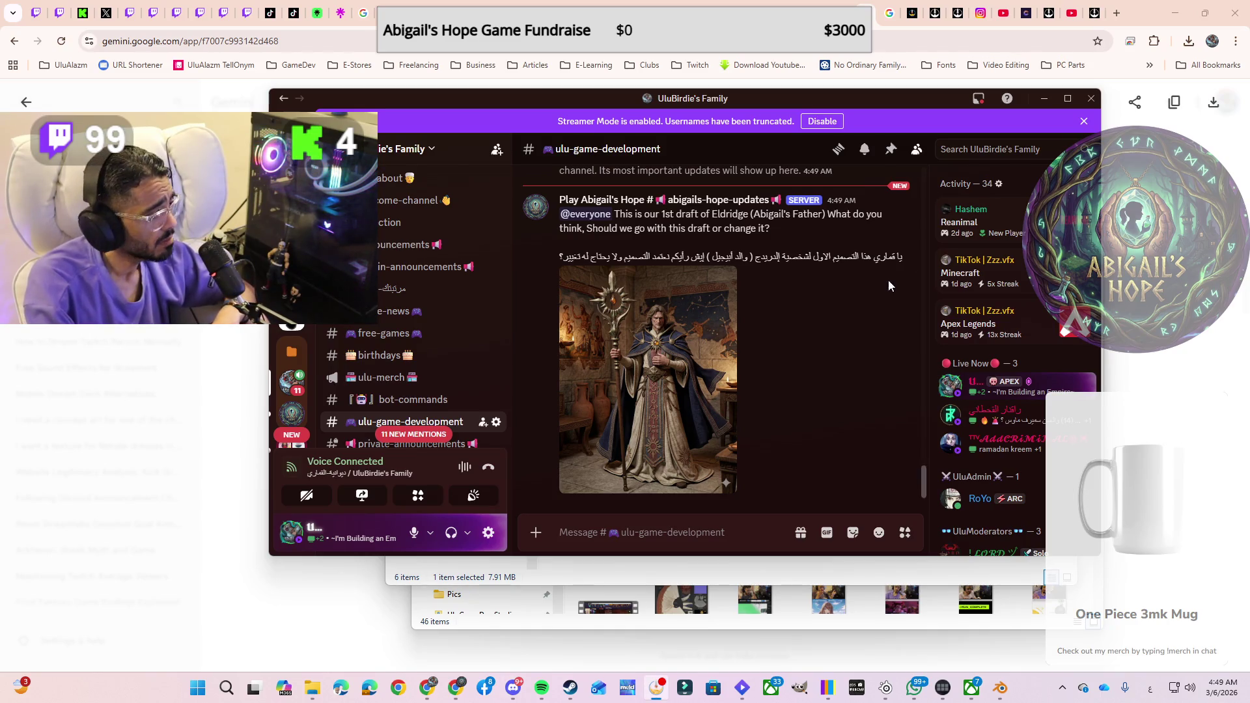
scroll(363, 344, down, 1)
scroll(363, 343, down, 5)
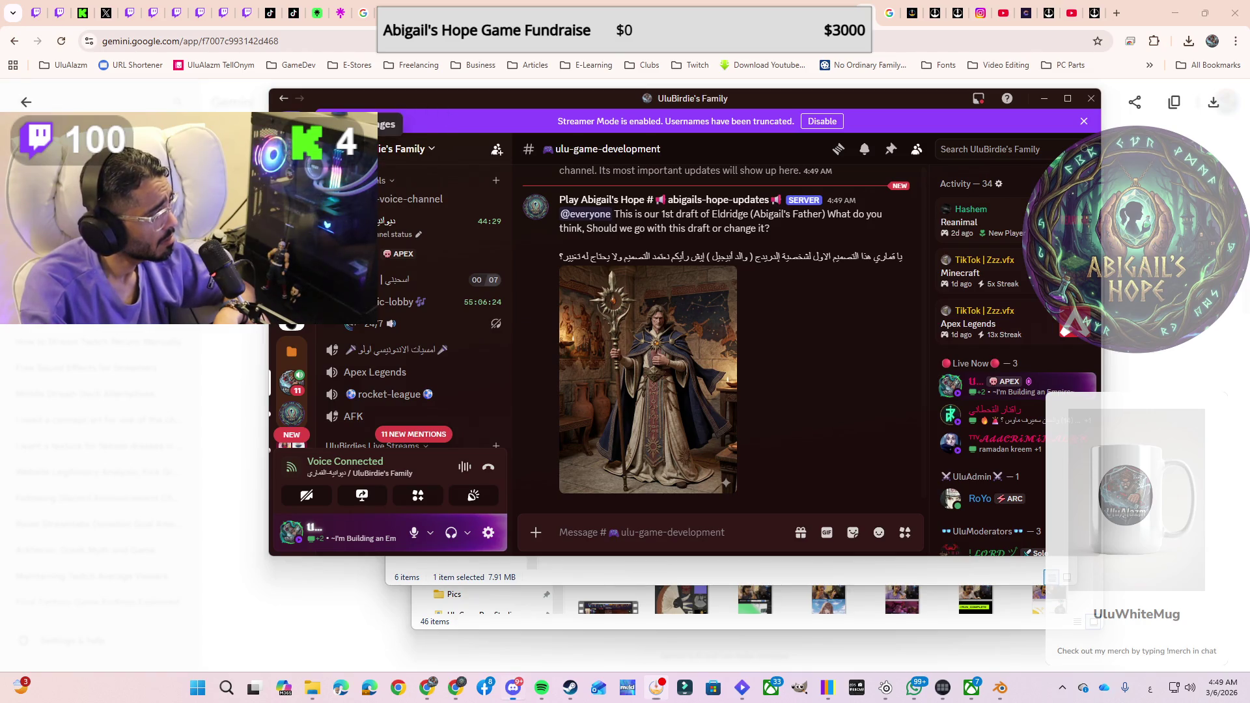
click(292, 124)
click(377, 345)
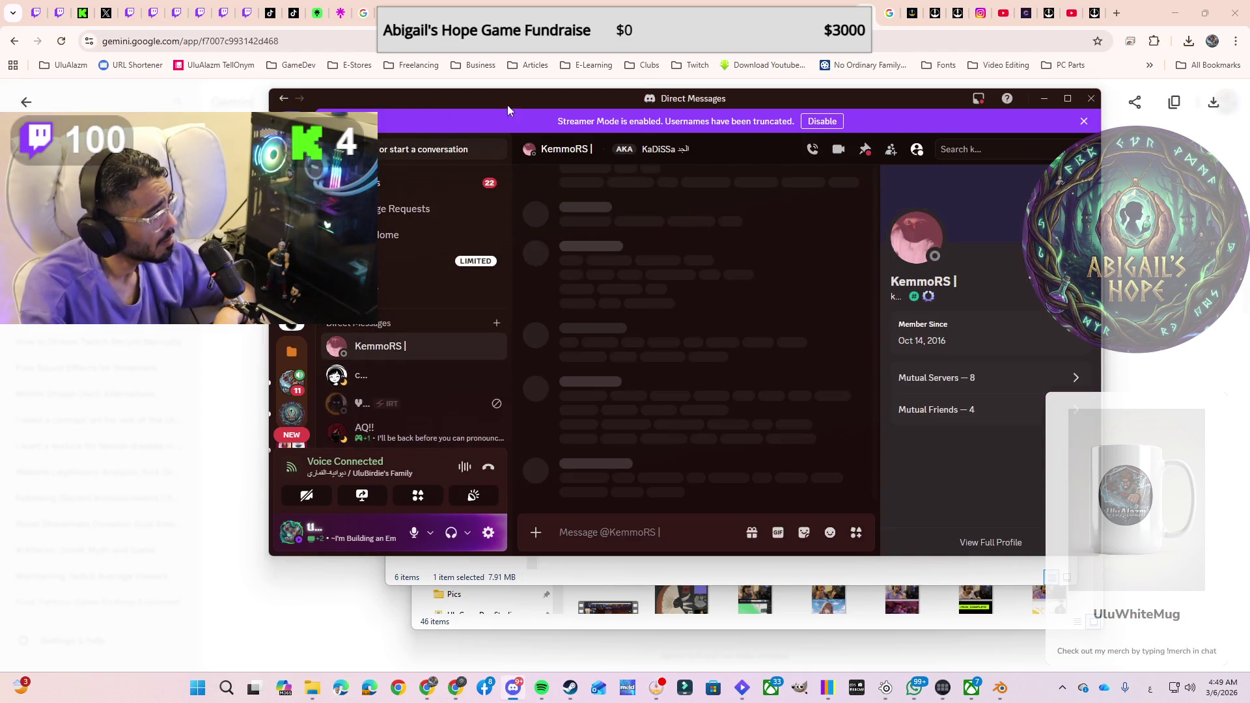
click(1044, 99)
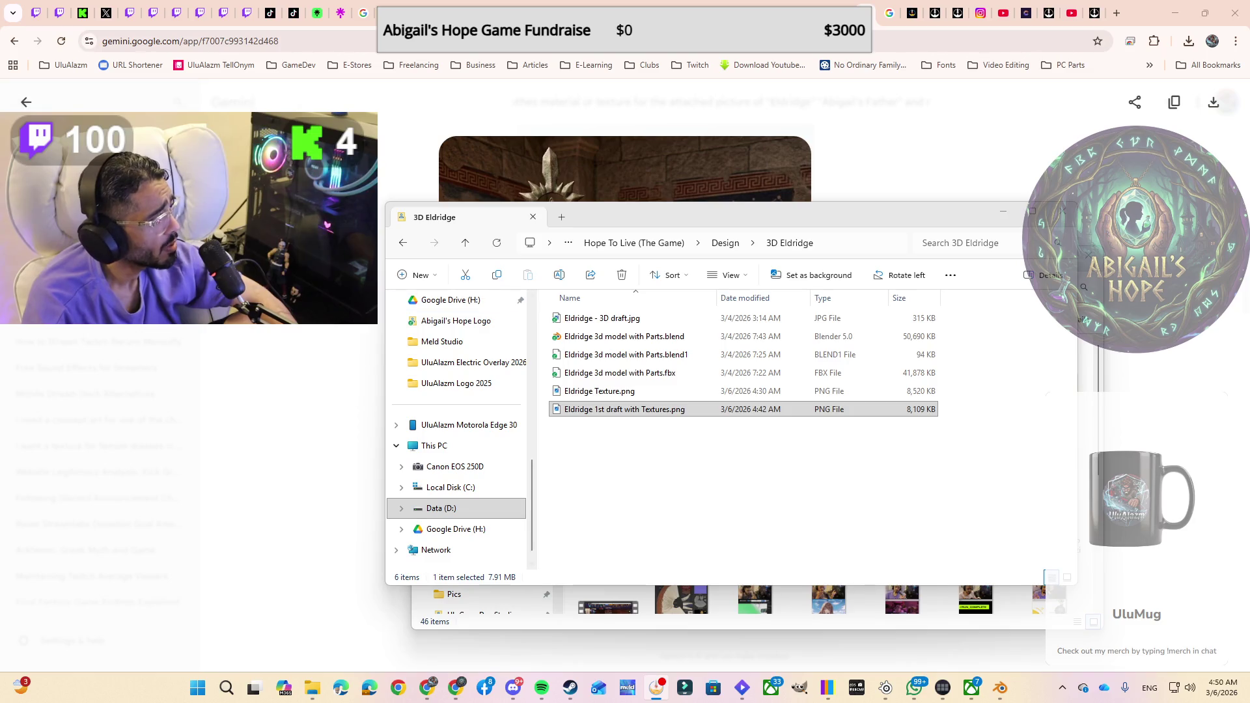
Bring the Chrome window with Gemini forward and close the full-screen image view
click(550, 189)
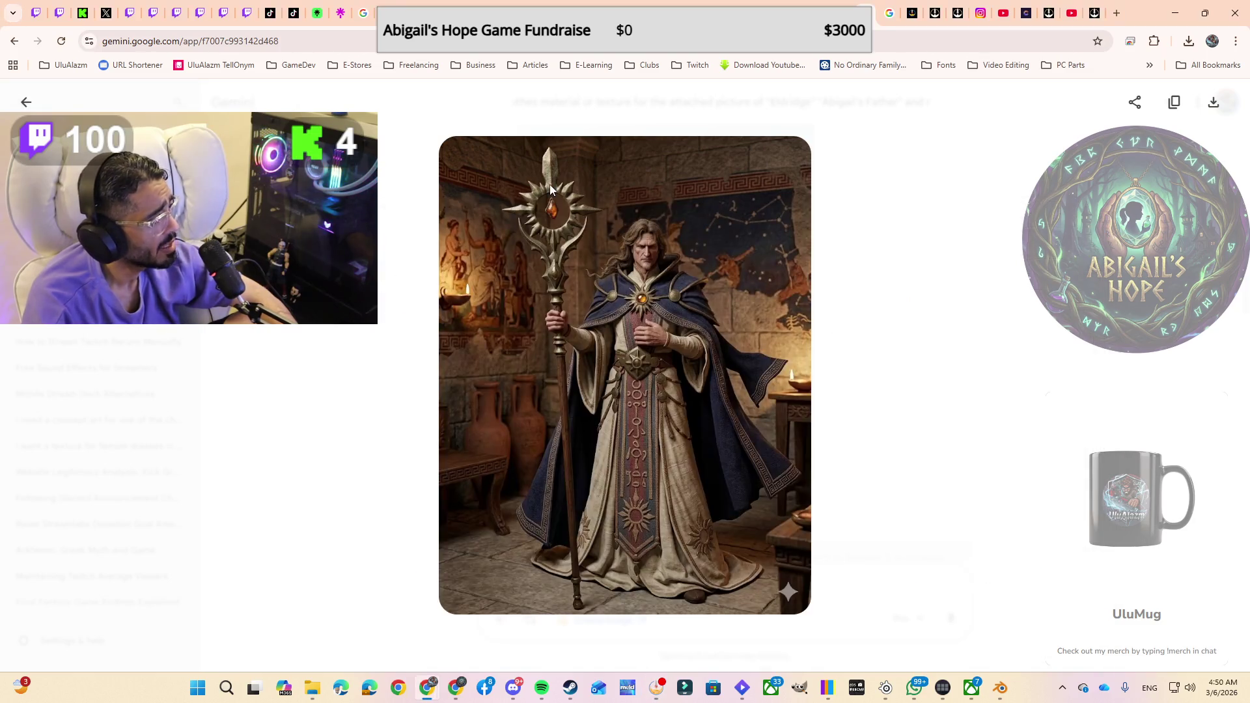
click(910, 394)
View Gemini's Blender PBR texture import guide image full-size, then return to Blender
scroll(712, 391, down, 15)
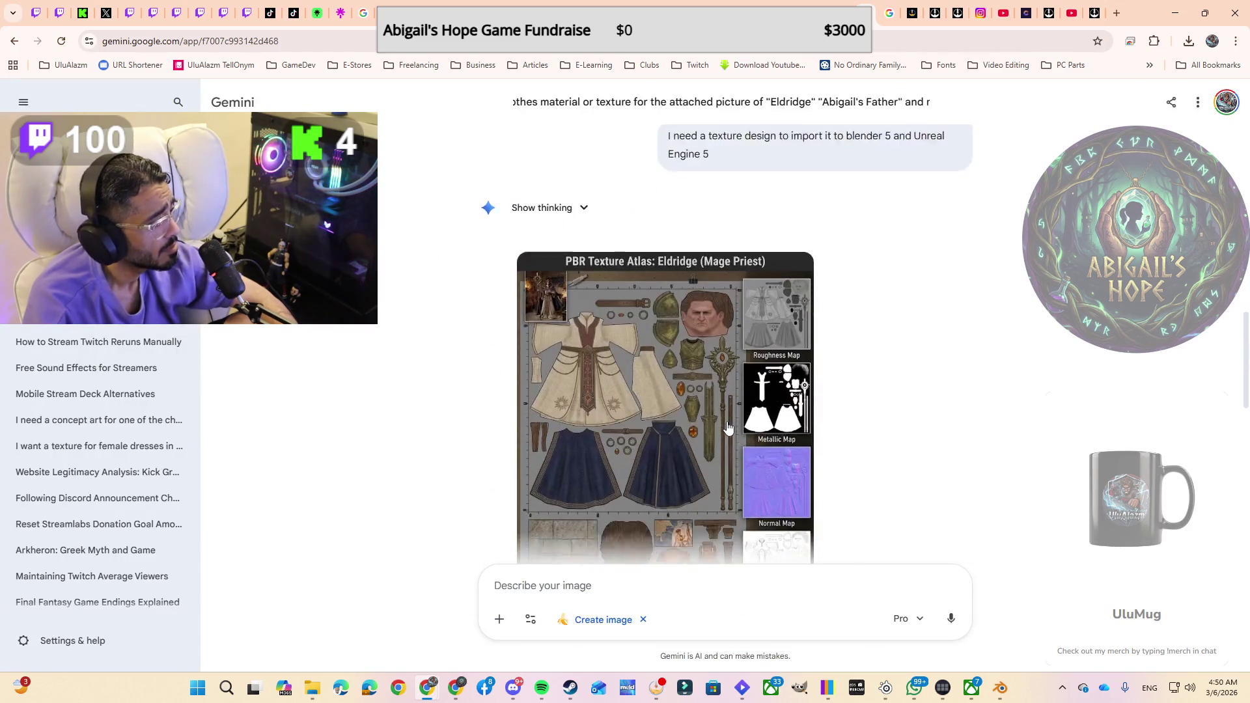
scroll(728, 428, down, 6)
click(673, 408)
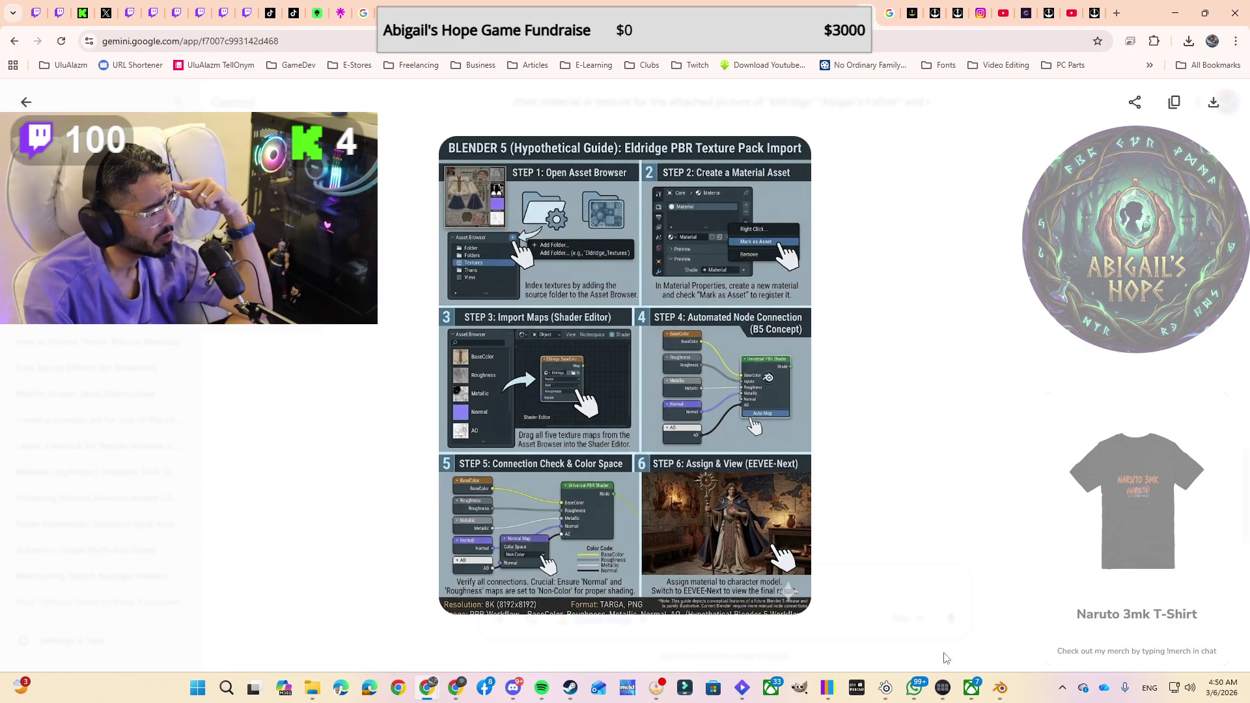
click(1000, 688)
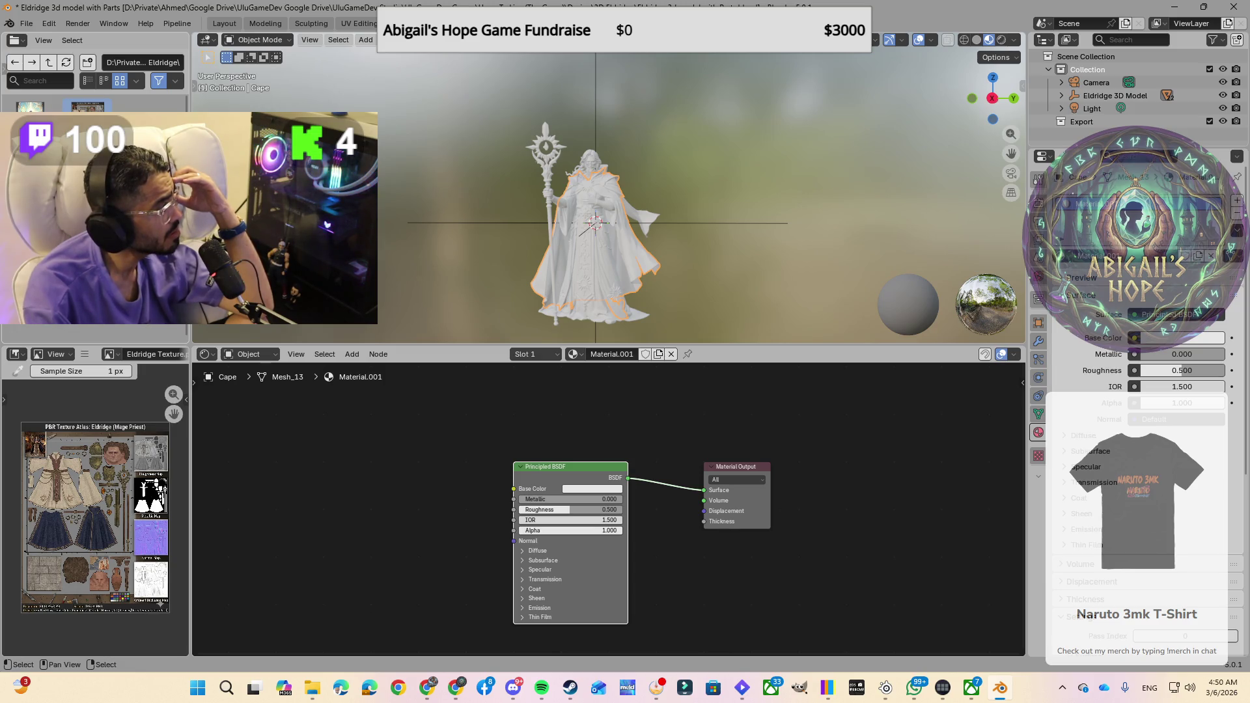
click(20, 40)
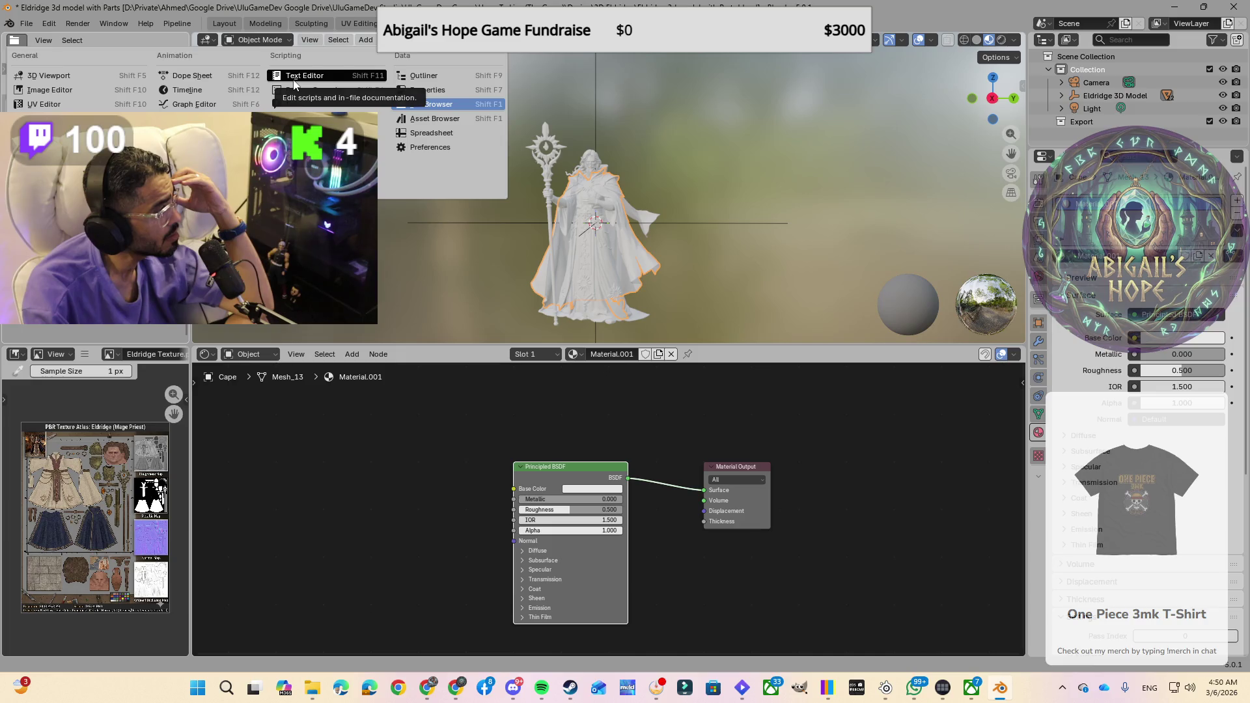
click(424, 120)
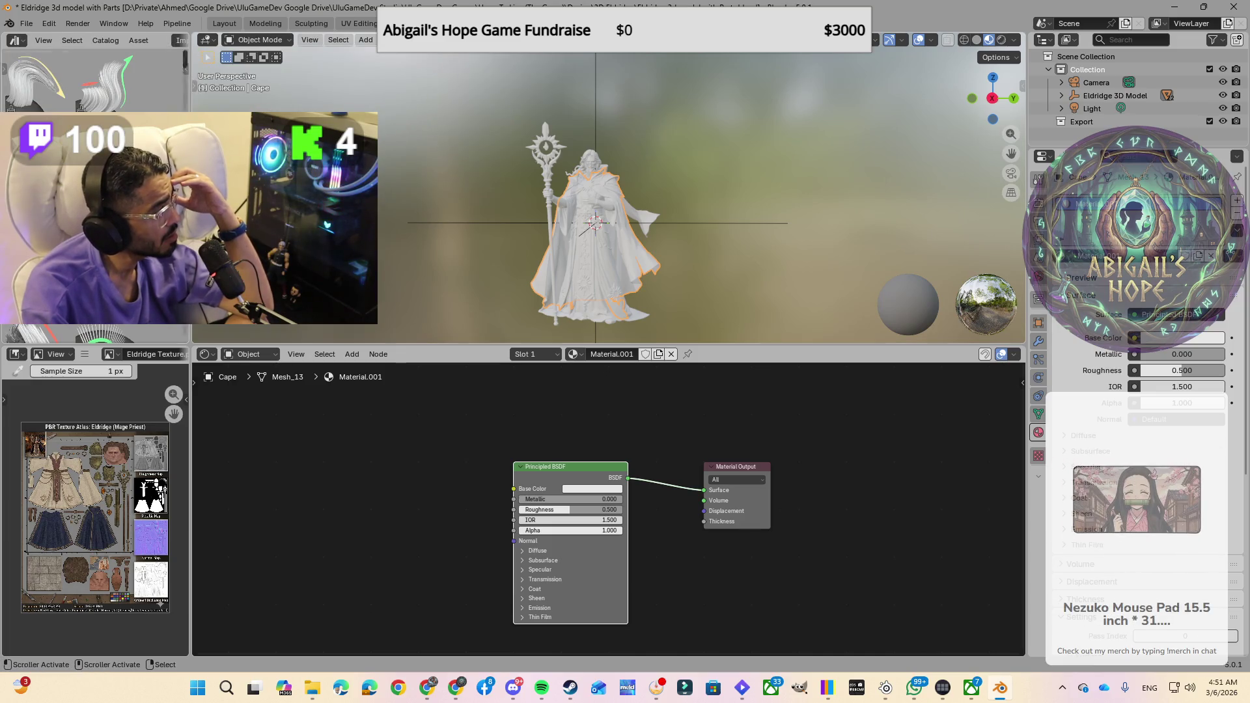
scroll(71, 82, down, 8)
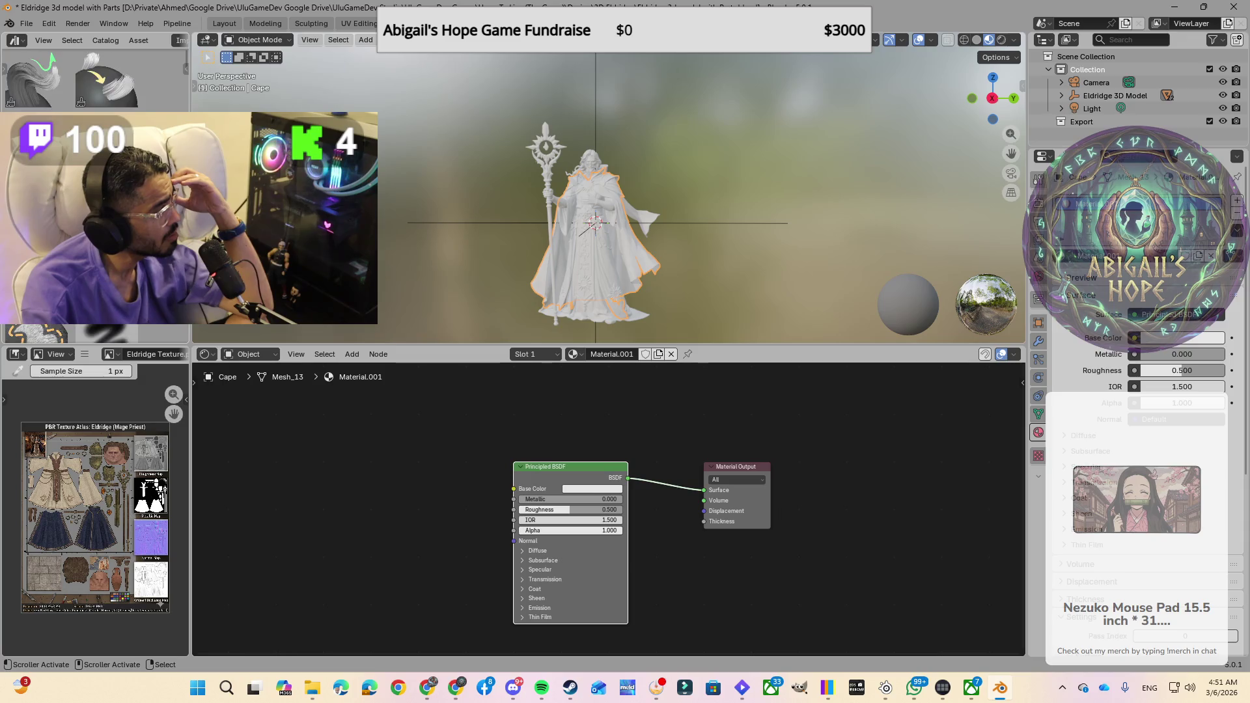
scroll(71, 82, down, 10)
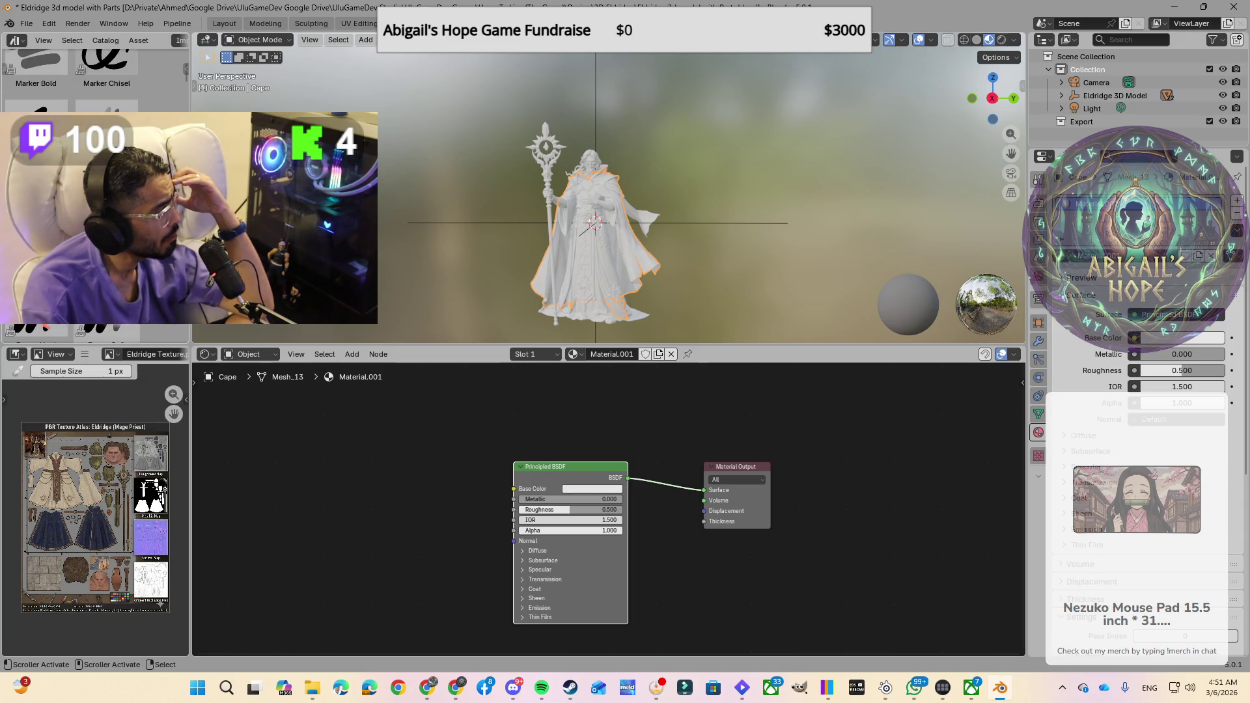
scroll(72, 81, down, 8)
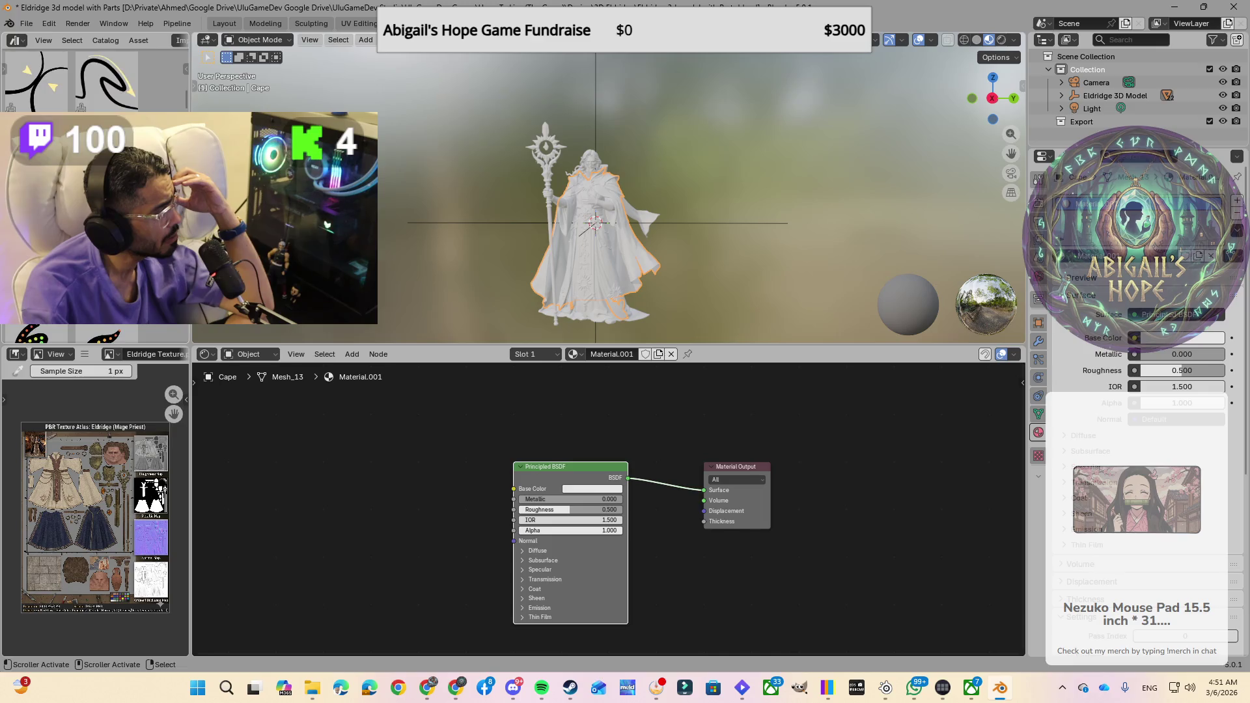
scroll(40, 50, down, 3)
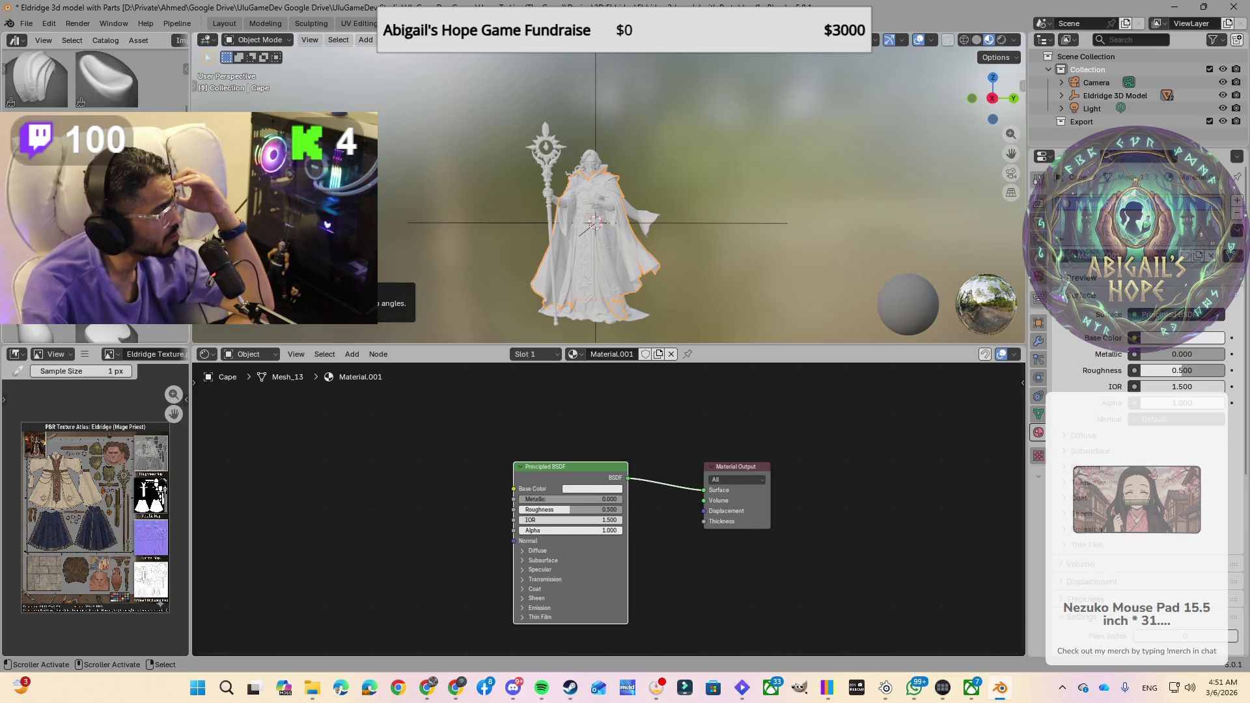
click(18, 40)
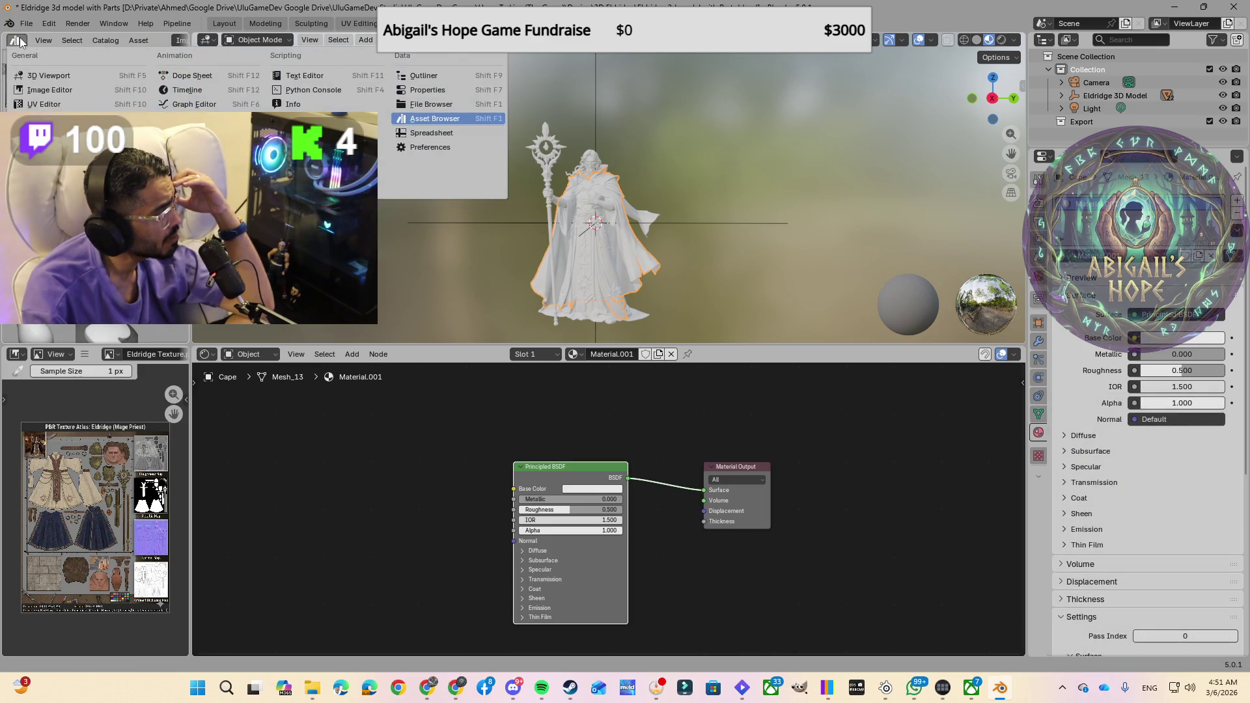
Drag the left area border right to widen the Asset Browser and texture image areas
key(Escape)
drag(190, 260, 190, 260)
drag(190, 135, 448, 136)
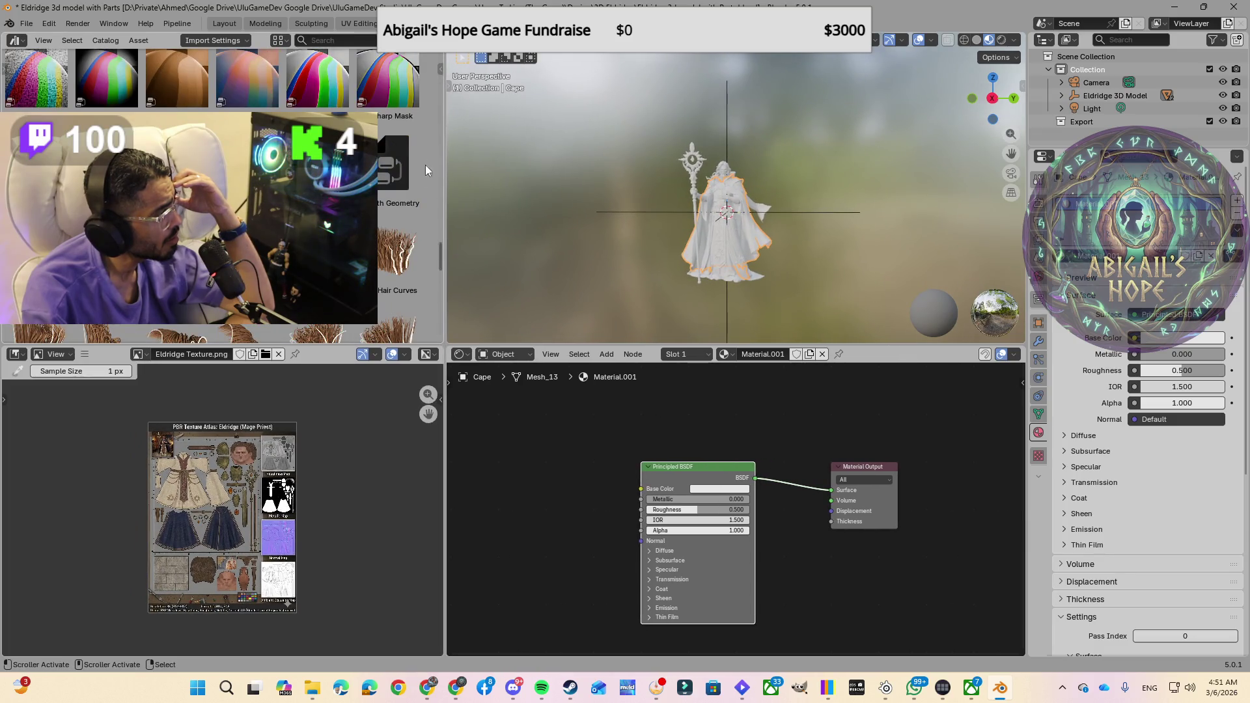
scroll(393, 281, down, 4)
scroll(381, 282, down, 8)
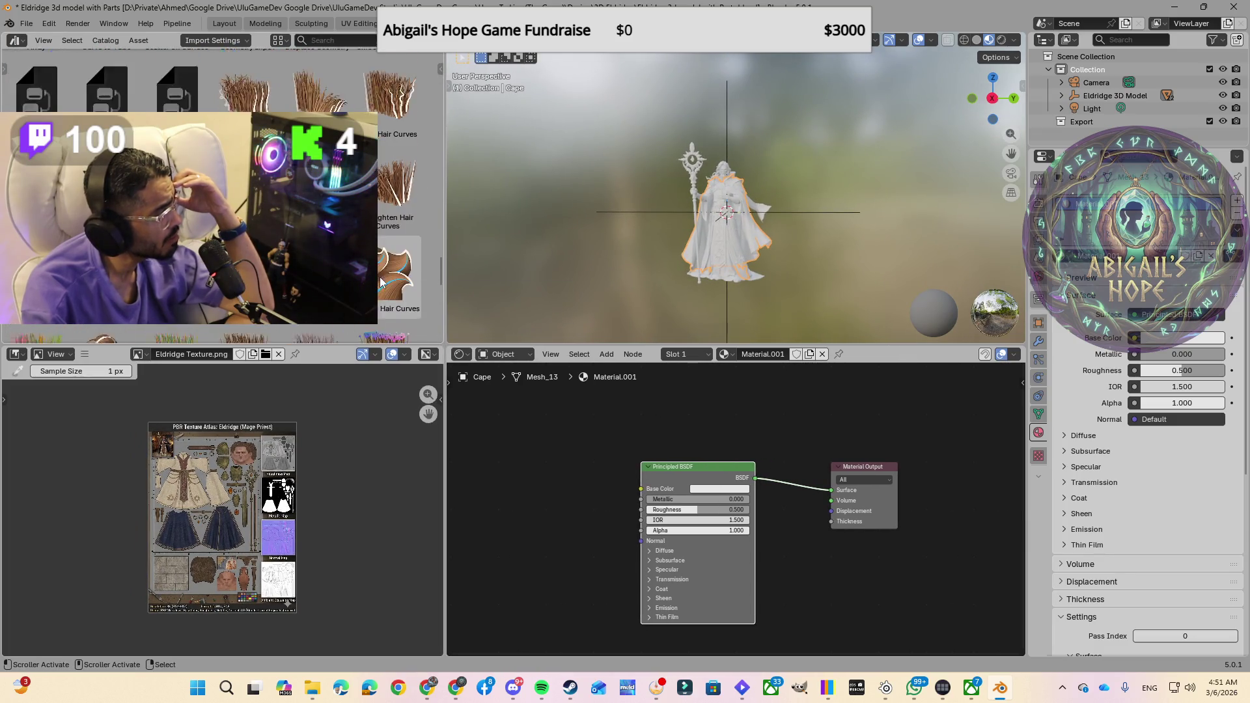
scroll(380, 279, down, 3)
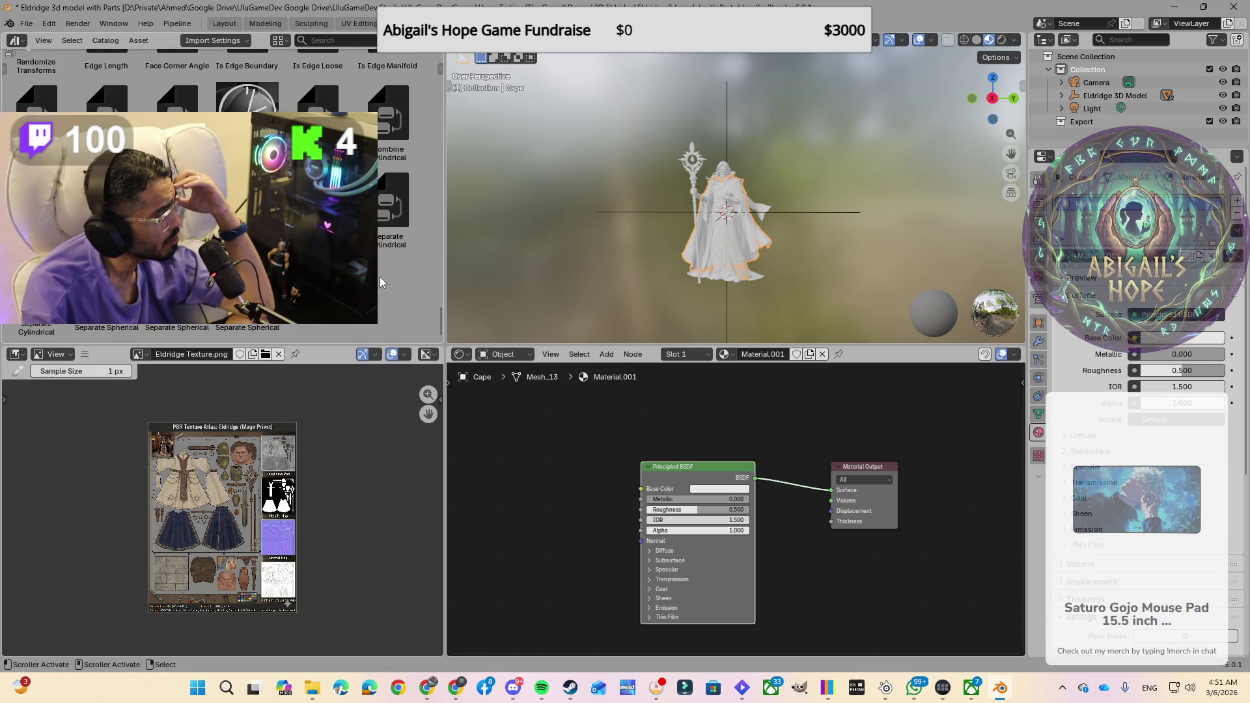
scroll(380, 276, up, 8)
scroll(380, 277, up, 2)
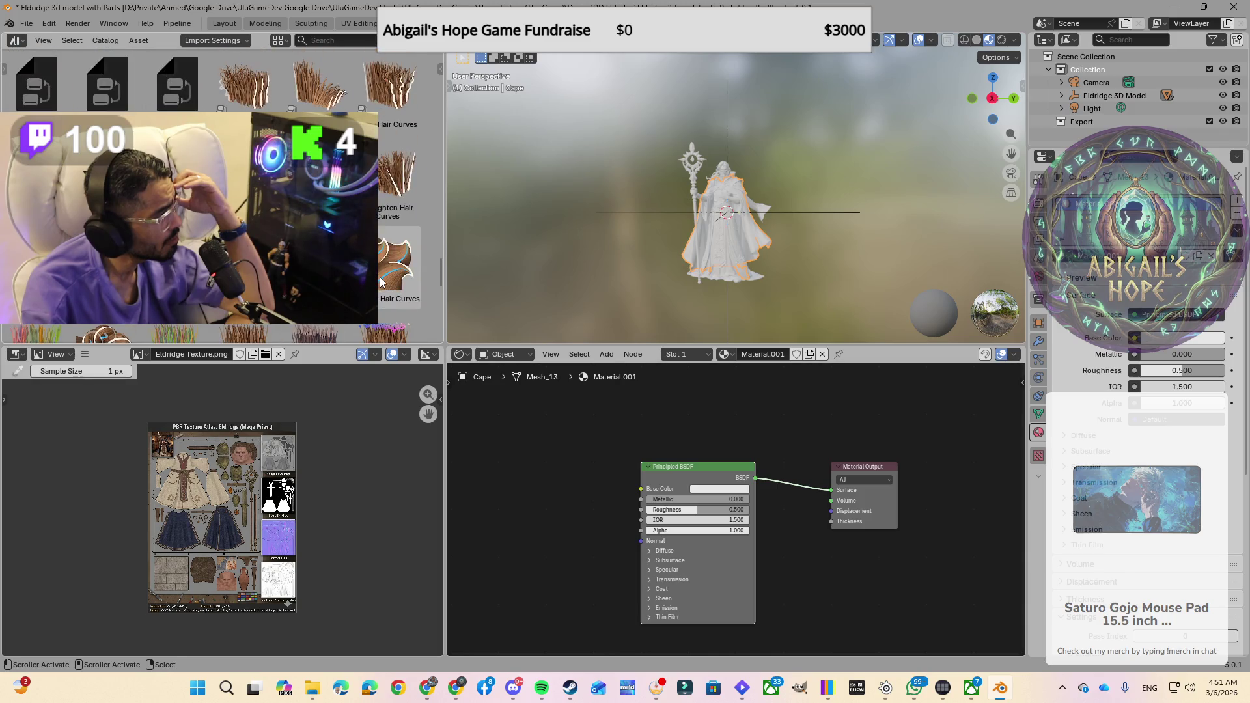
scroll(380, 282, up, 10)
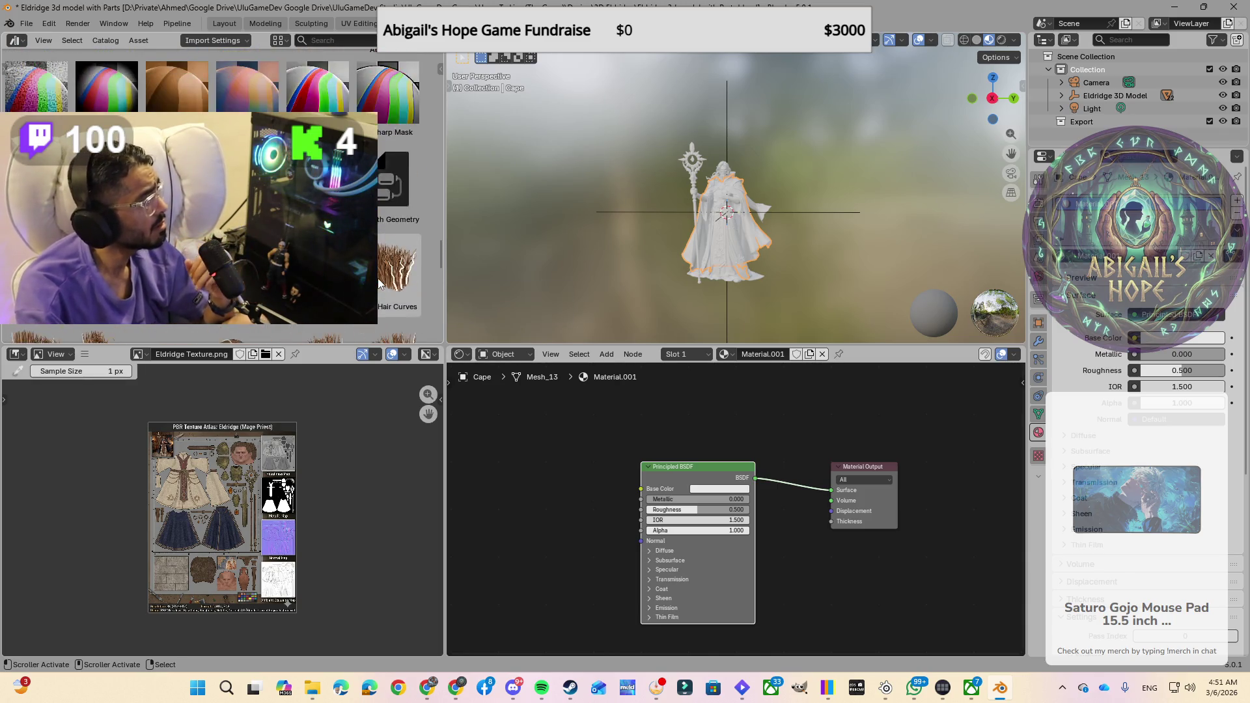
scroll(383, 279, up, 6)
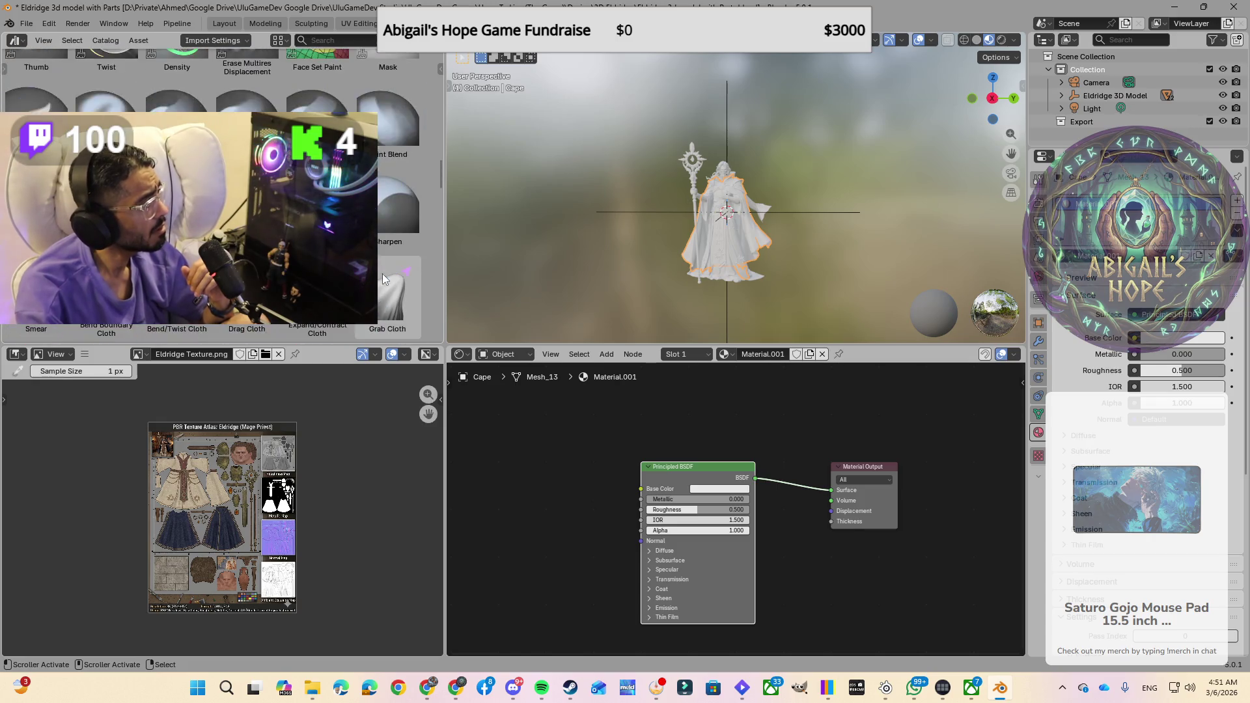
drag(443, 156, 428, 61)
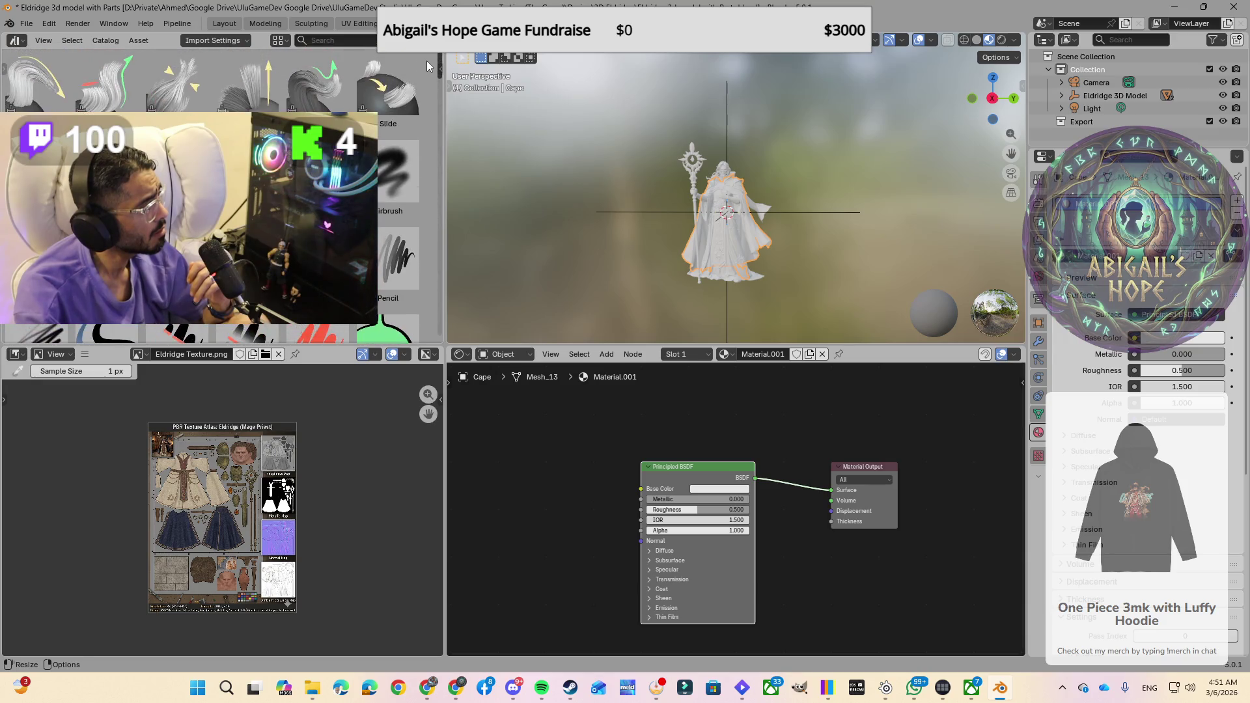
Browse the Asset Browser's Import Settings, Display Mode, View, Catalog and Asset menus
click(237, 40)
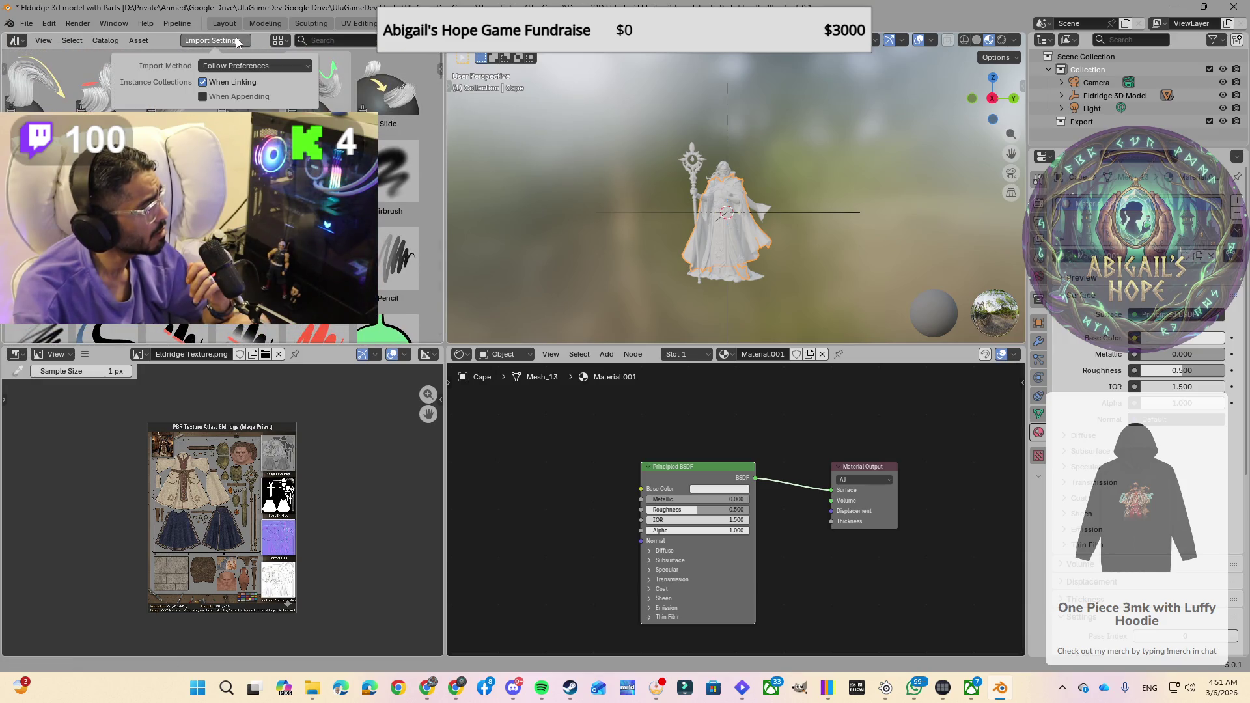
click(410, 41)
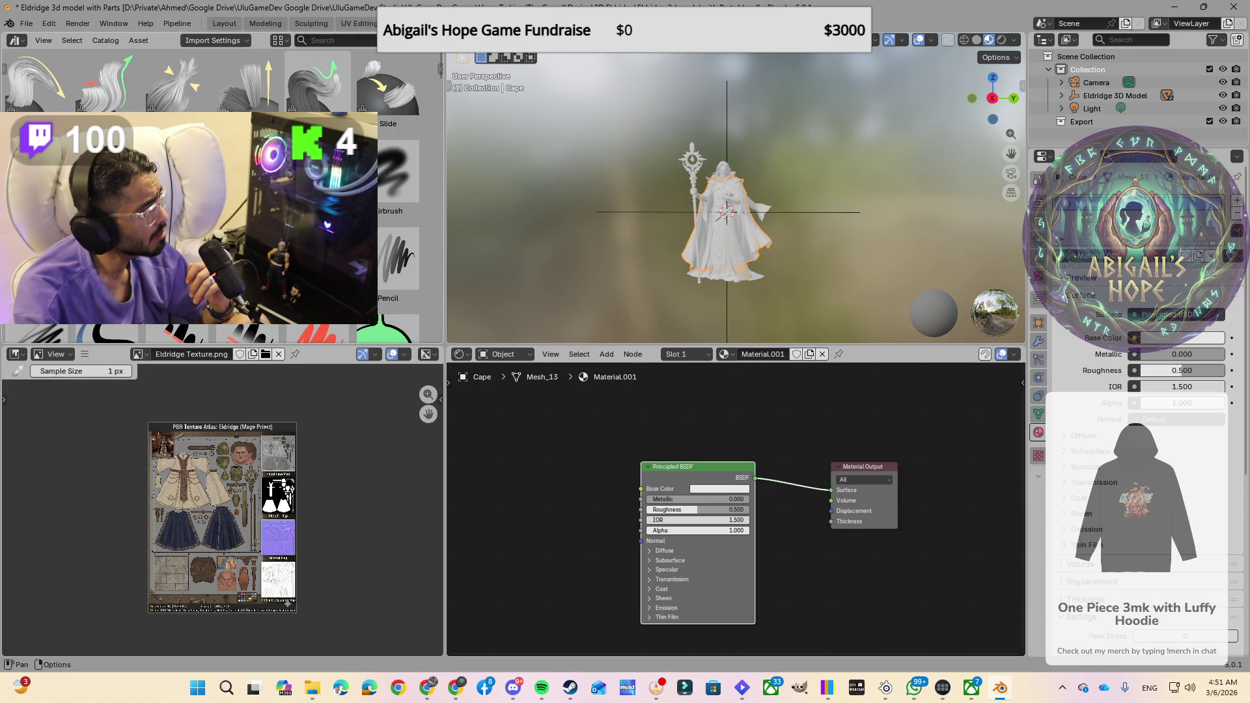
click(287, 40)
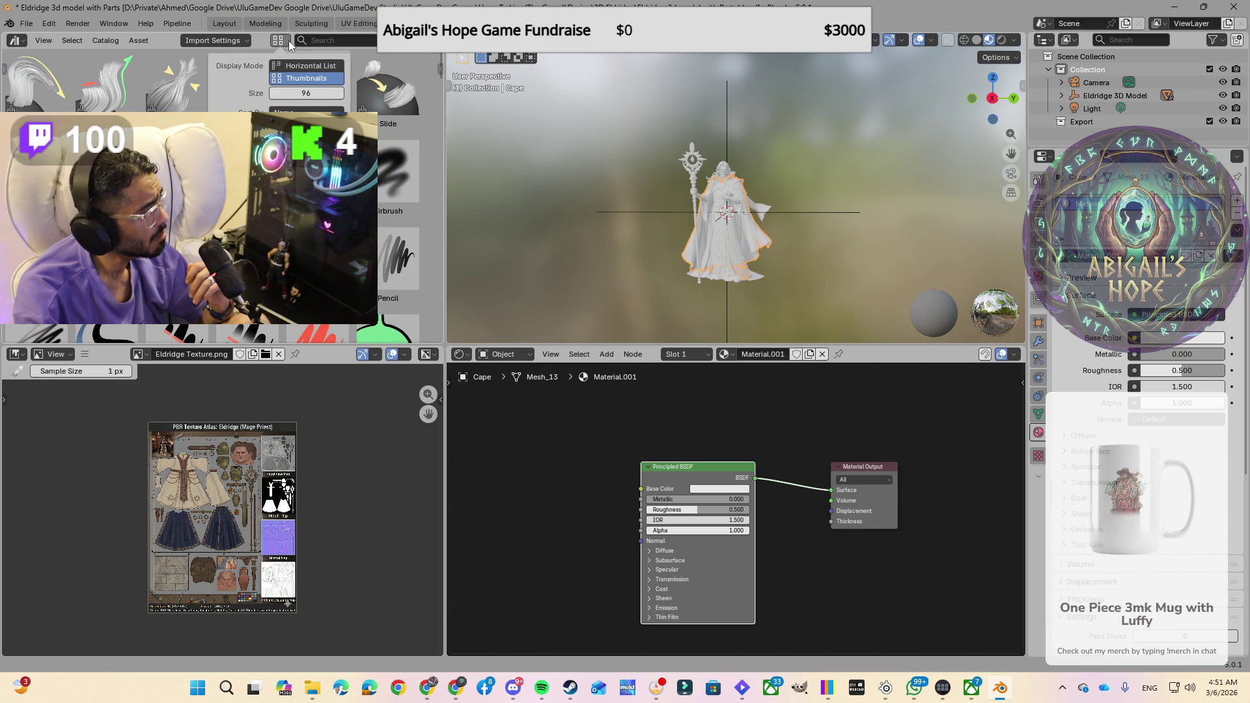
click(288, 40)
click(43, 50)
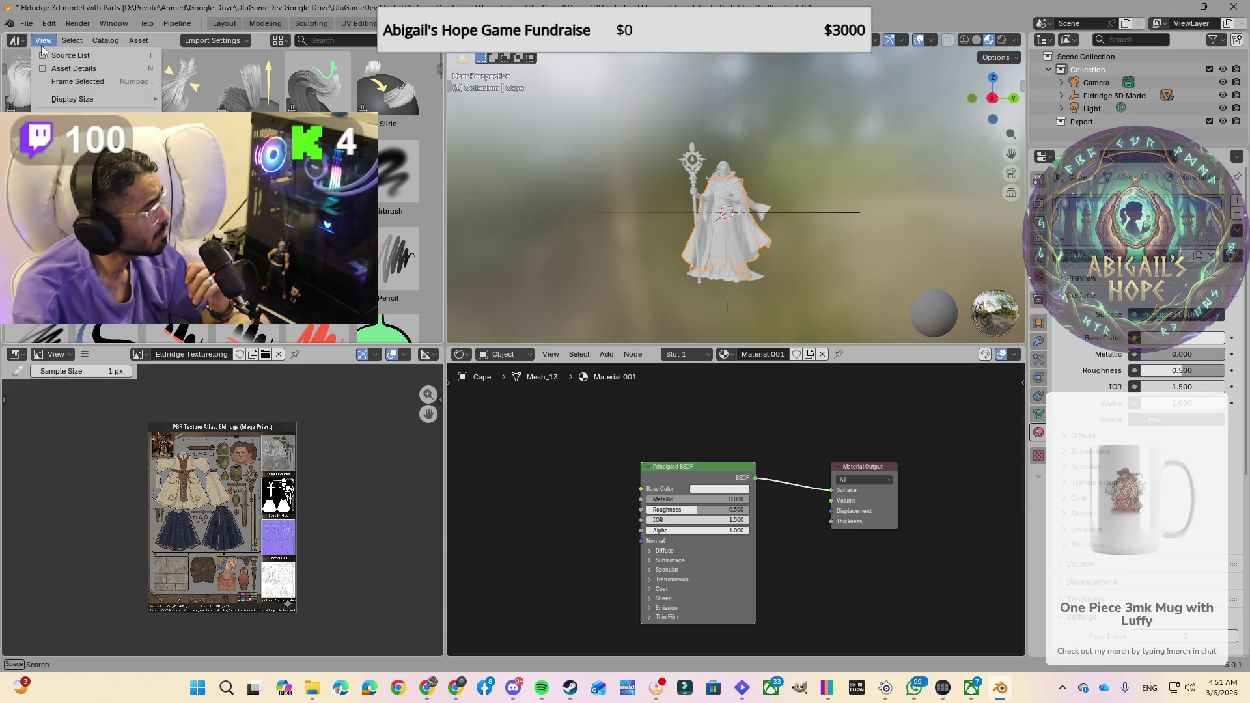
mouse_move(63, 109)
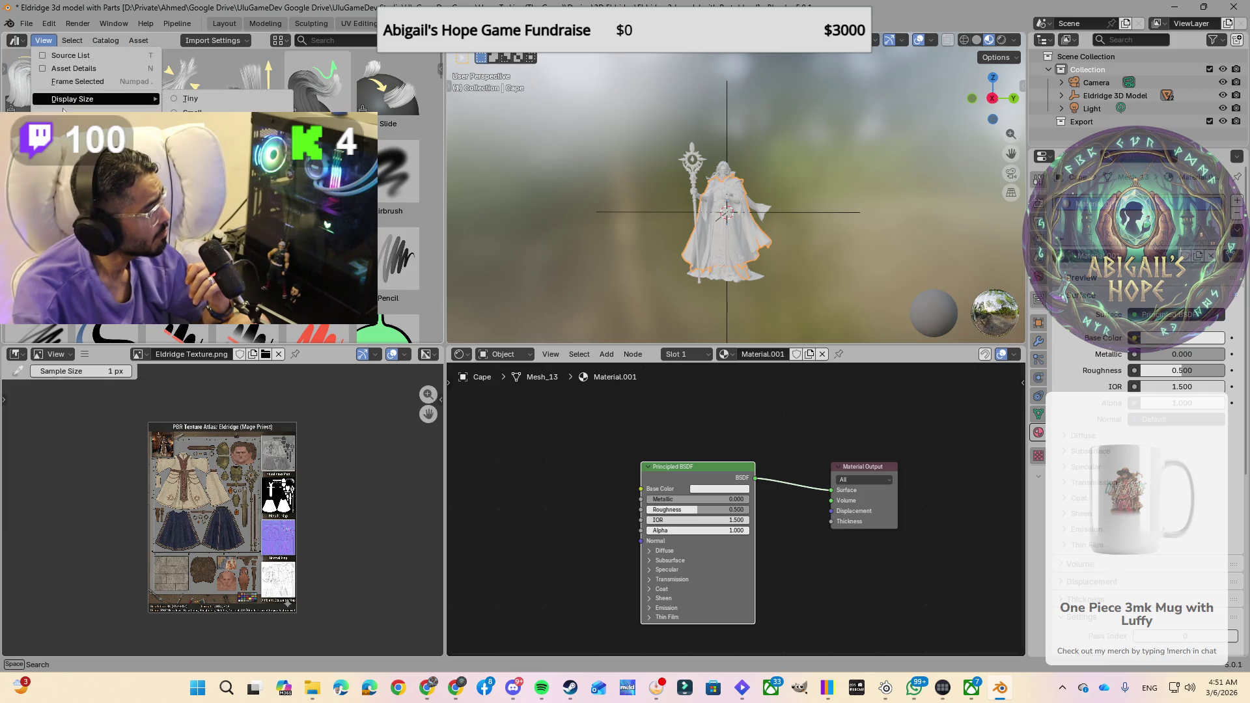
click(72, 42)
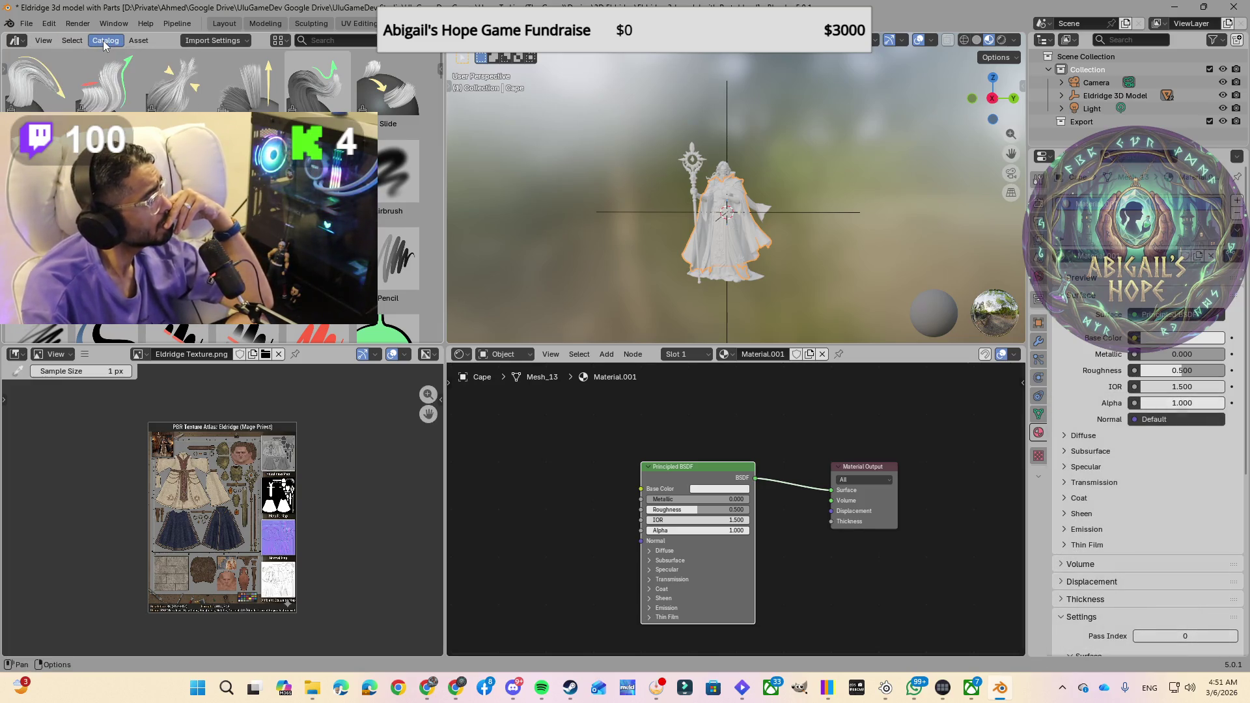
click(104, 41)
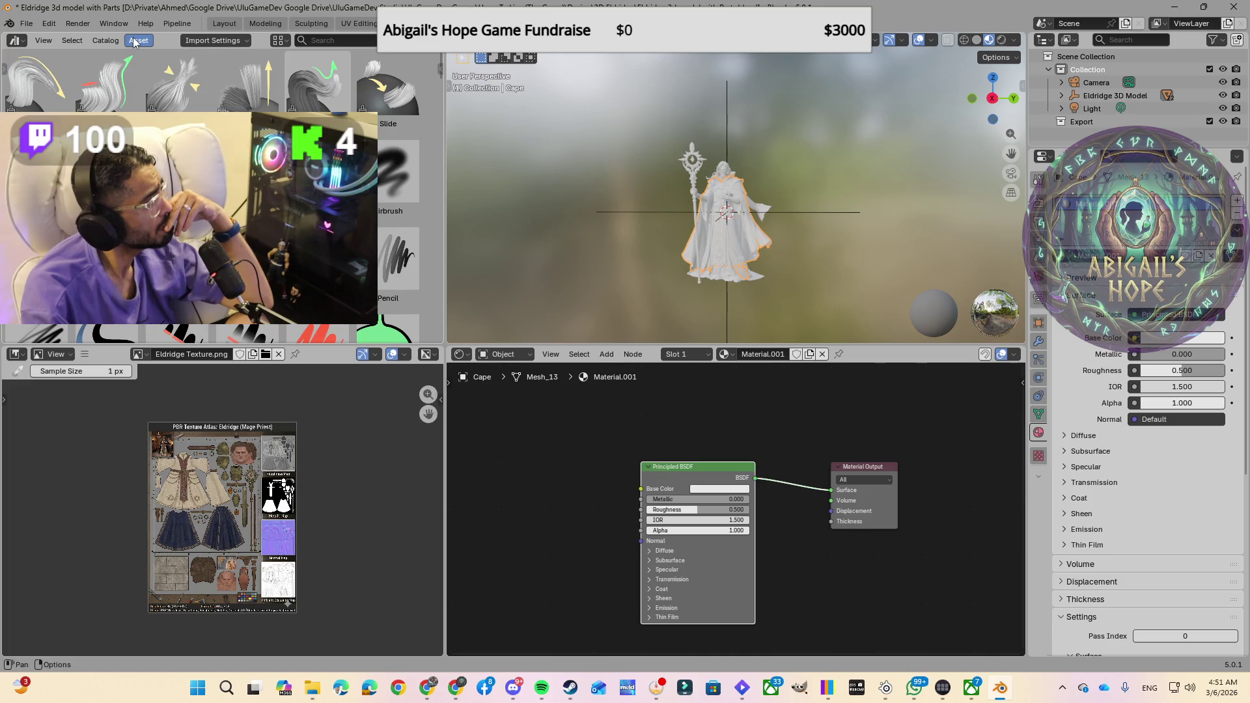
click(43, 41)
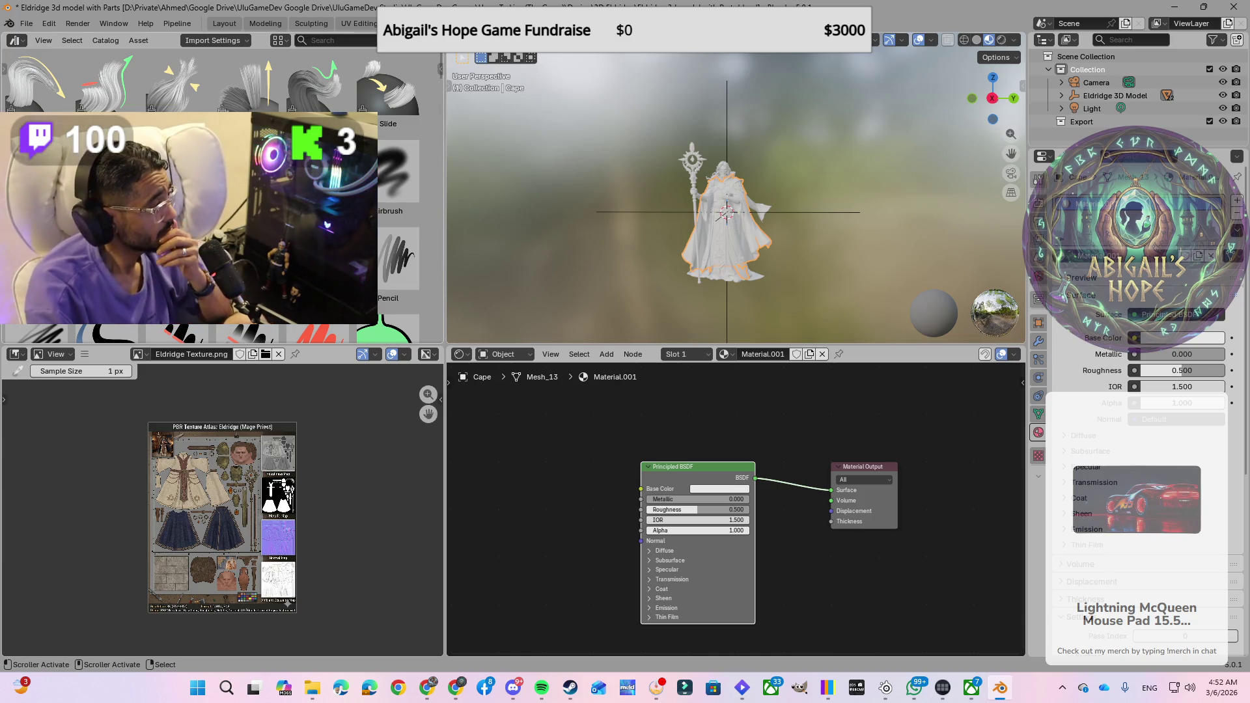
mouse_move(434, 689)
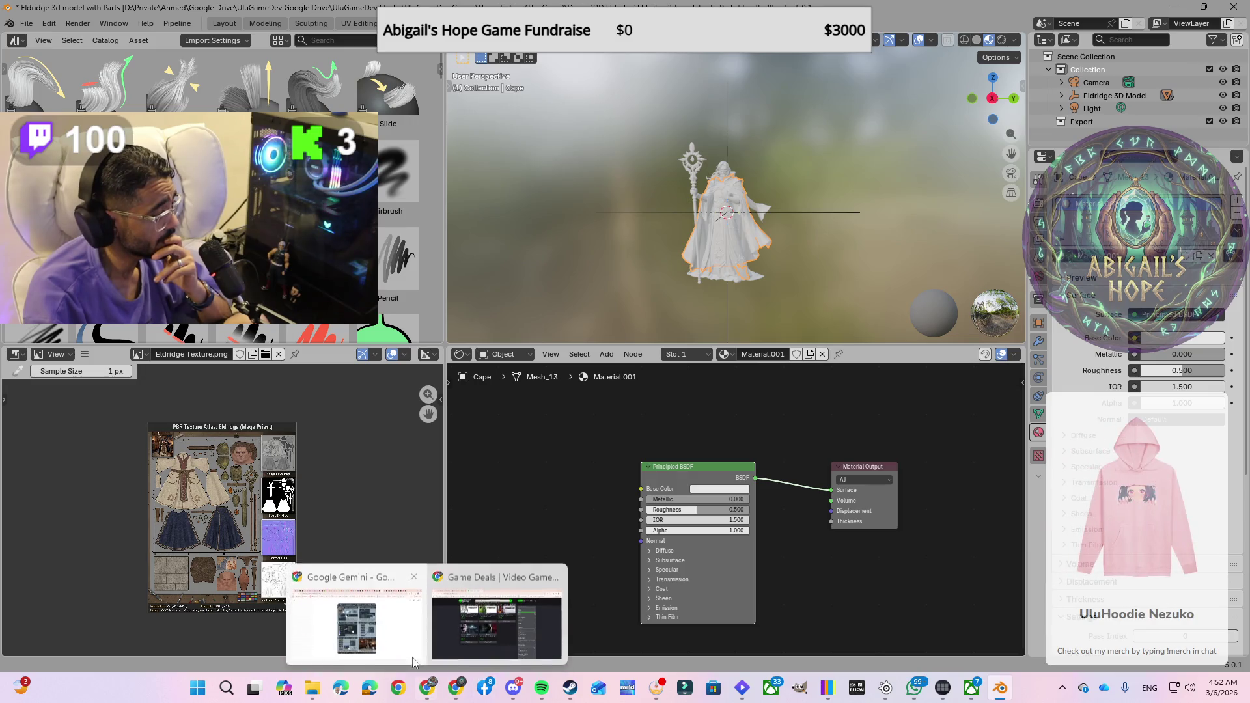
click(357, 626)
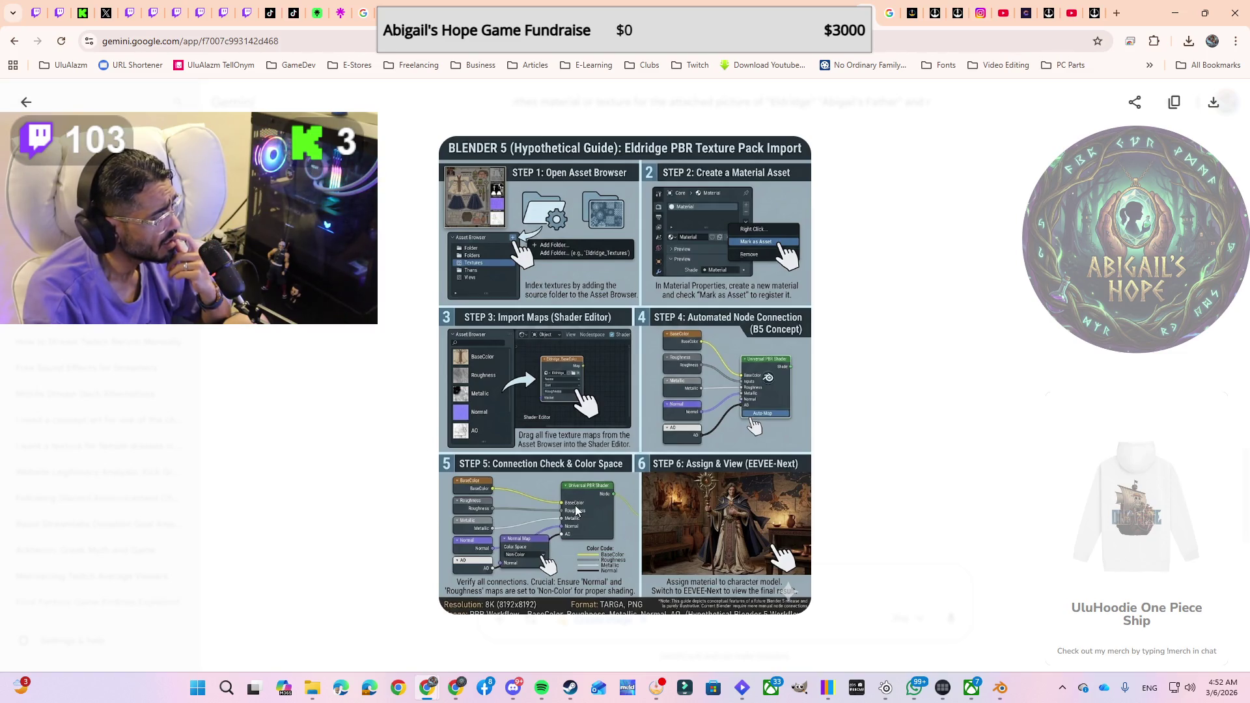
click(1001, 688)
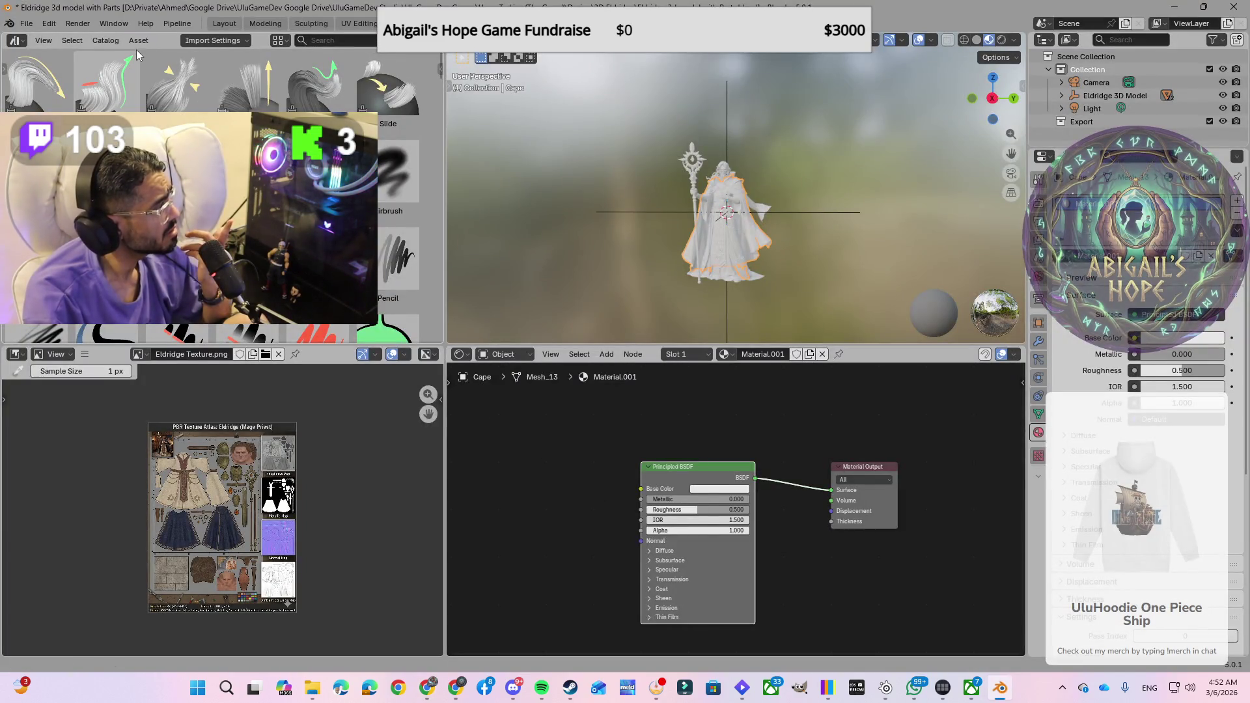
Try the brush asset display modes, ending on the horizontal list view
click(280, 39)
click(307, 66)
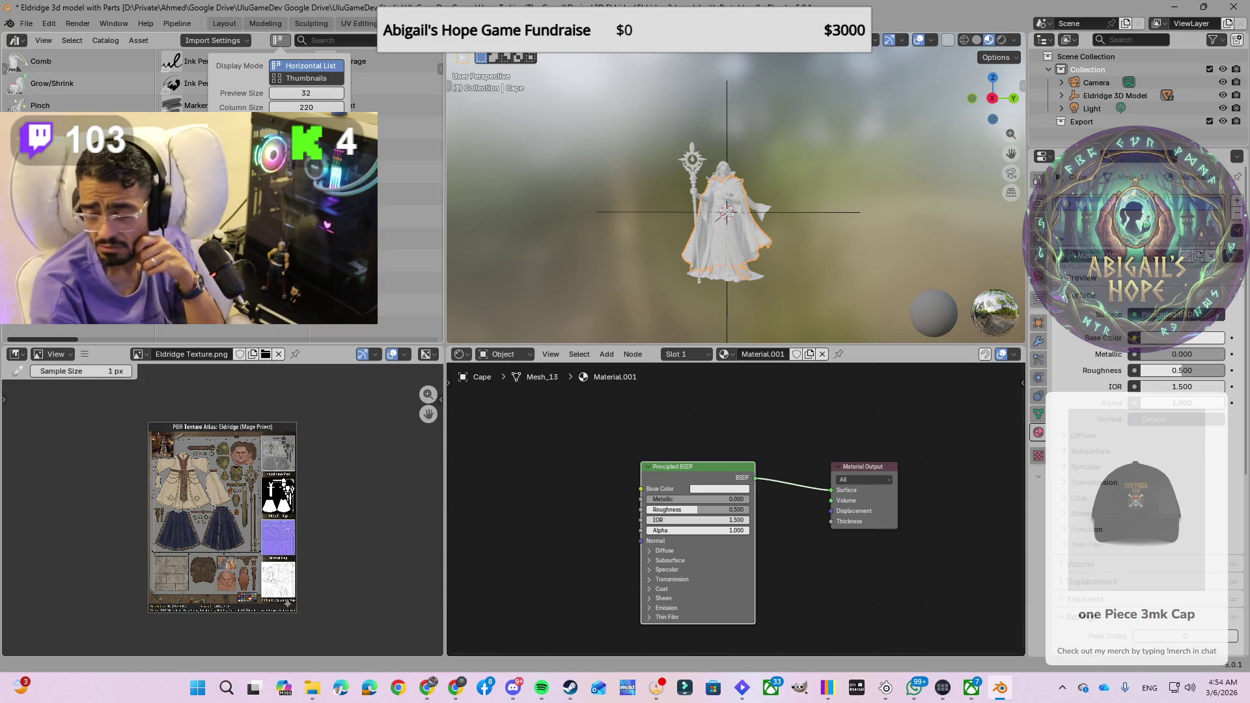
click(284, 43)
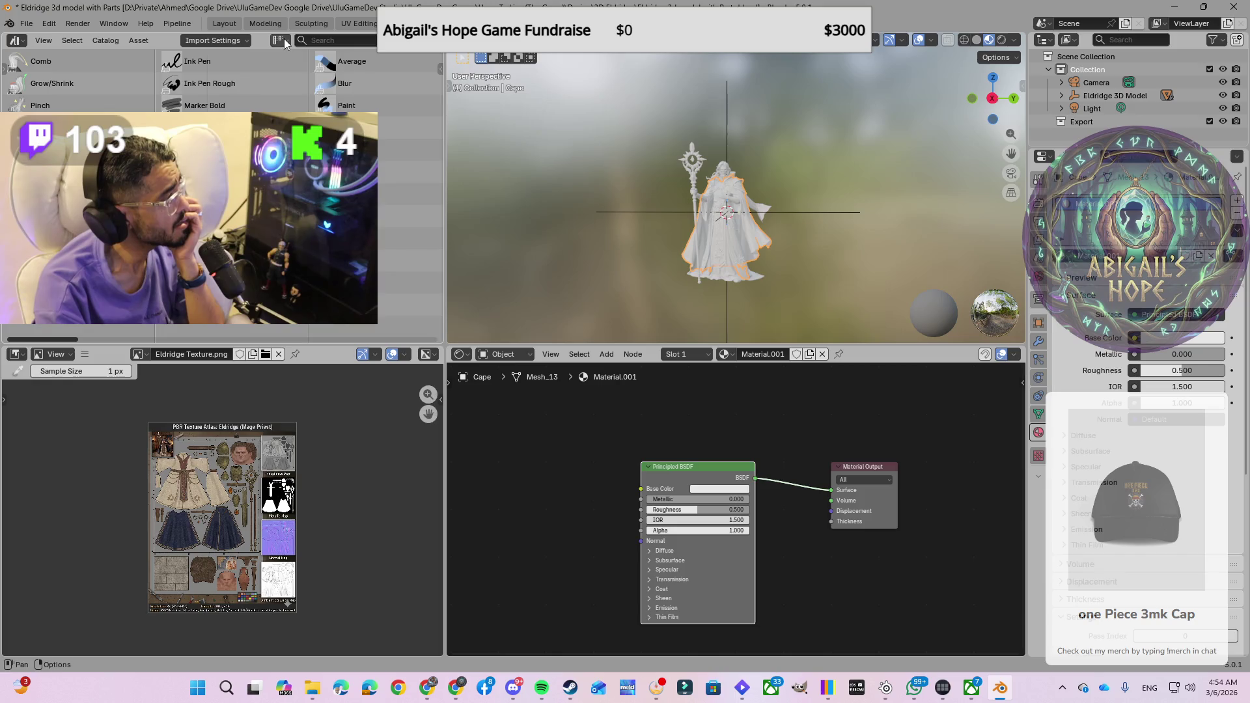
click(284, 44)
click(288, 78)
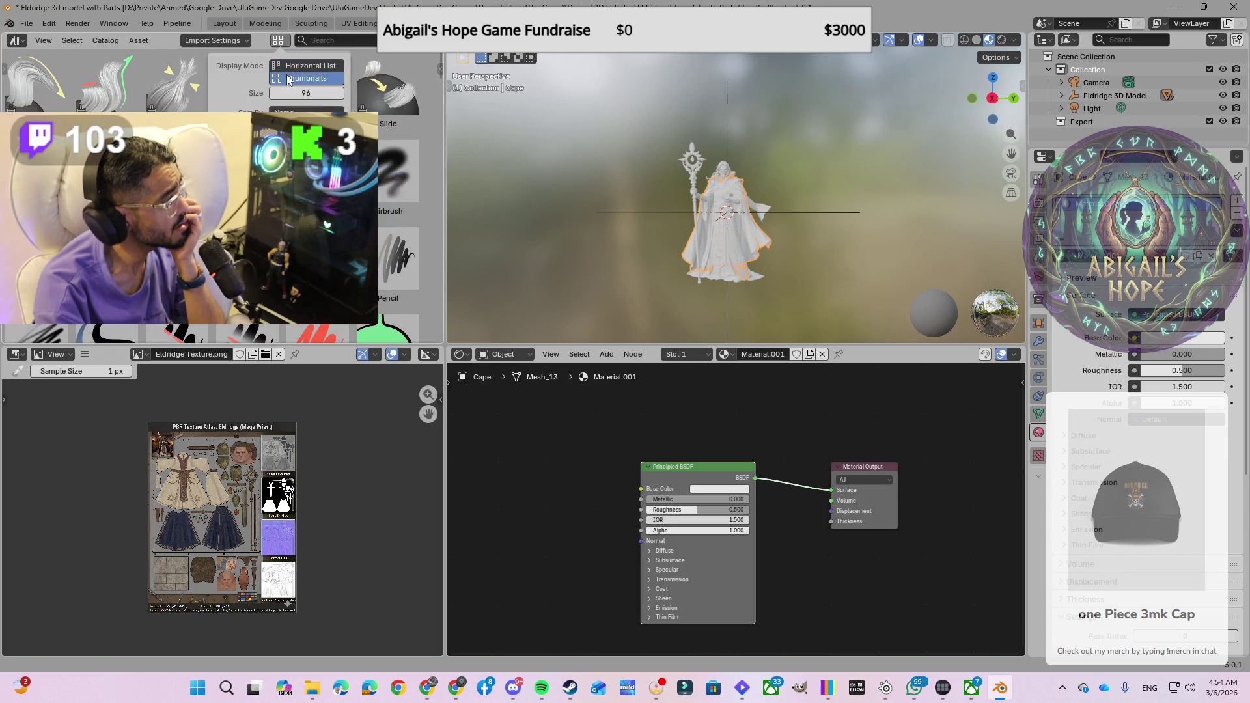
click(290, 66)
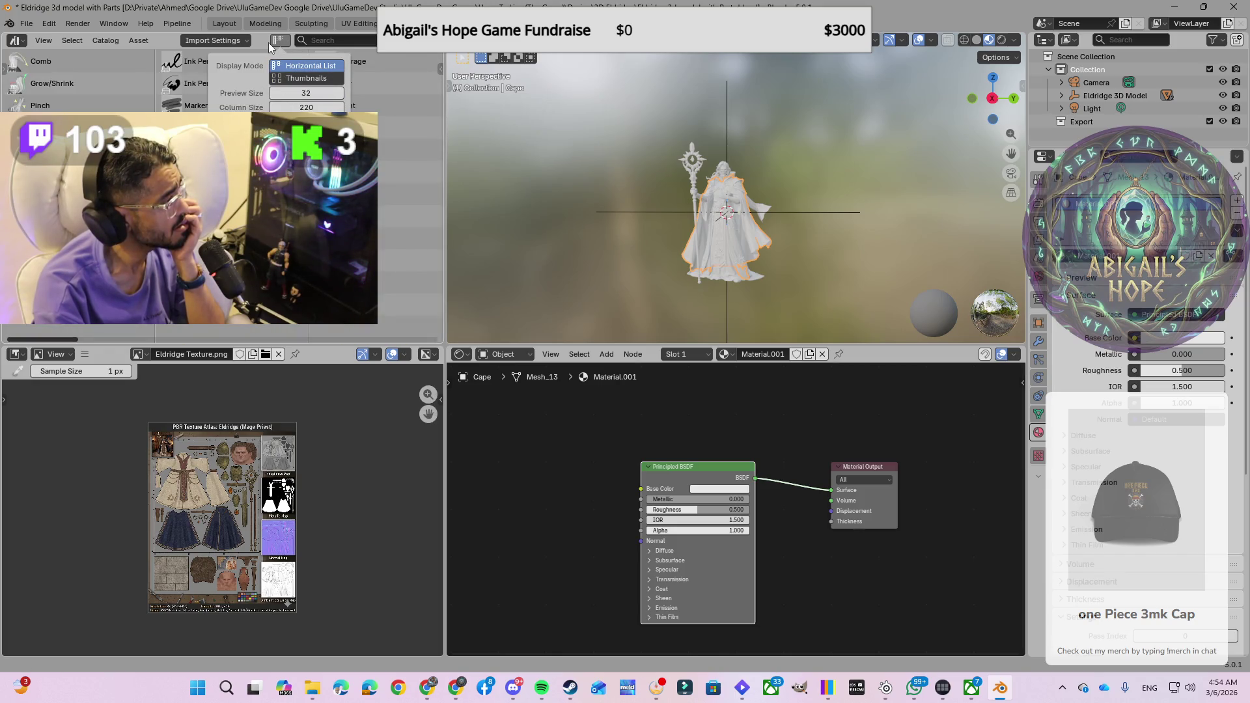
In Import Settings, set Import Method to Follow Preferences after trying Link and Append
click(240, 45)
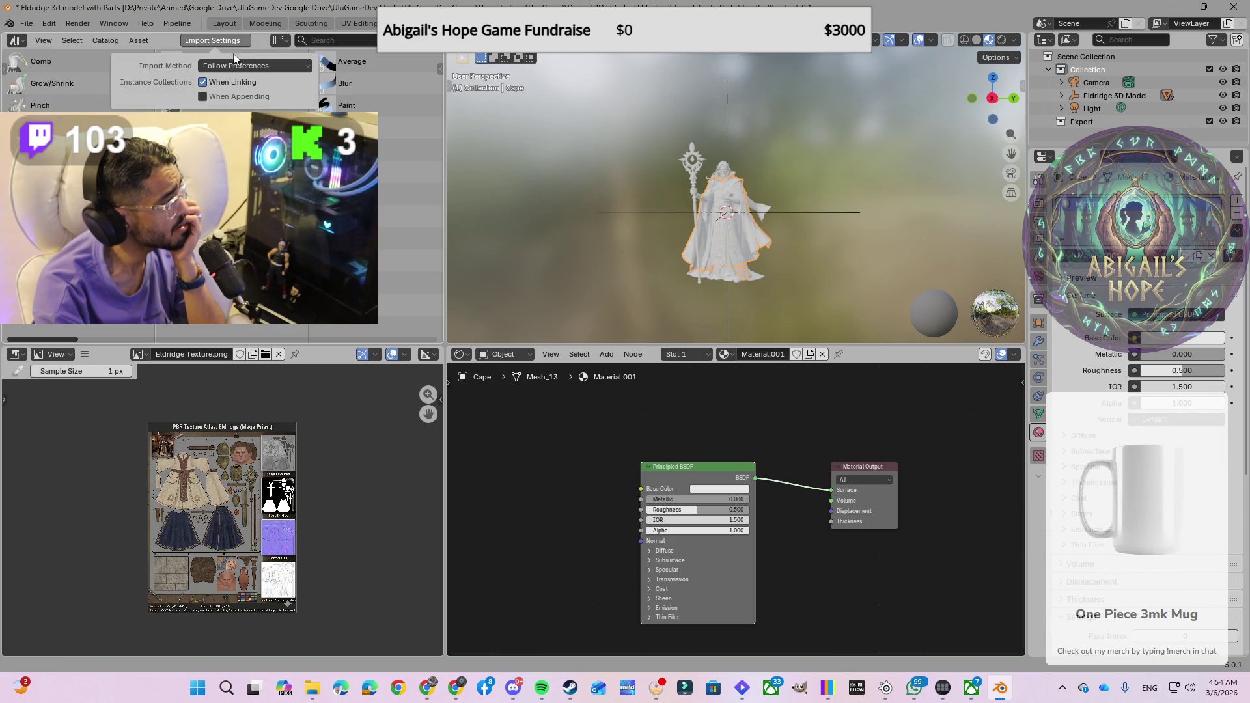
click(231, 68)
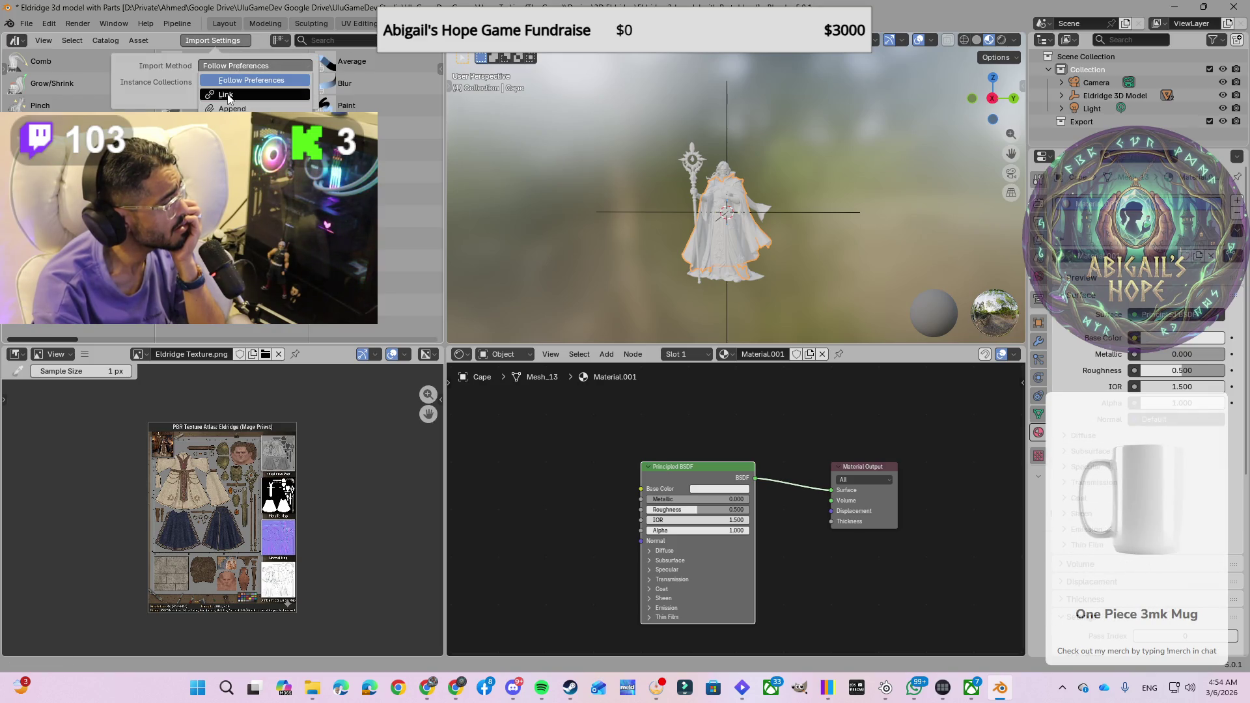
click(228, 94)
click(233, 65)
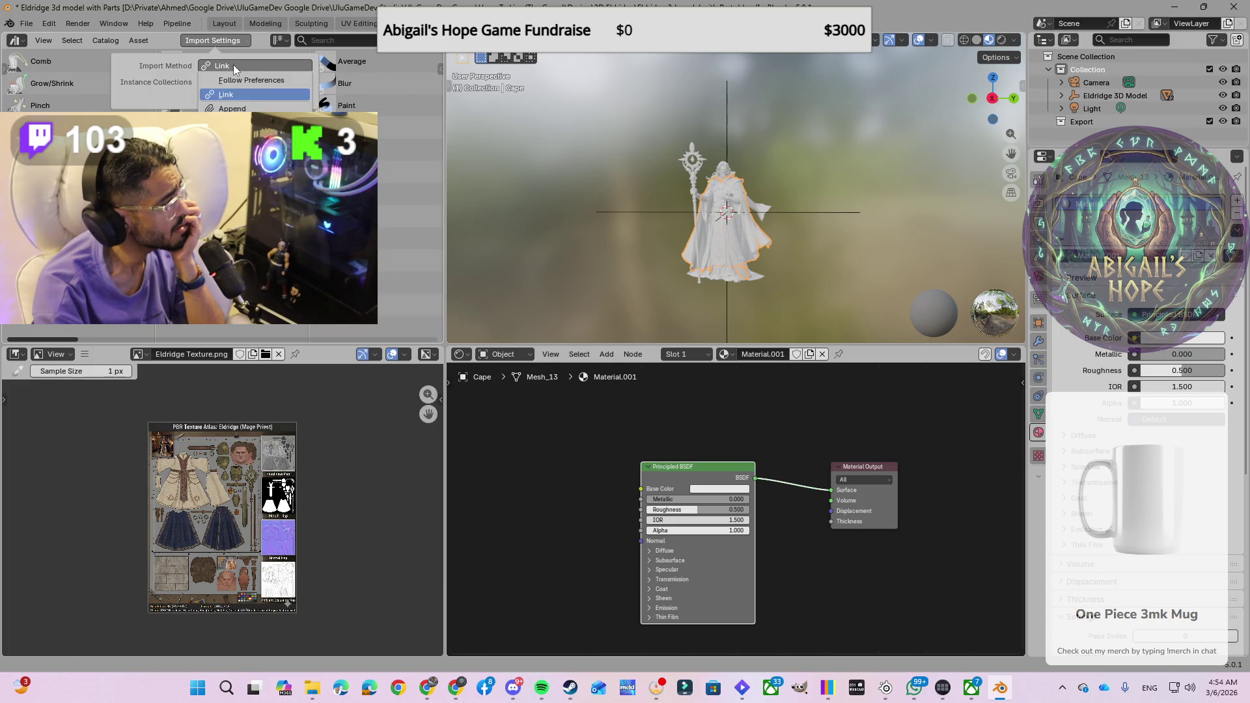
click(232, 108)
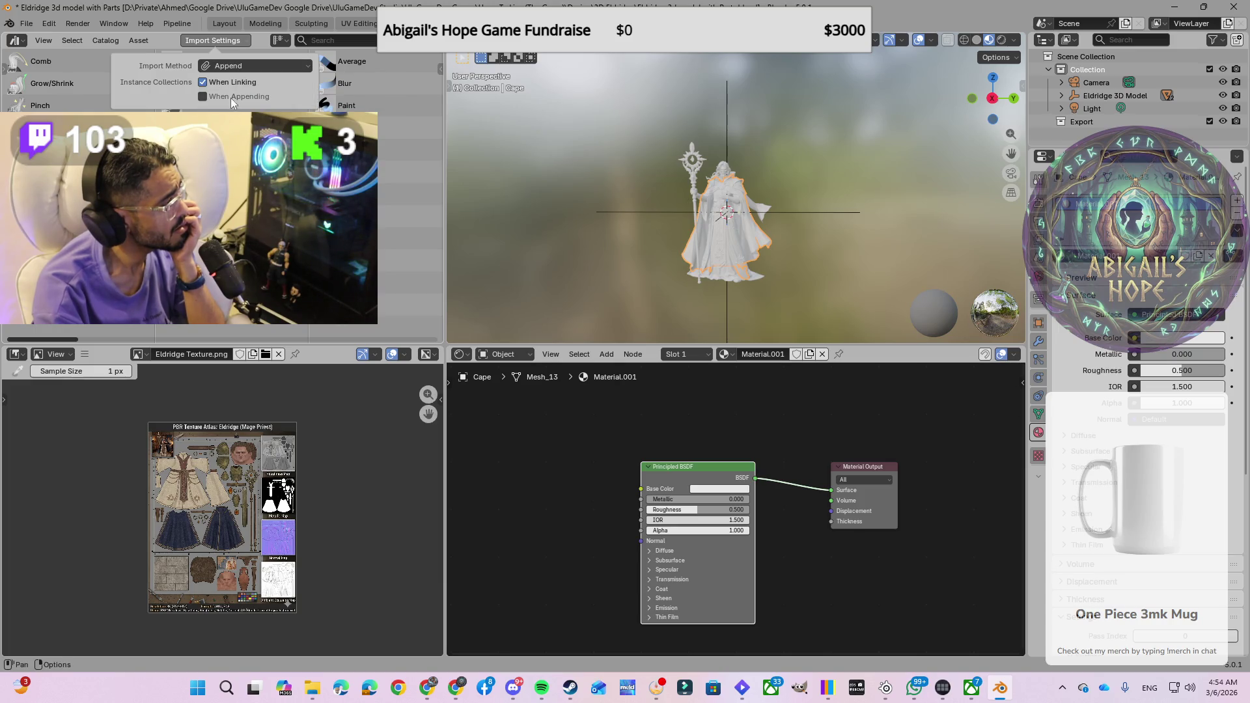
click(237, 61)
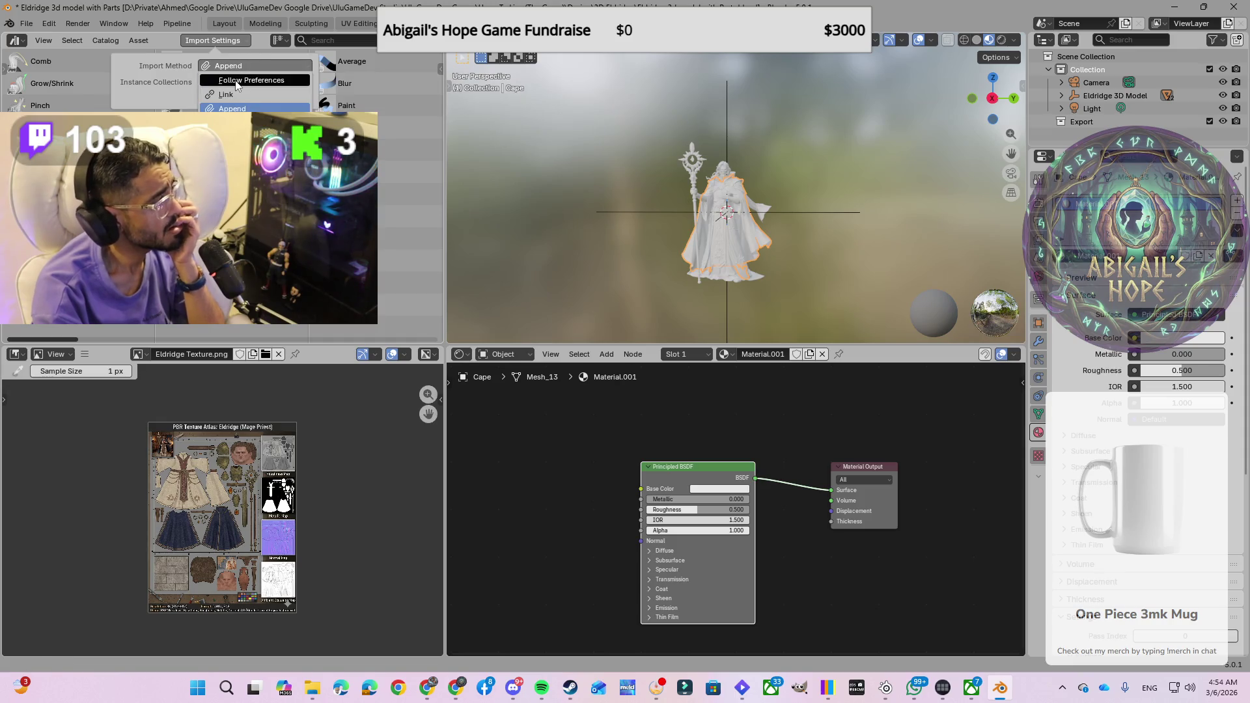
click(235, 80)
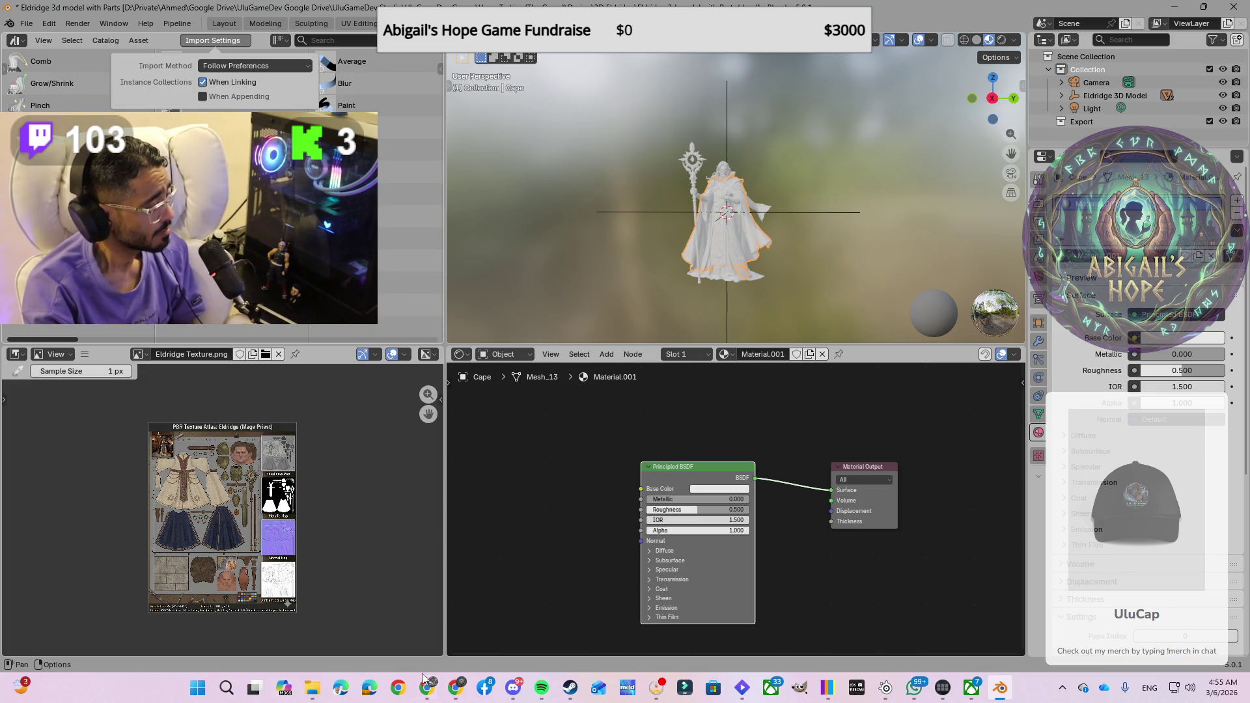
Glance at the Gemini chat, then close Blender's Import Settings popup
mouse_move(422, 688)
click(390, 650)
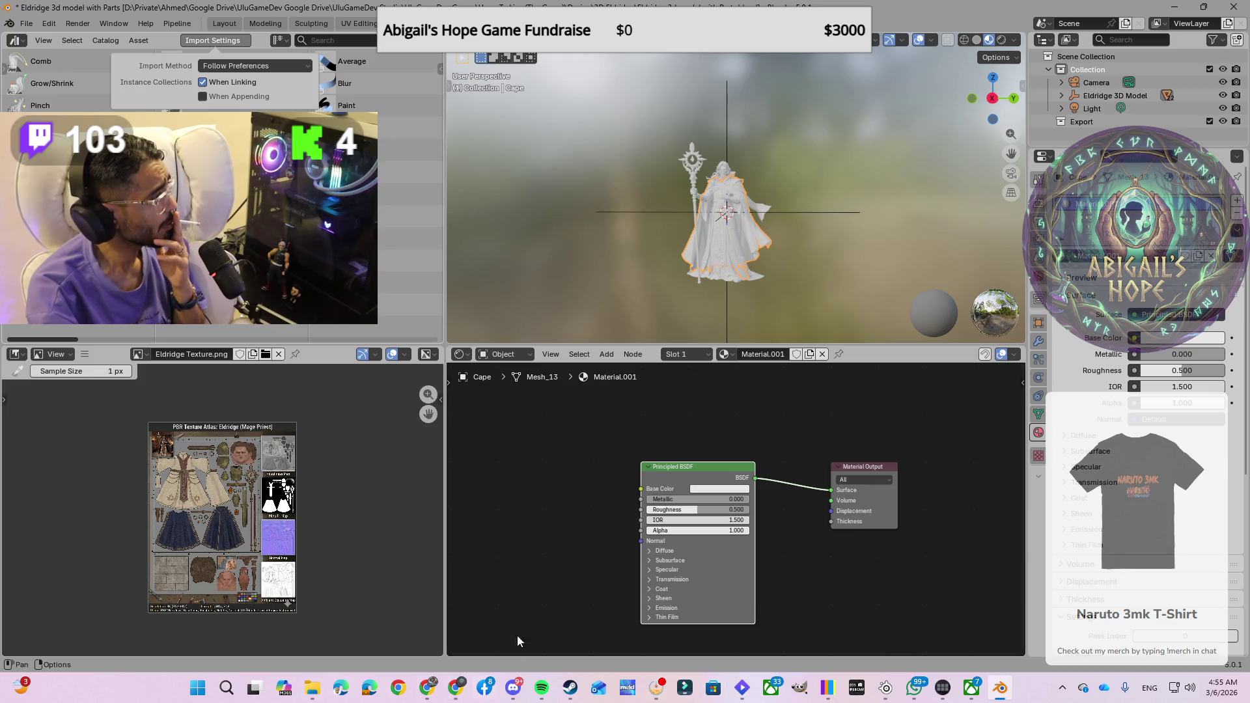
click(352, 430)
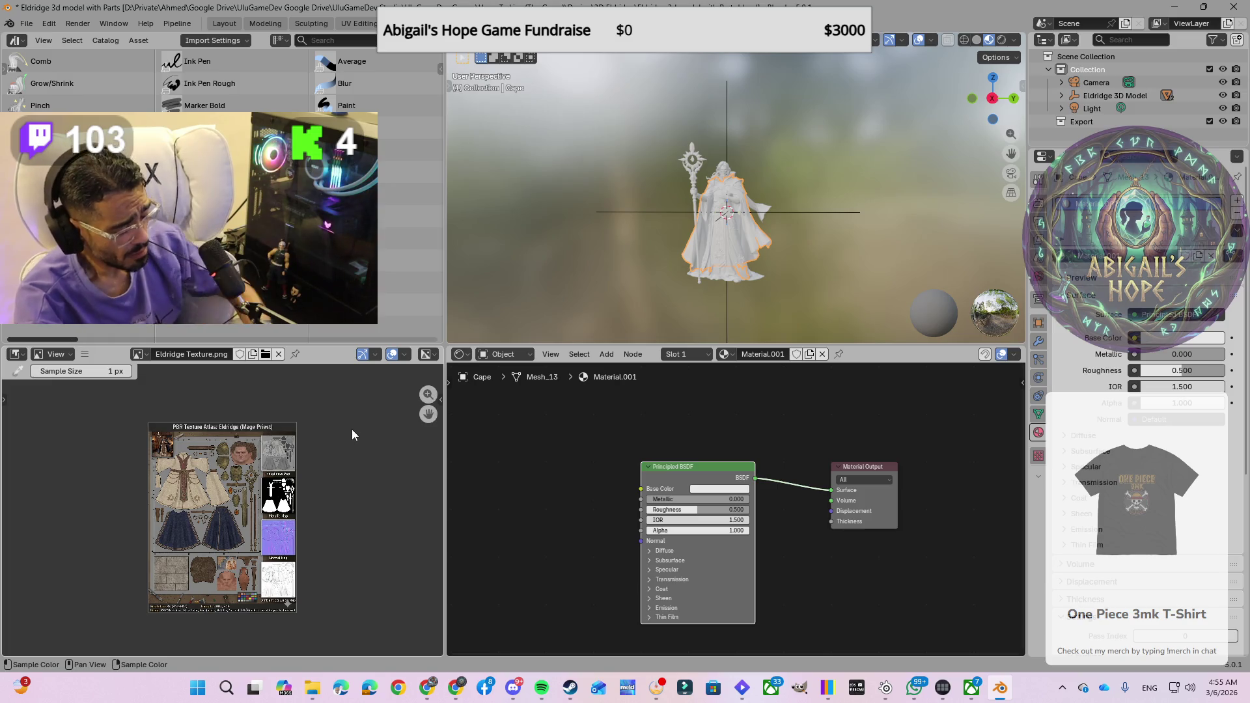
Snip nearly the whole screen with Win+Shift+S and return to the Gemini chat
key(super+shift+s)
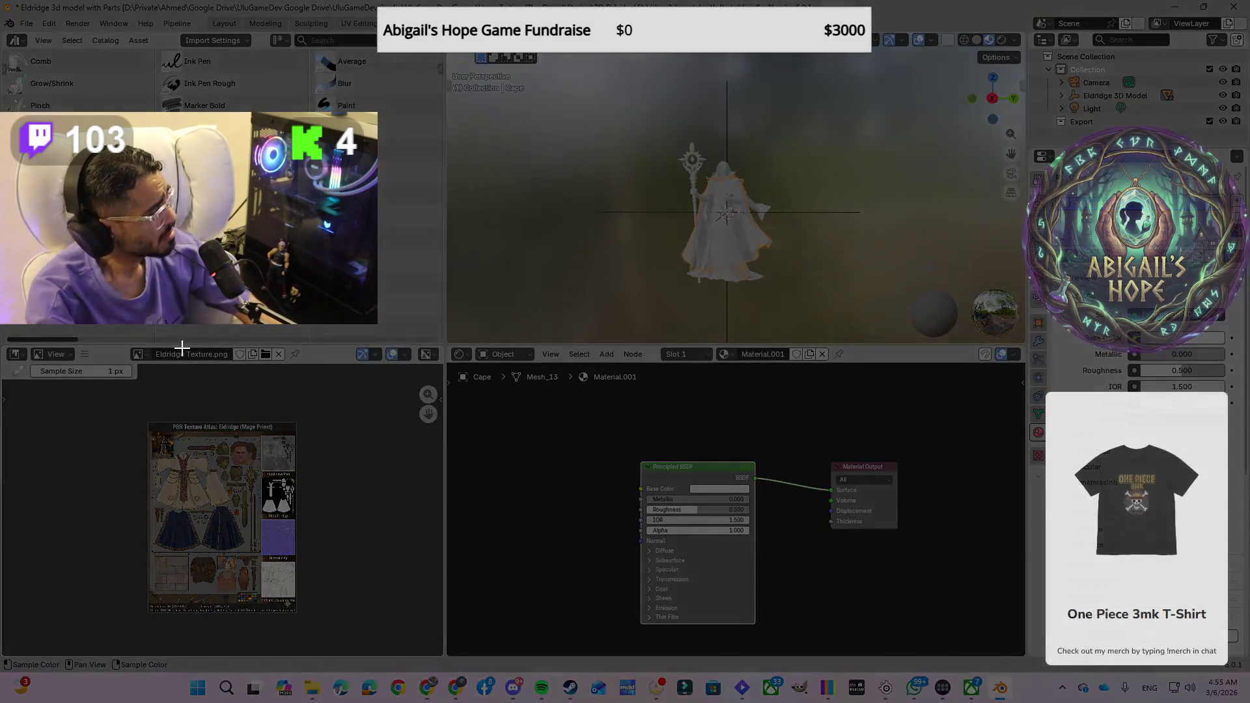
mouse_move(3, 3)
mouse_down()
mouse_move(491, 333)
mouse_move(987, 484)
mouse_move(1247, 674)
mouse_up()
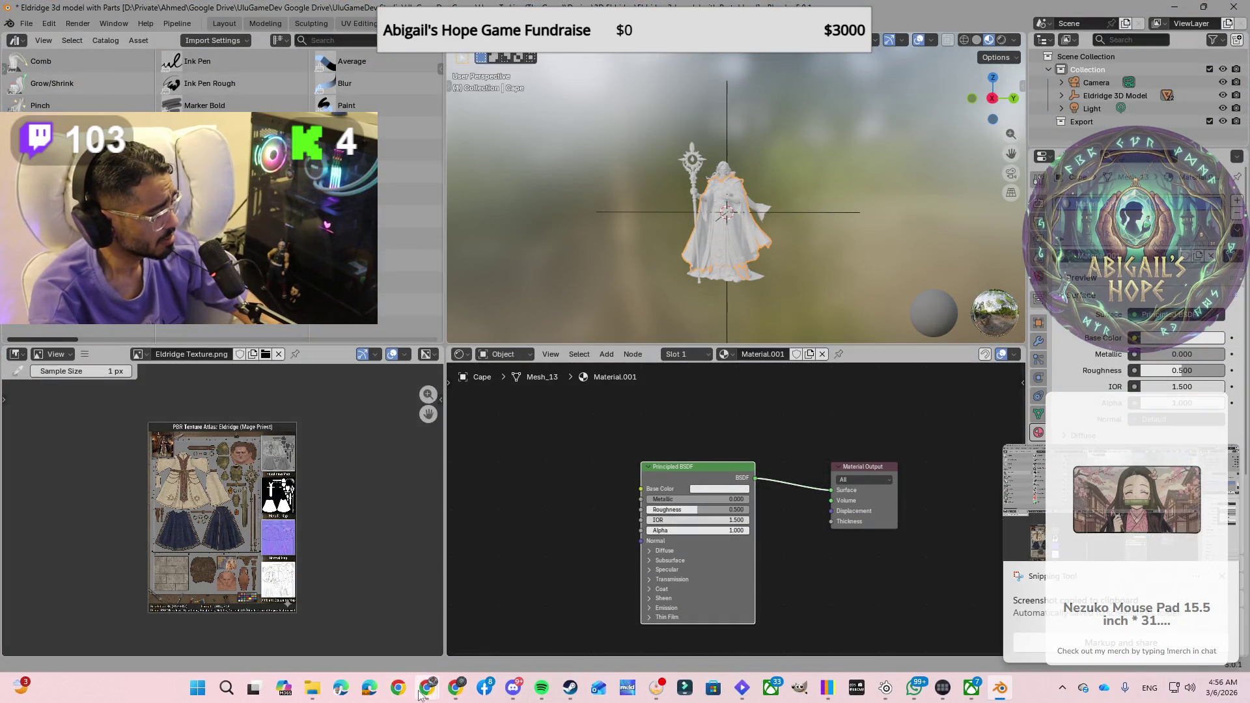
click(424, 689)
click(495, 606)
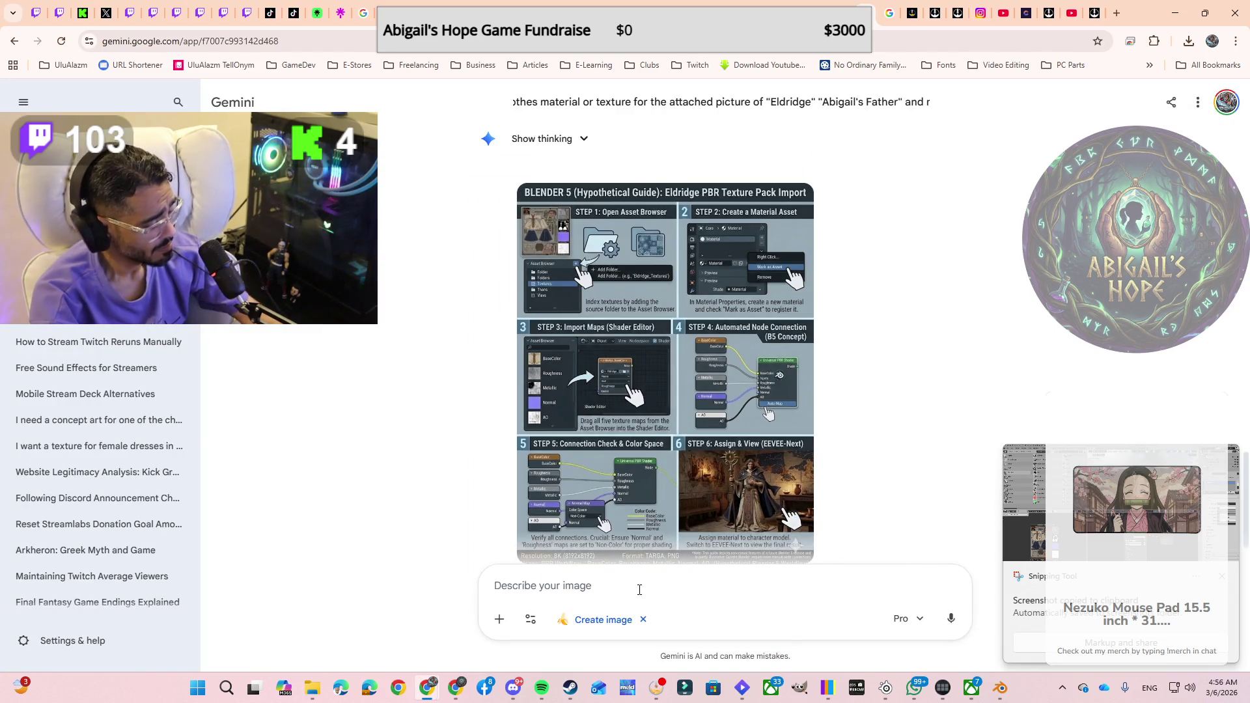
Send Gemini the screenshot with "i can't do step 1 can you help me?" and read its reply
key(ctrl+v)
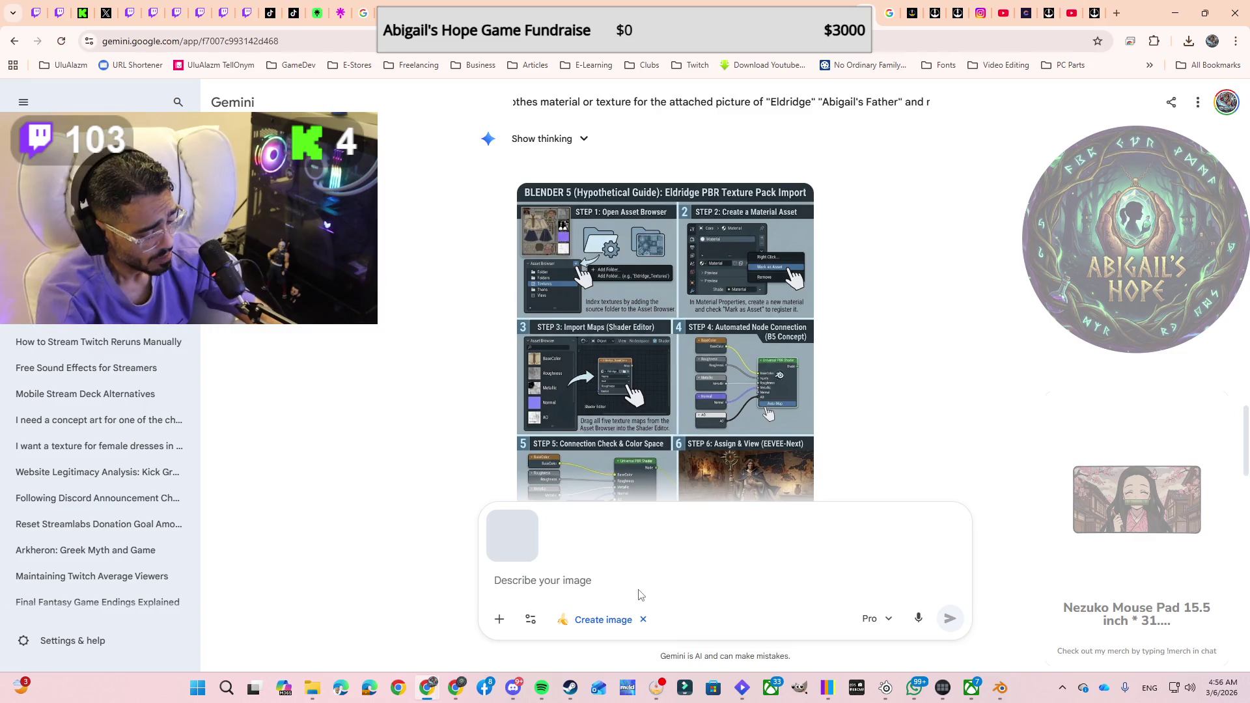
text(i can't)
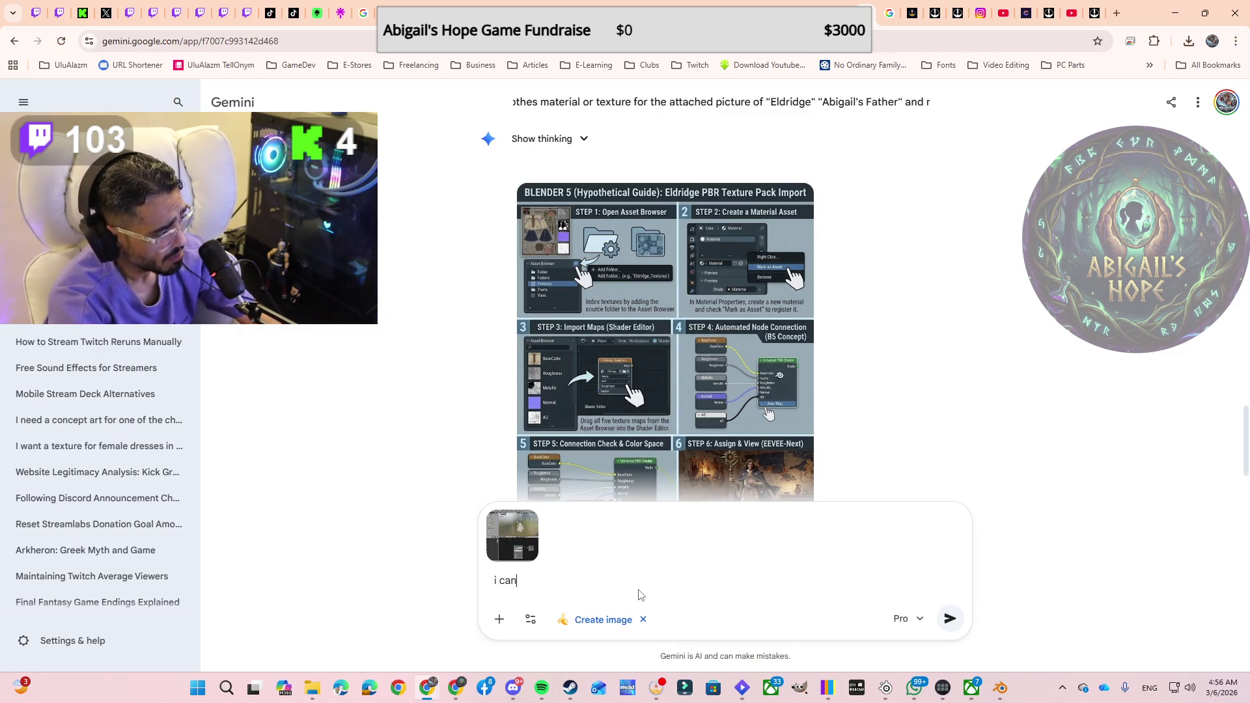
text( do step)
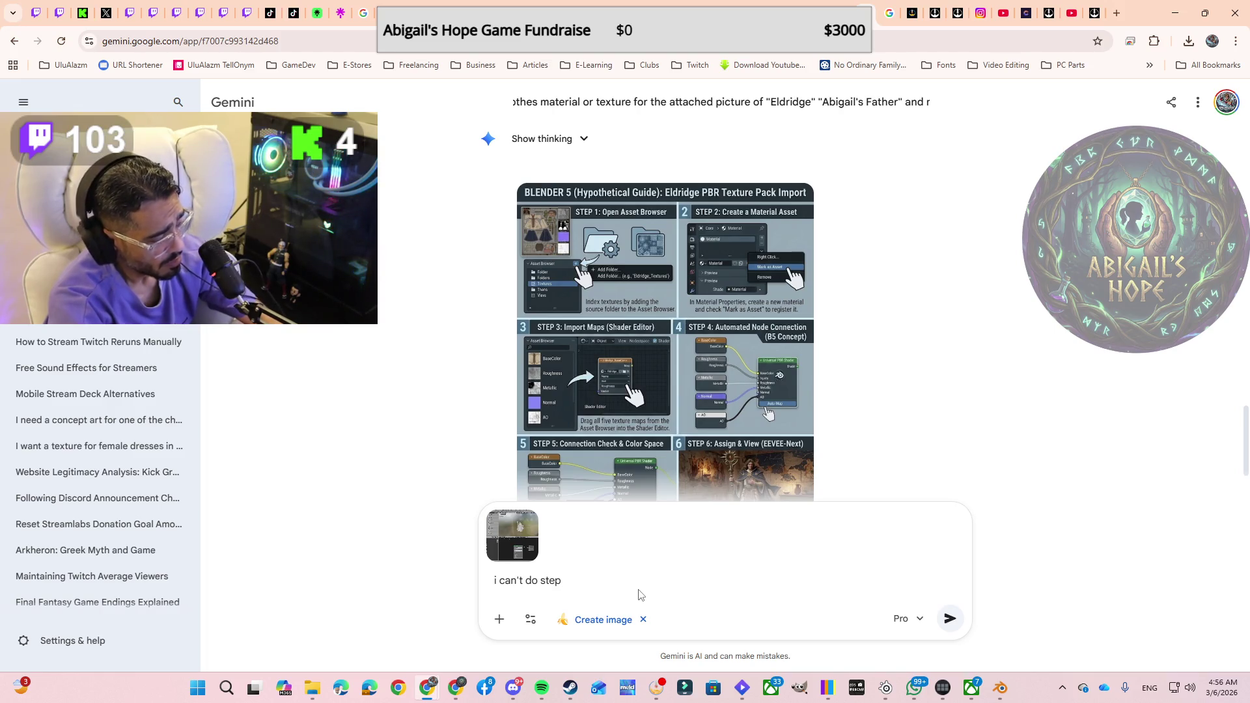
text( 1 can you help me?)
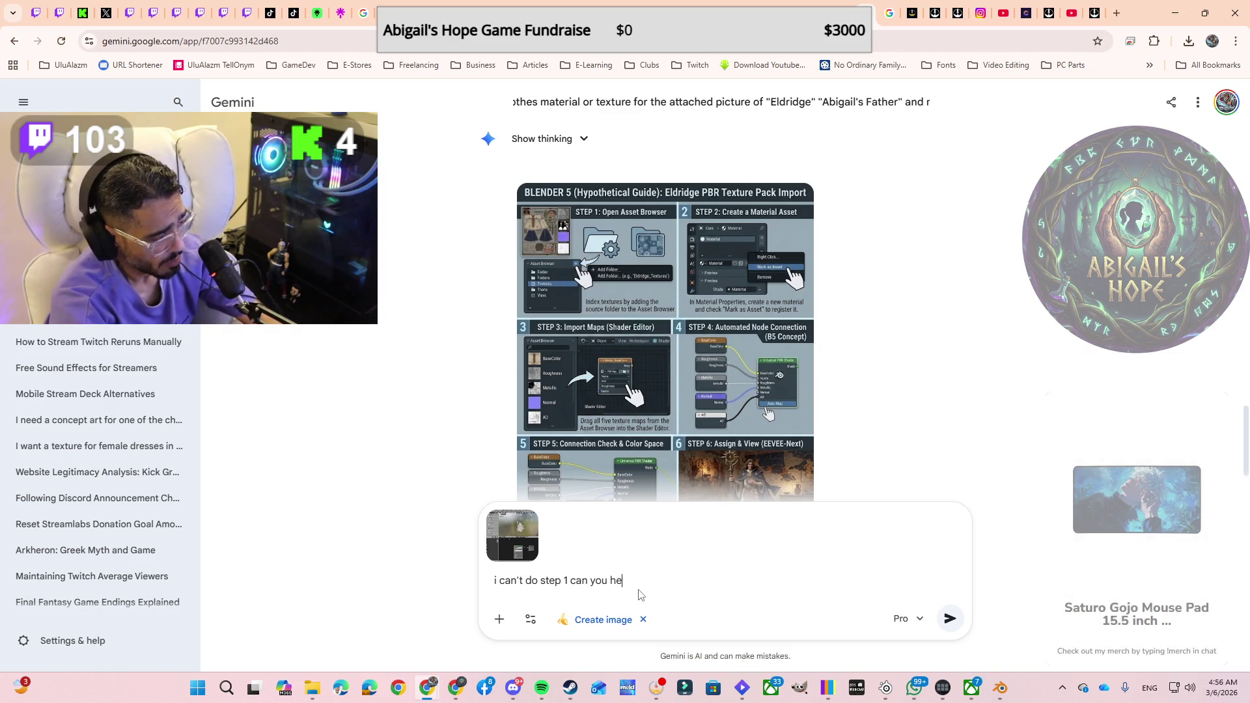
key(Return)
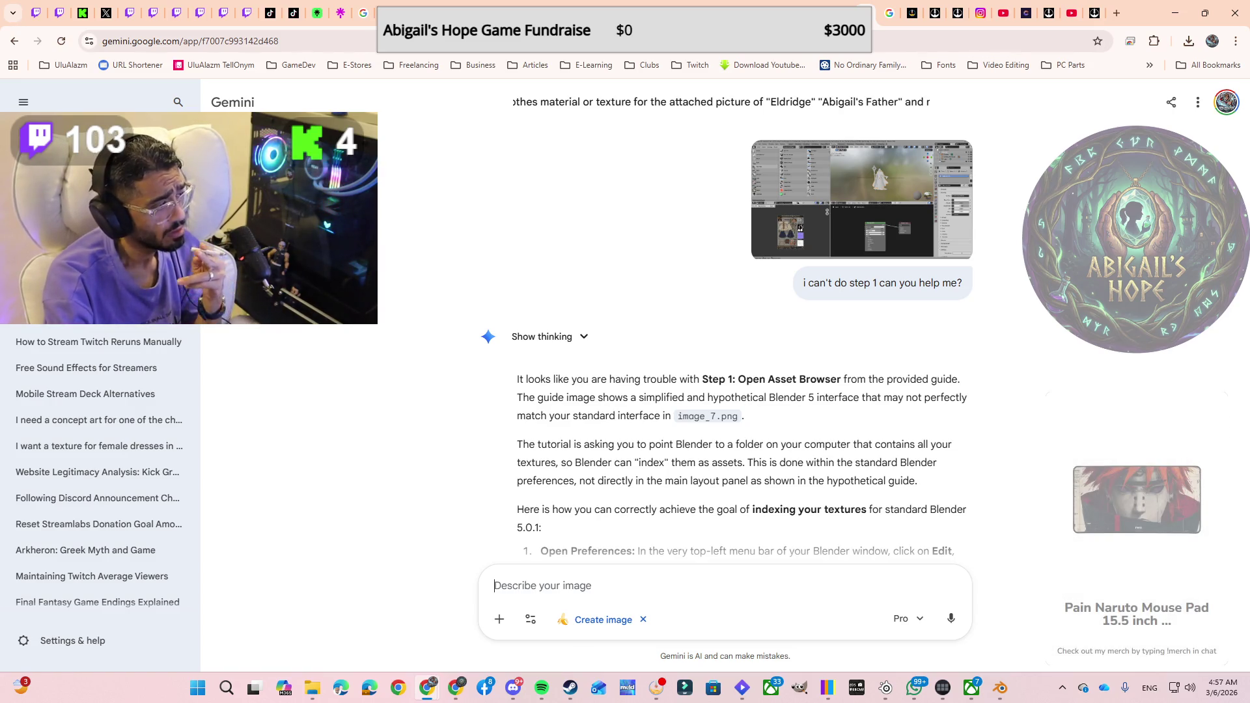
scroll(847, 521, down, 2)
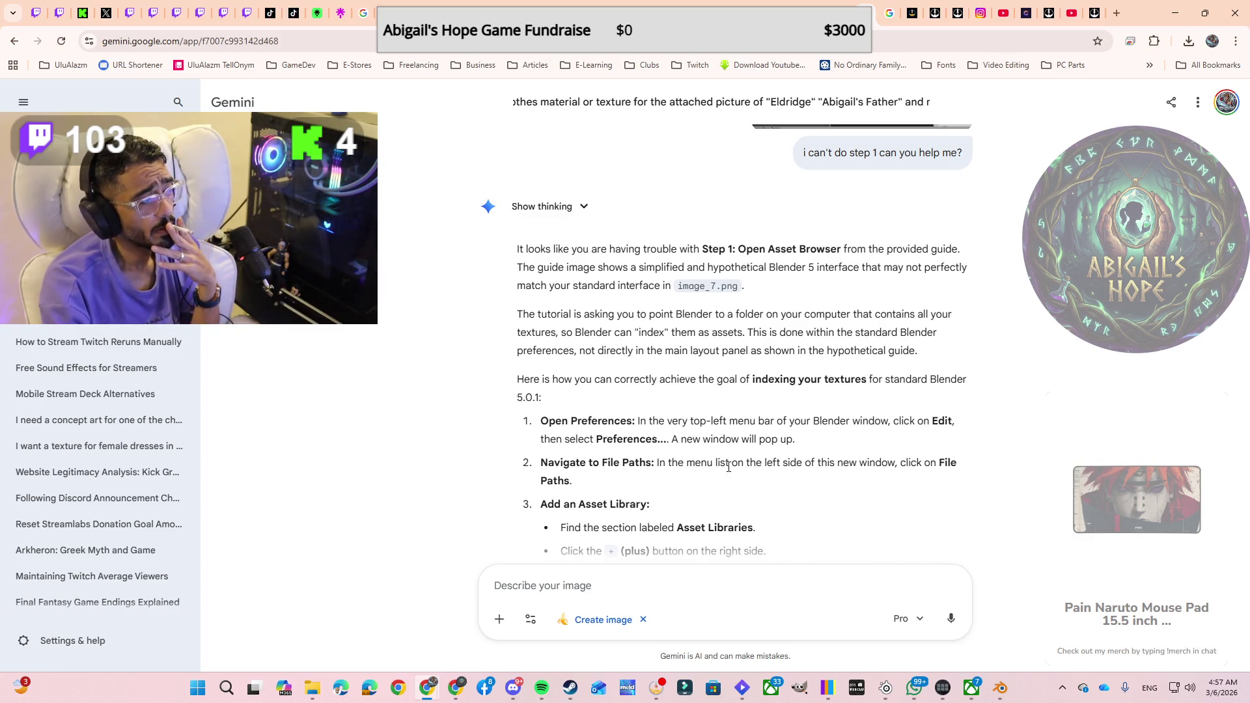
scroll(717, 469, down, 2)
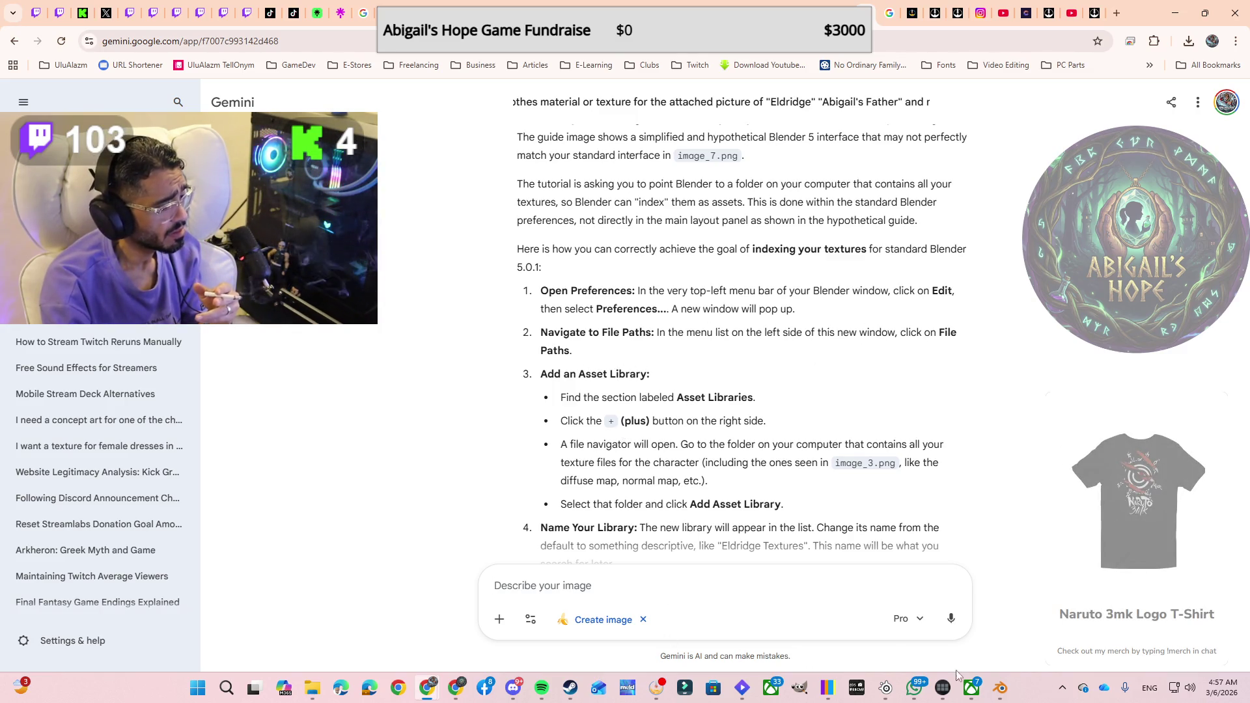
click(1000, 688)
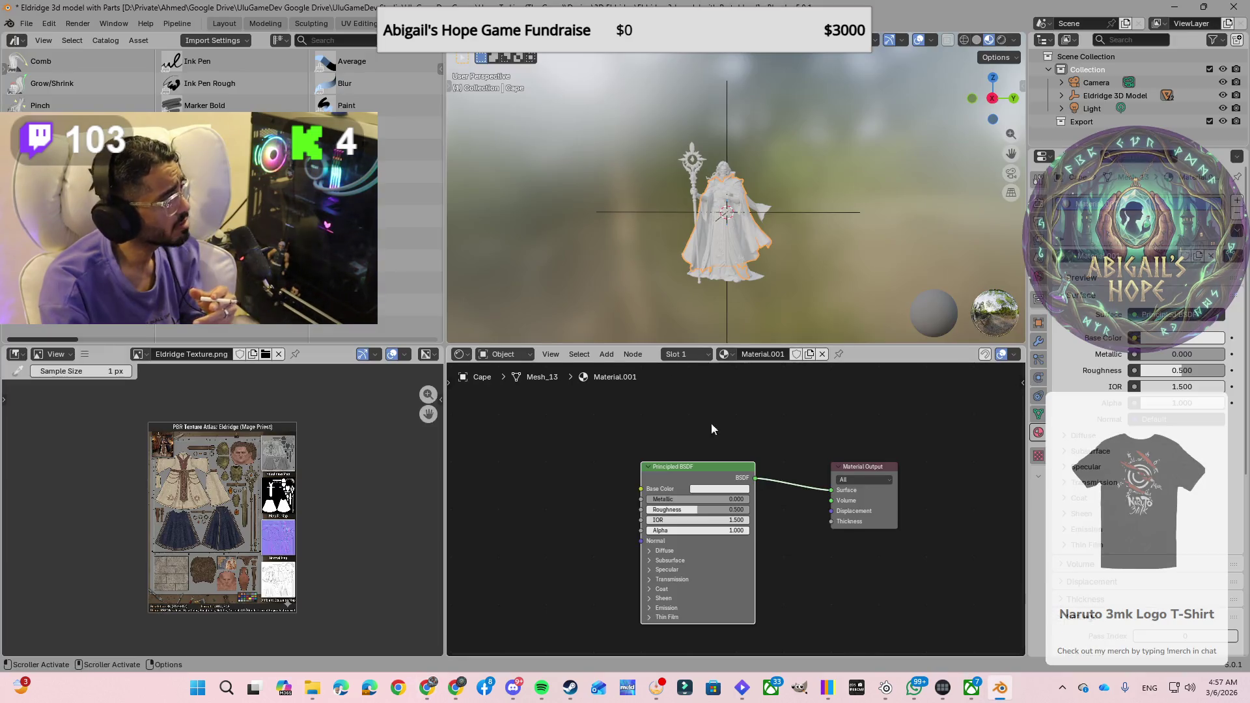
Search the File, Help and Pipeline menus, open Edit > Preferences, and move that window right
click(23, 24)
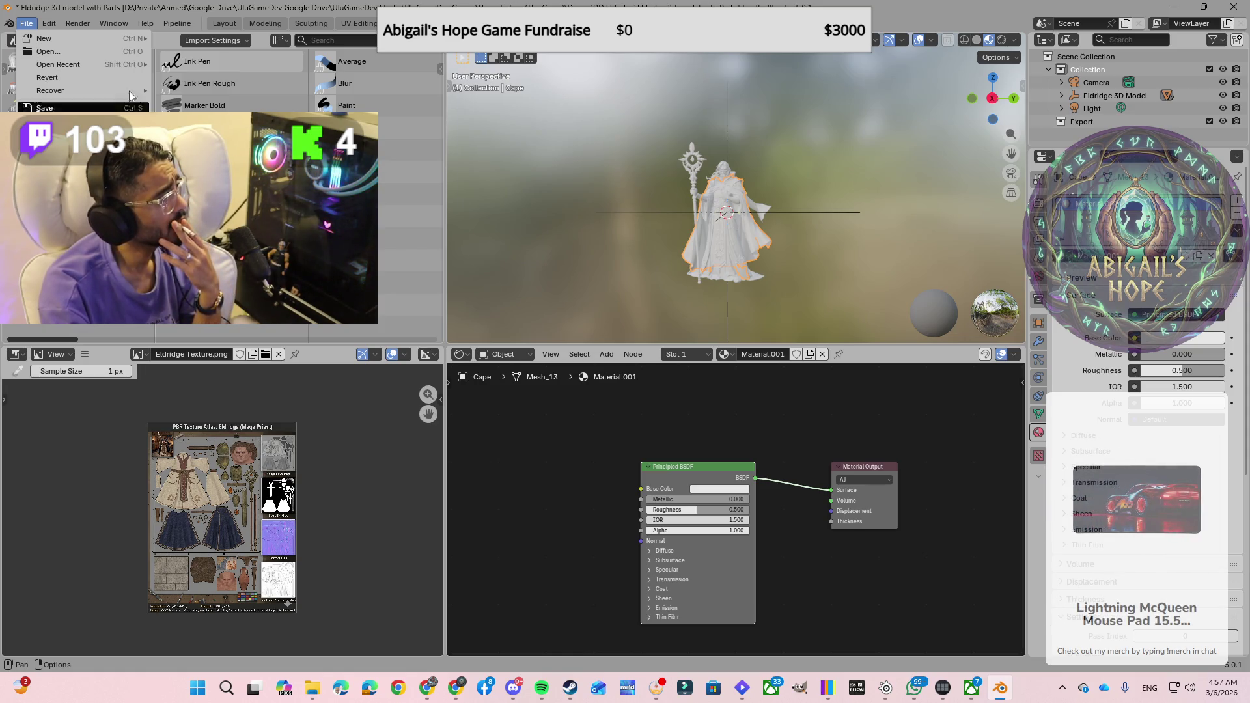
click(146, 23)
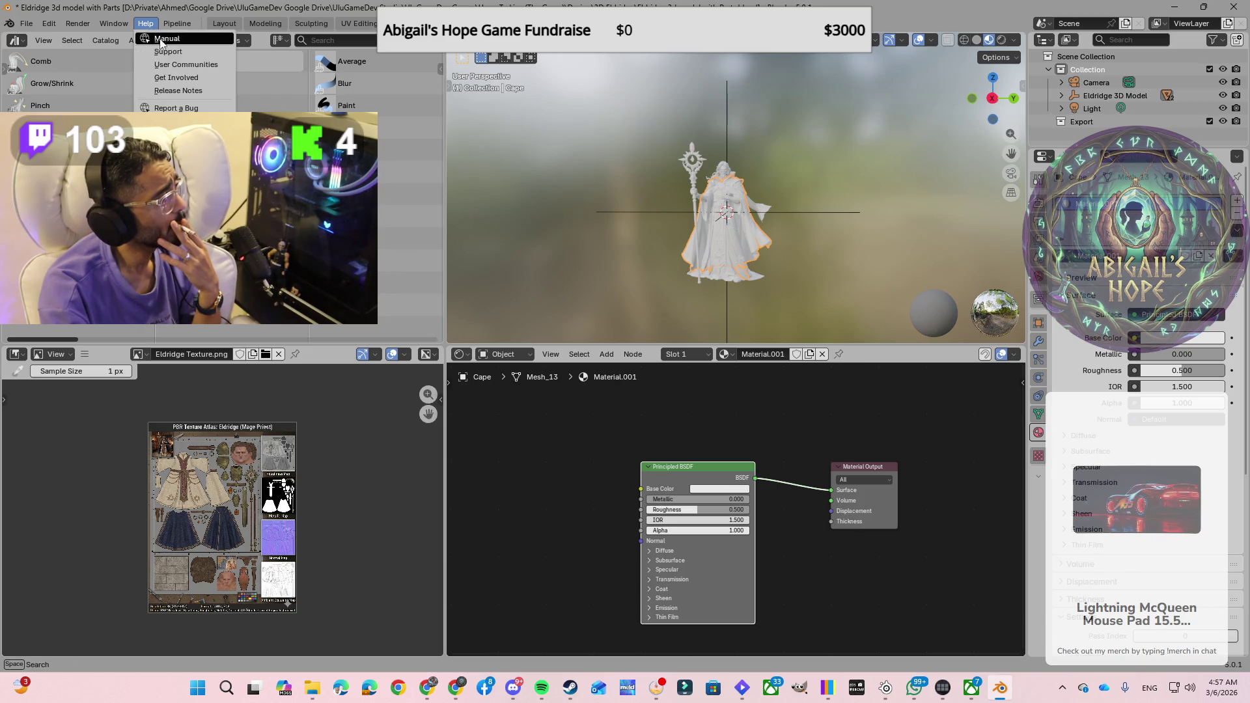
click(173, 27)
mouse_move(115, 28)
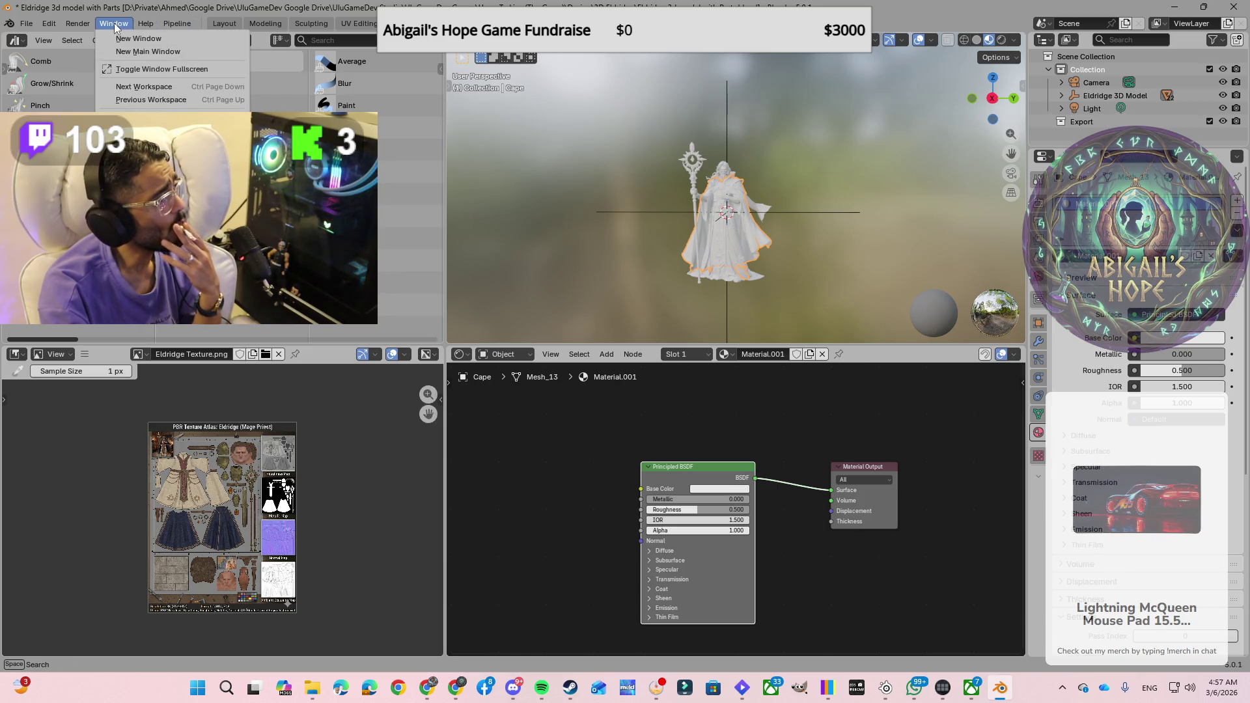
mouse_move(39, 29)
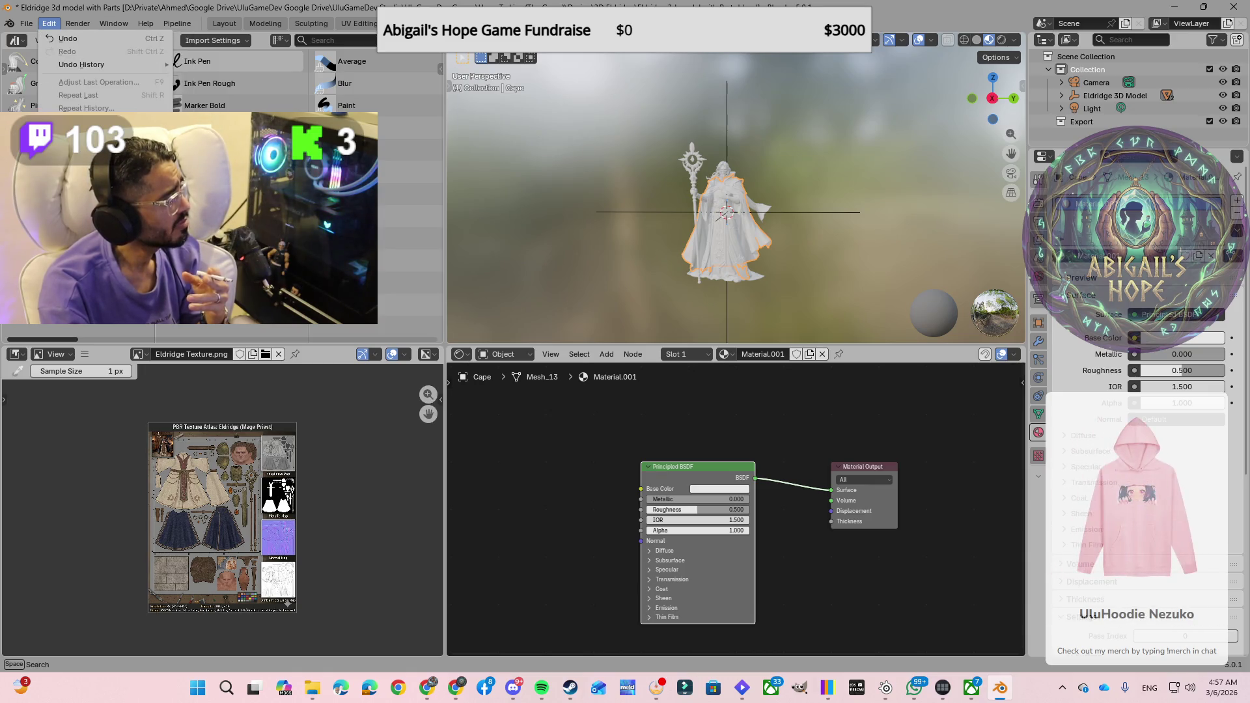
drag(228, 111, 421, 115)
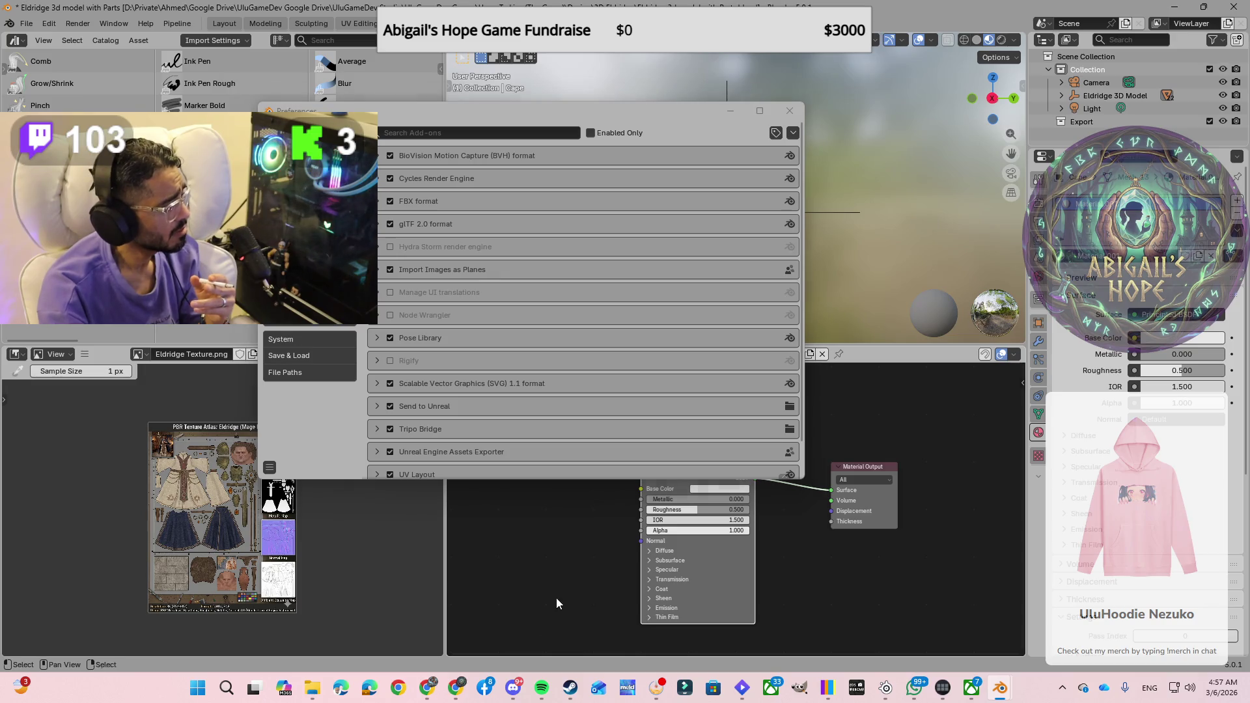
Check Gemini's asset library instructions, then bring Blender's Preferences back up
mouse_move(430, 692)
click(373, 627)
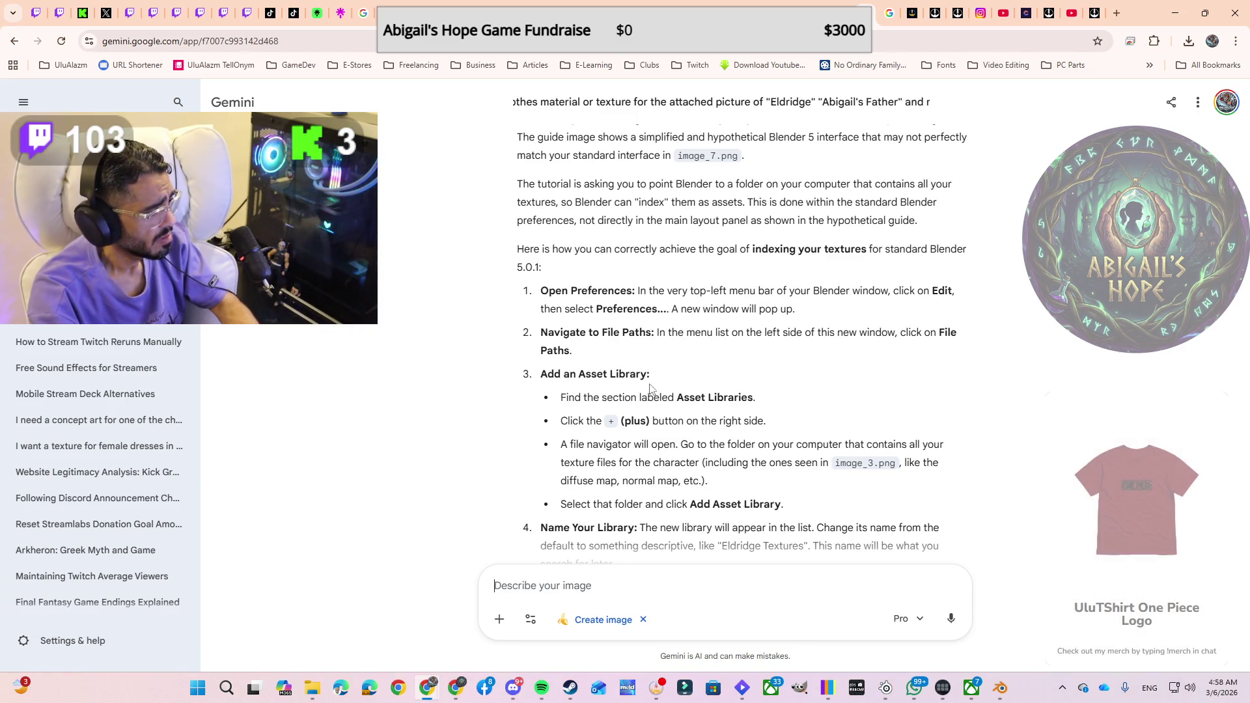
mouse_move(1001, 689)
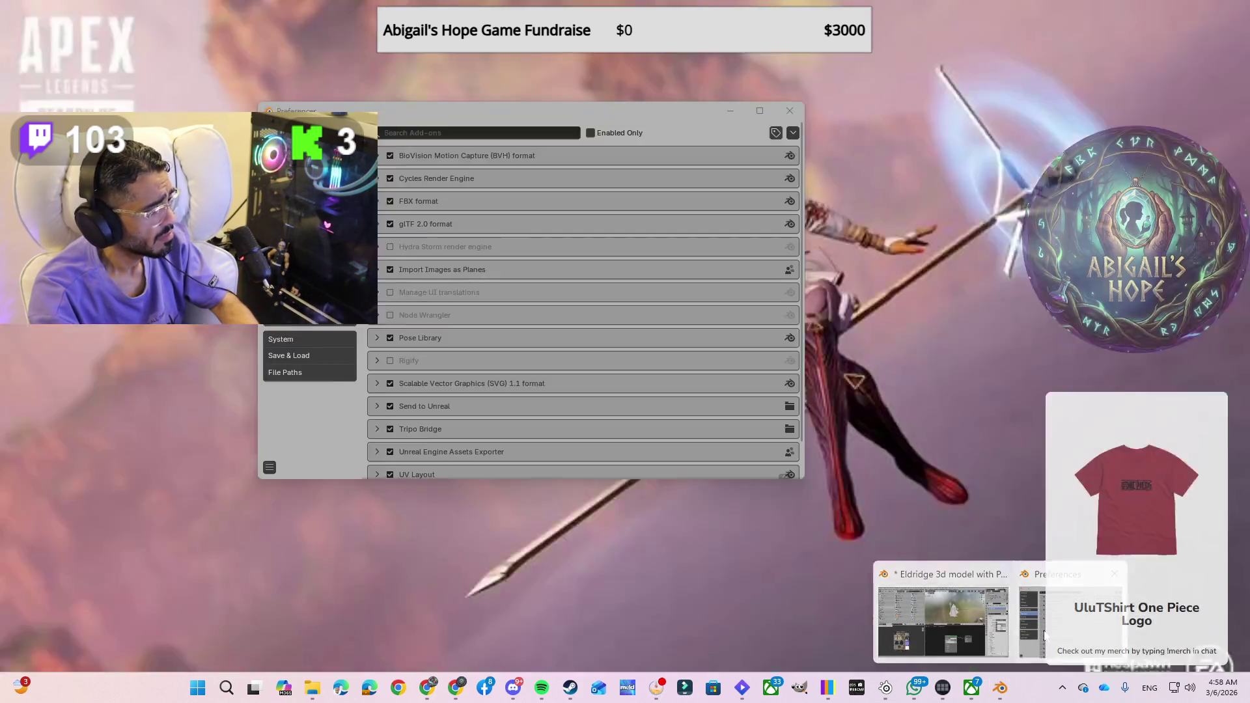
click(1045, 635)
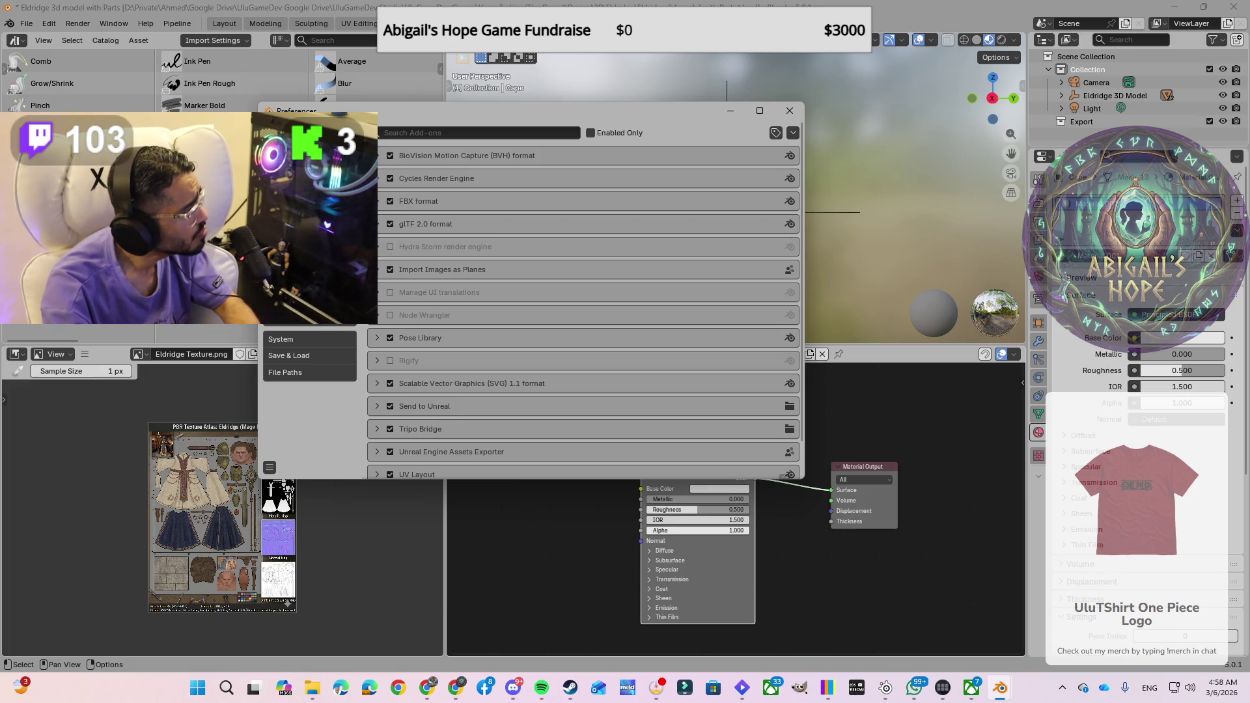
Browse the Navigation, System and Interface preferences, then go to File Paths
click(306, 305)
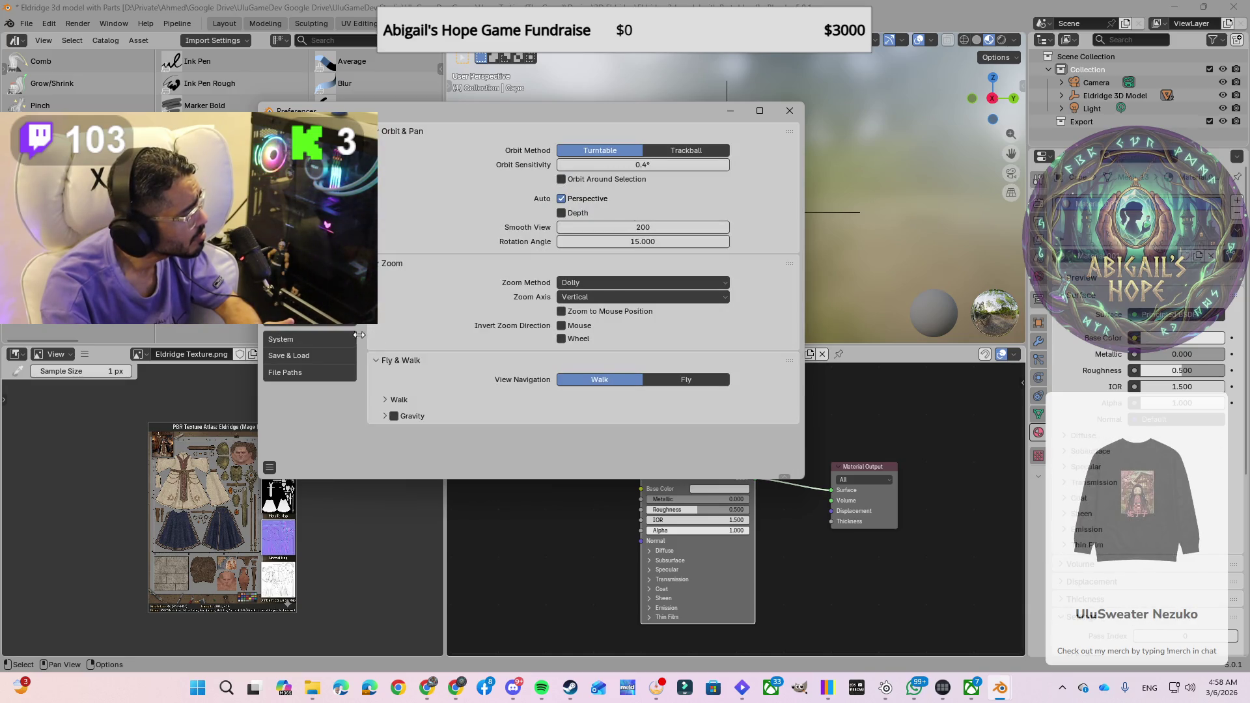
click(319, 340)
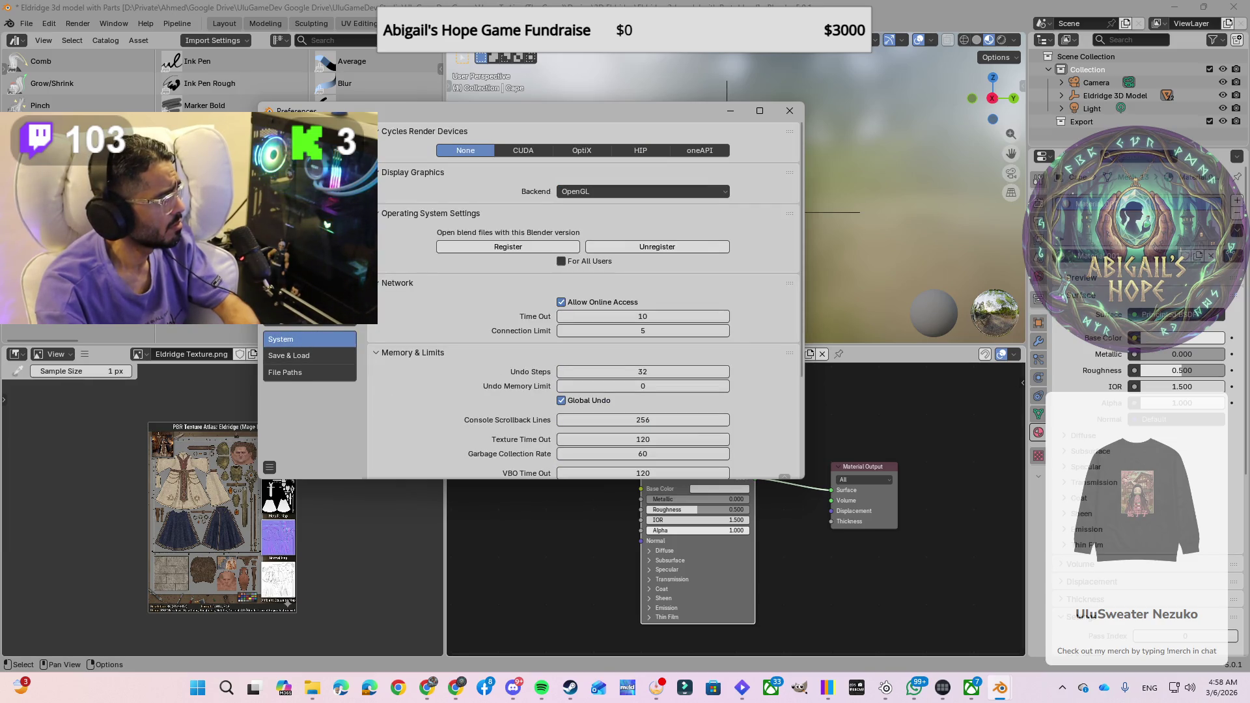
click(306, 145)
scroll(448, 329, down, 5)
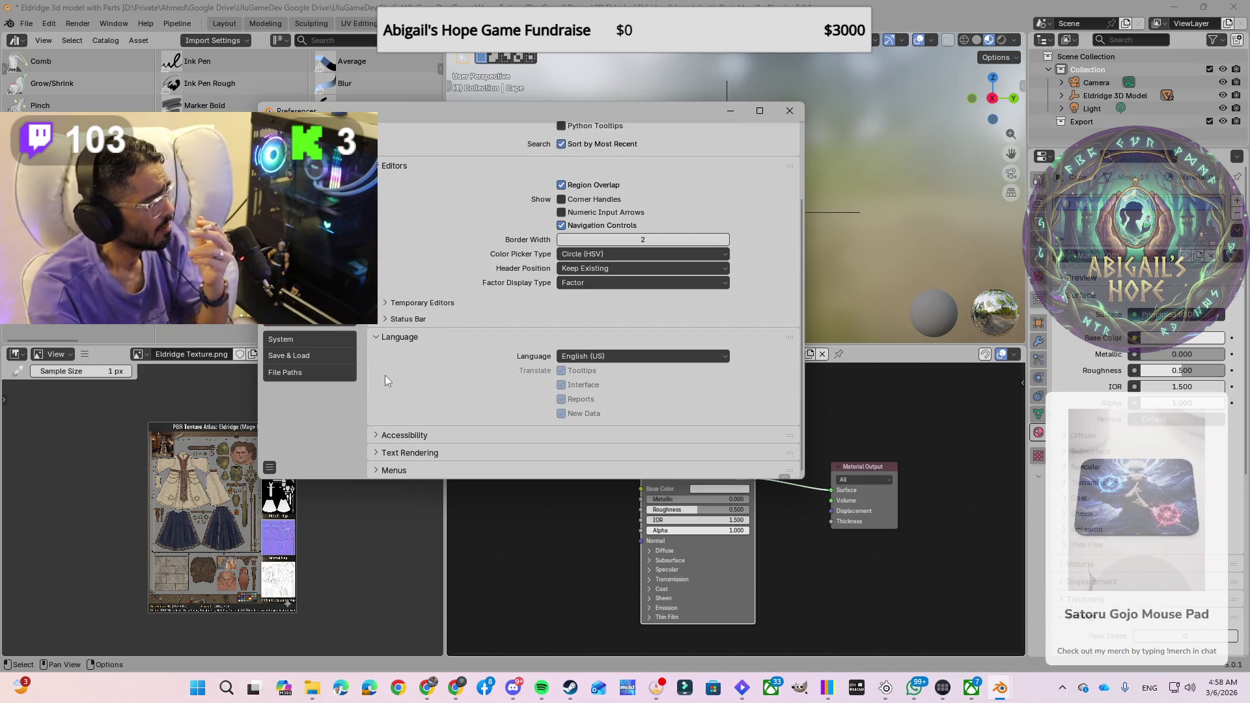
click(376, 454)
scroll(408, 429, down, 4)
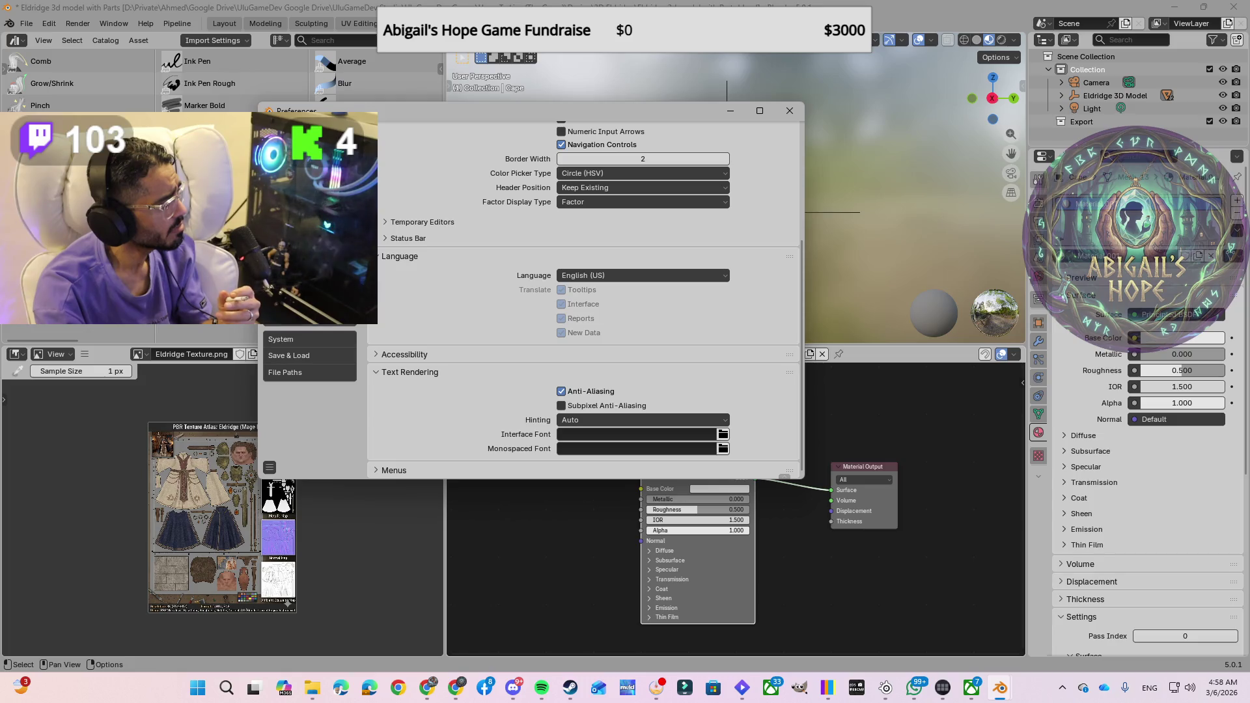
click(306, 301)
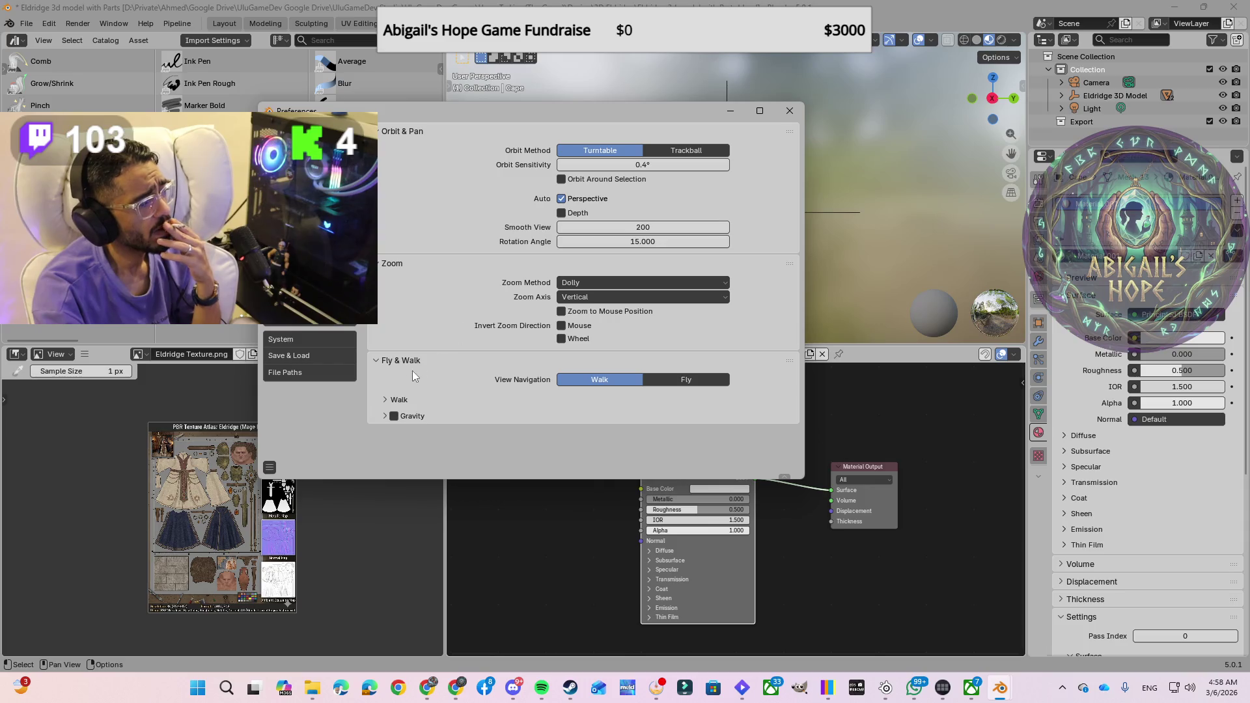
click(299, 373)
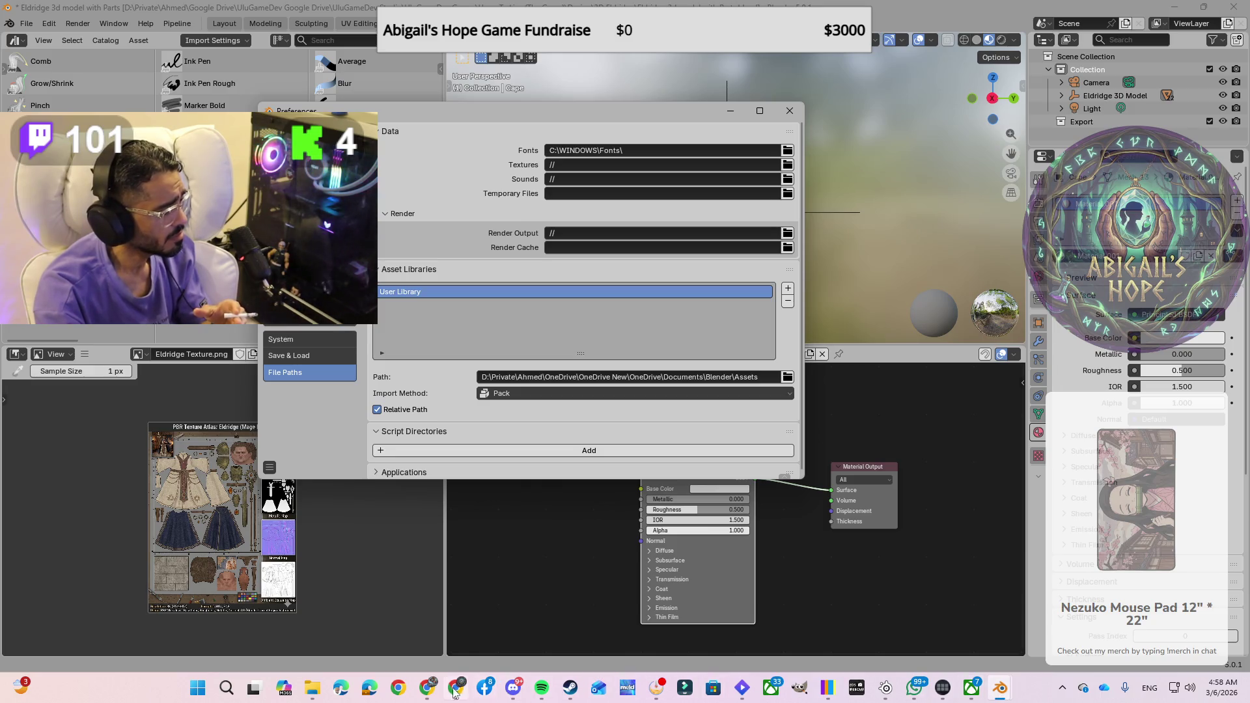
Check Gemini again, return to the File Paths preferences, and start adding a new asset library
mouse_move(430, 691)
click(372, 635)
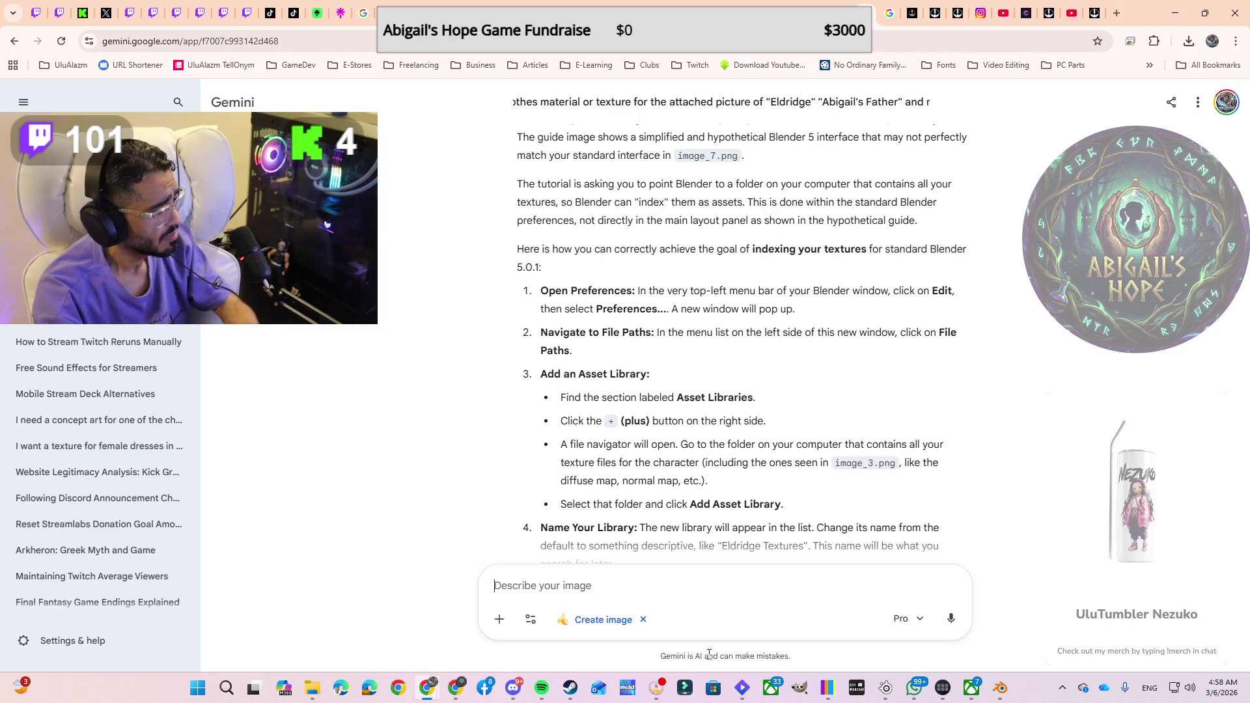
mouse_move(1000, 689)
click(989, 610)
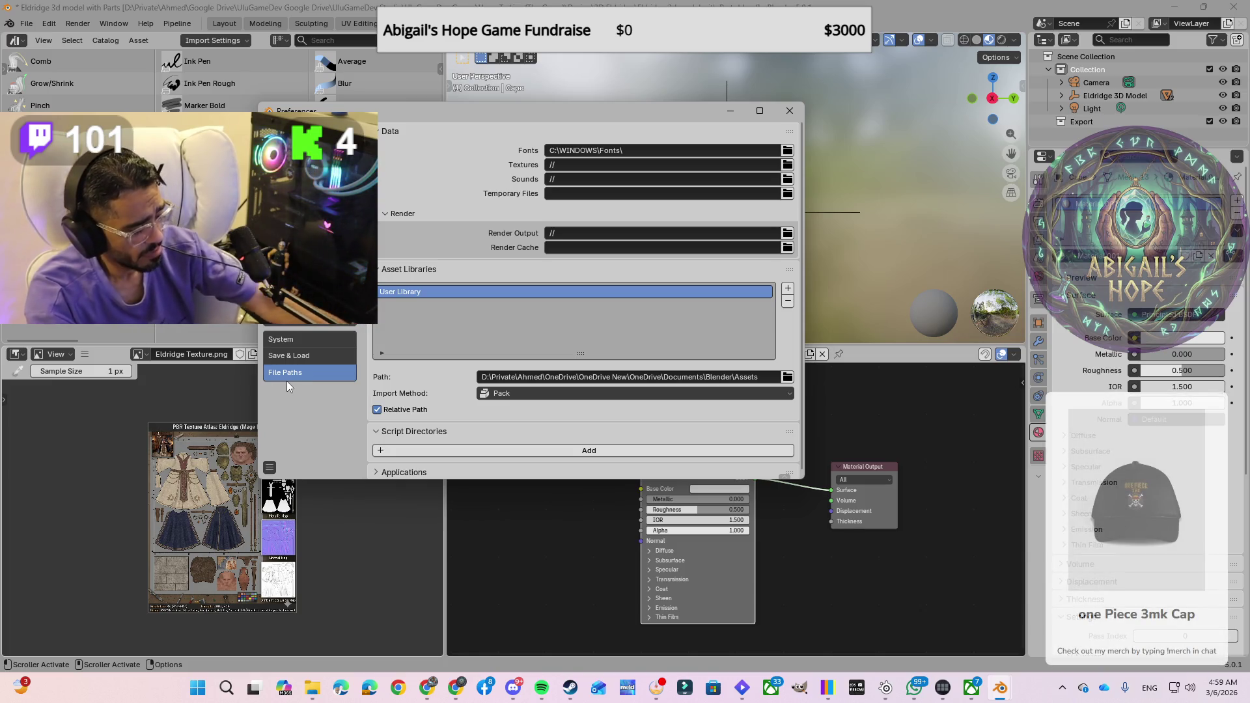
key(alt+Tab)
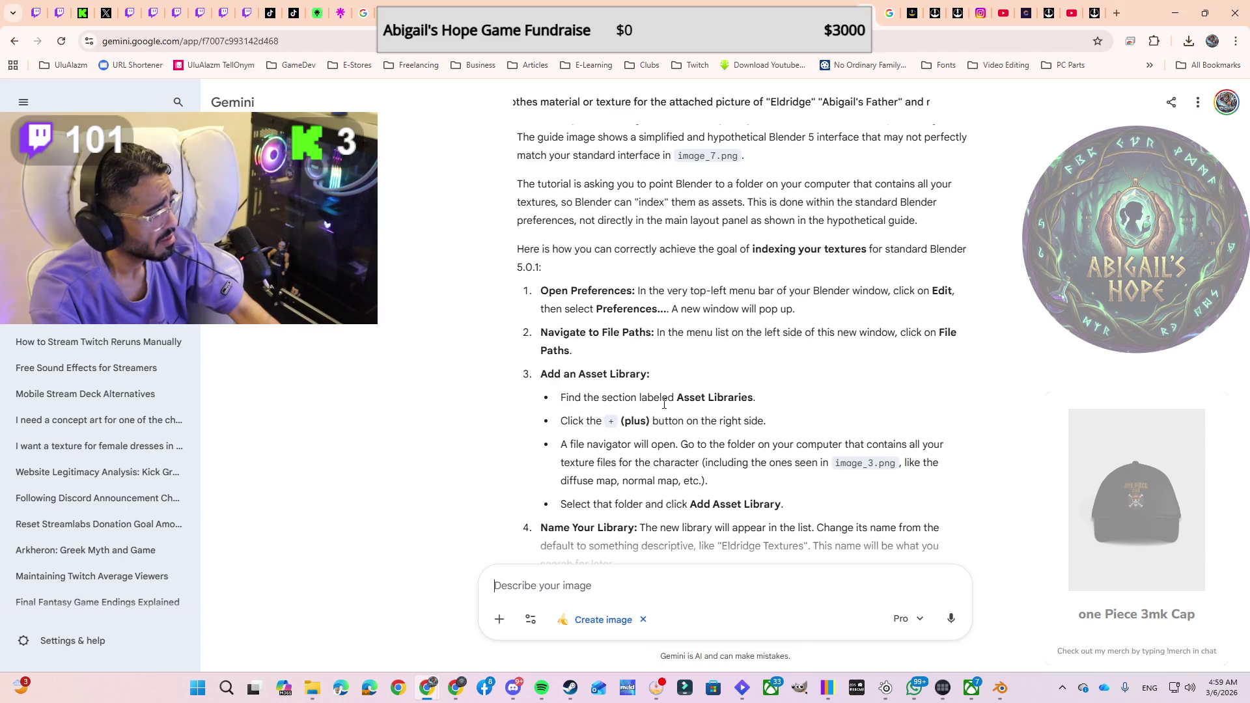
key(alt+Tab)
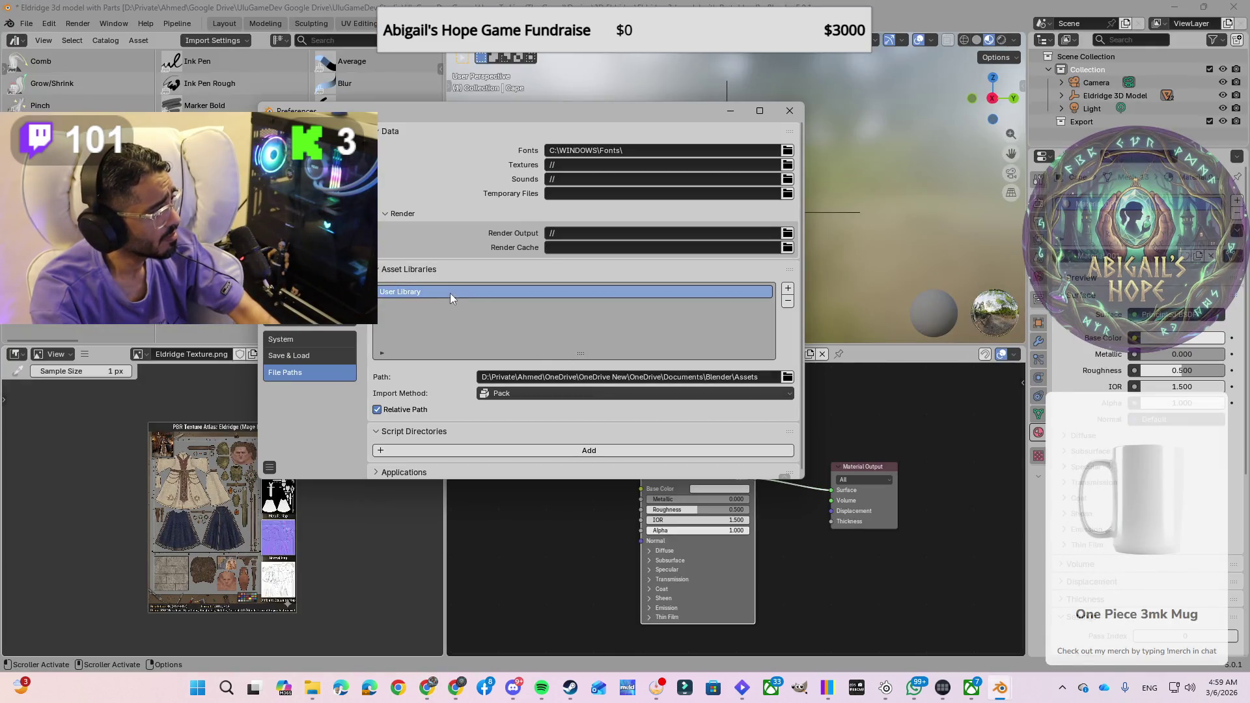
click(788, 288)
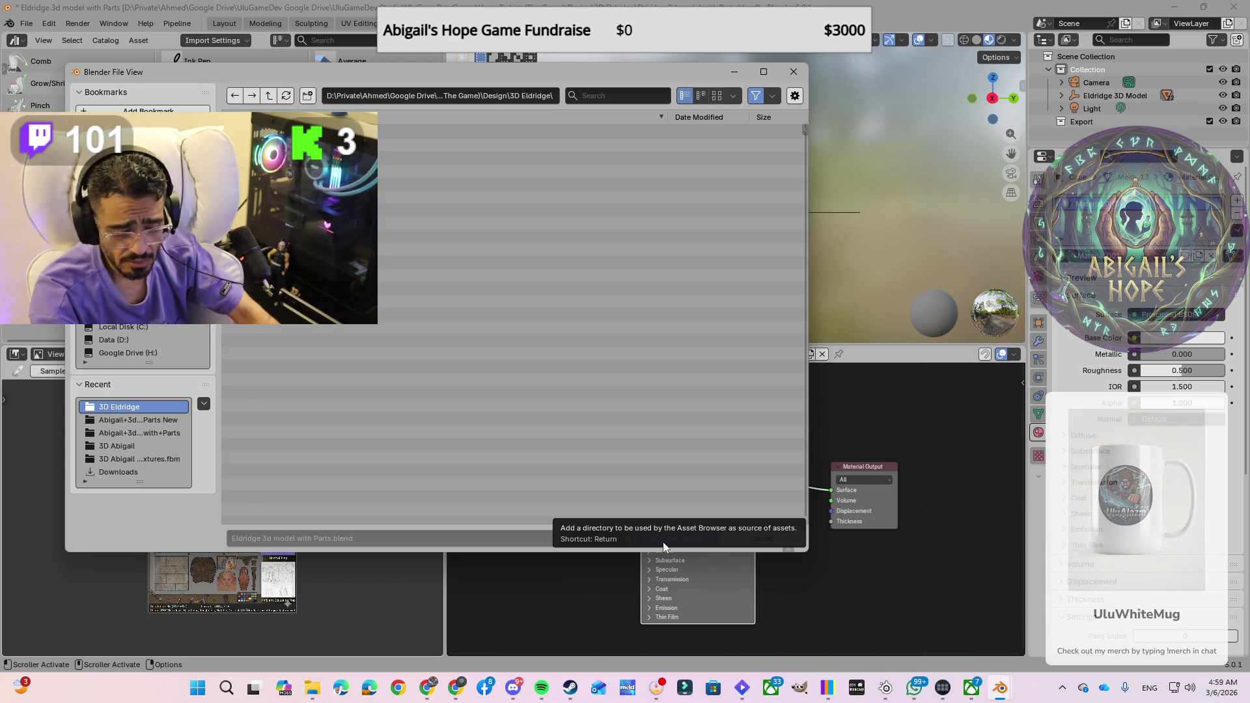
Register the 3D Eldridge folder as an asset library using Pack, and move Preferences aside
click(647, 539)
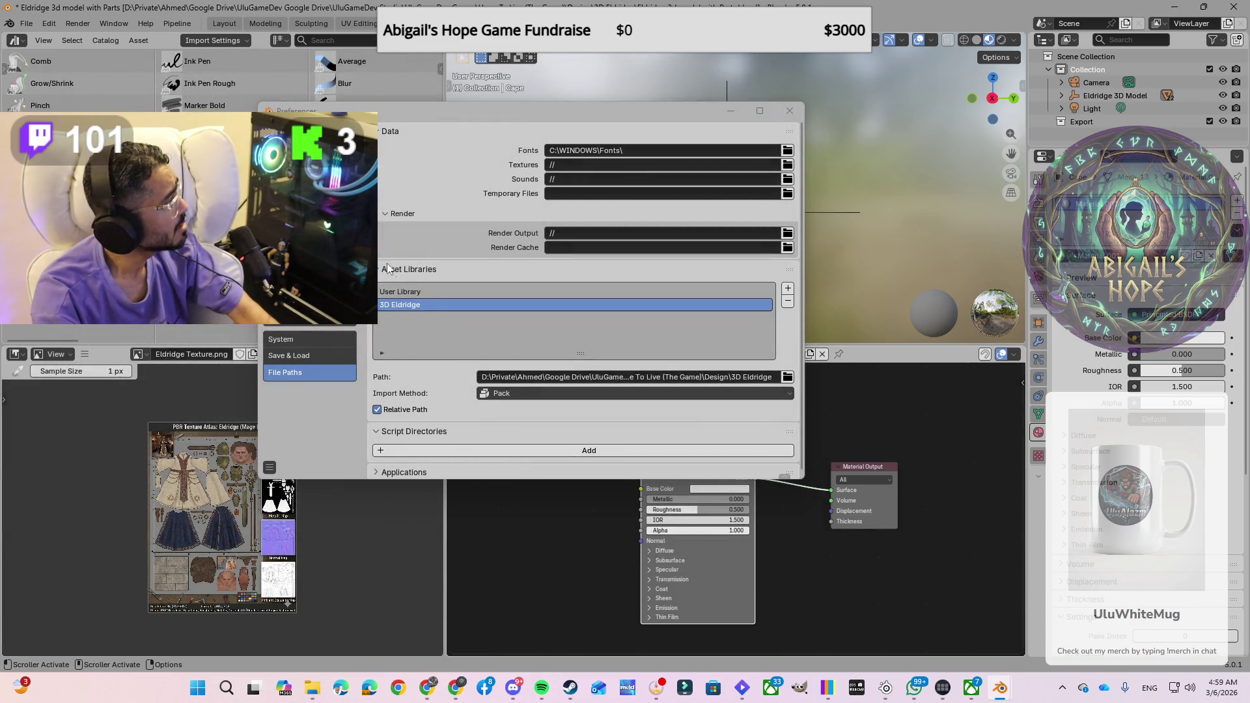
mouse_move(417, 115)
mouse_down()
mouse_move(629, 147)
mouse_move(575, 127)
mouse_move(640, 128)
mouse_up()
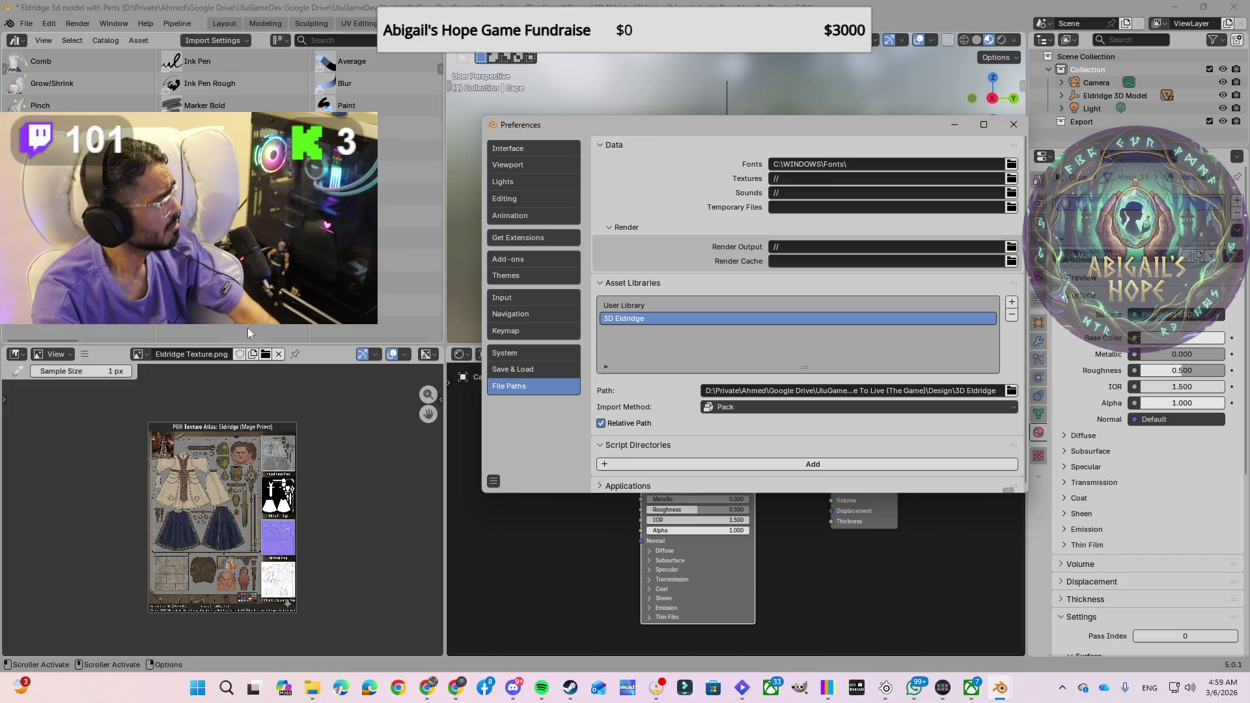
drag(65, 338, 396, 332)
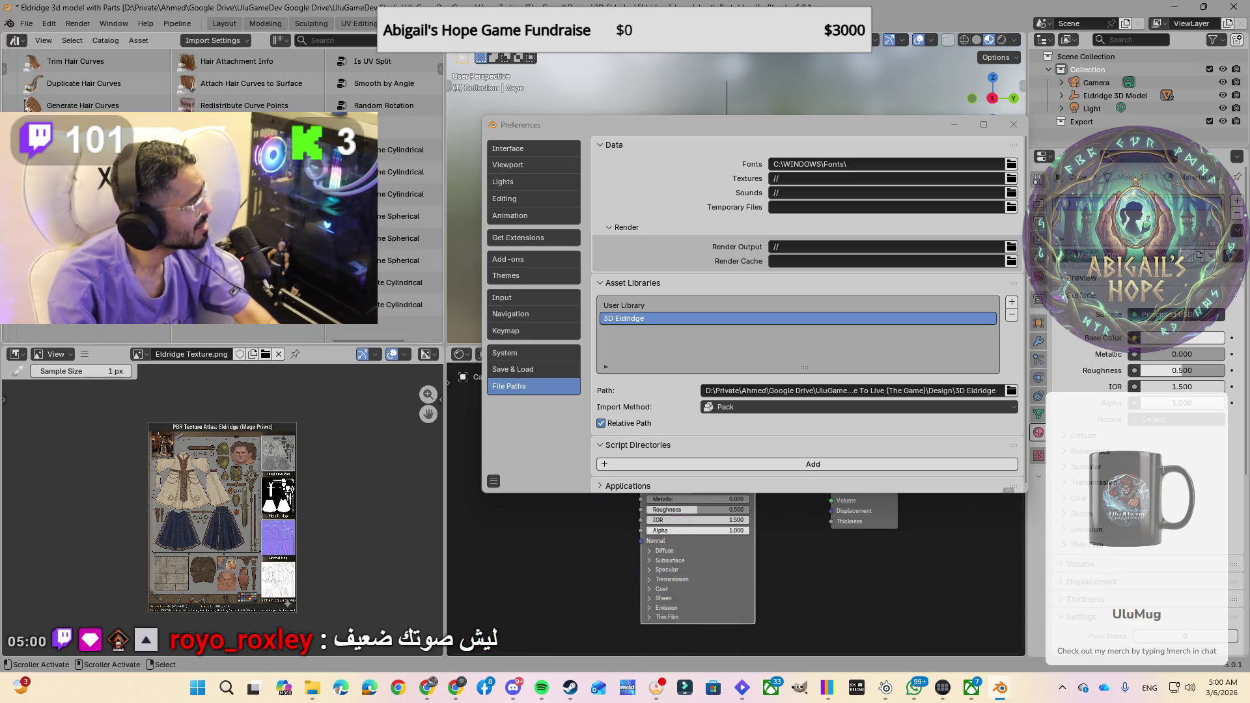
click(278, 40)
Switch the brush asset shelf display to Thumbnails
click(294, 78)
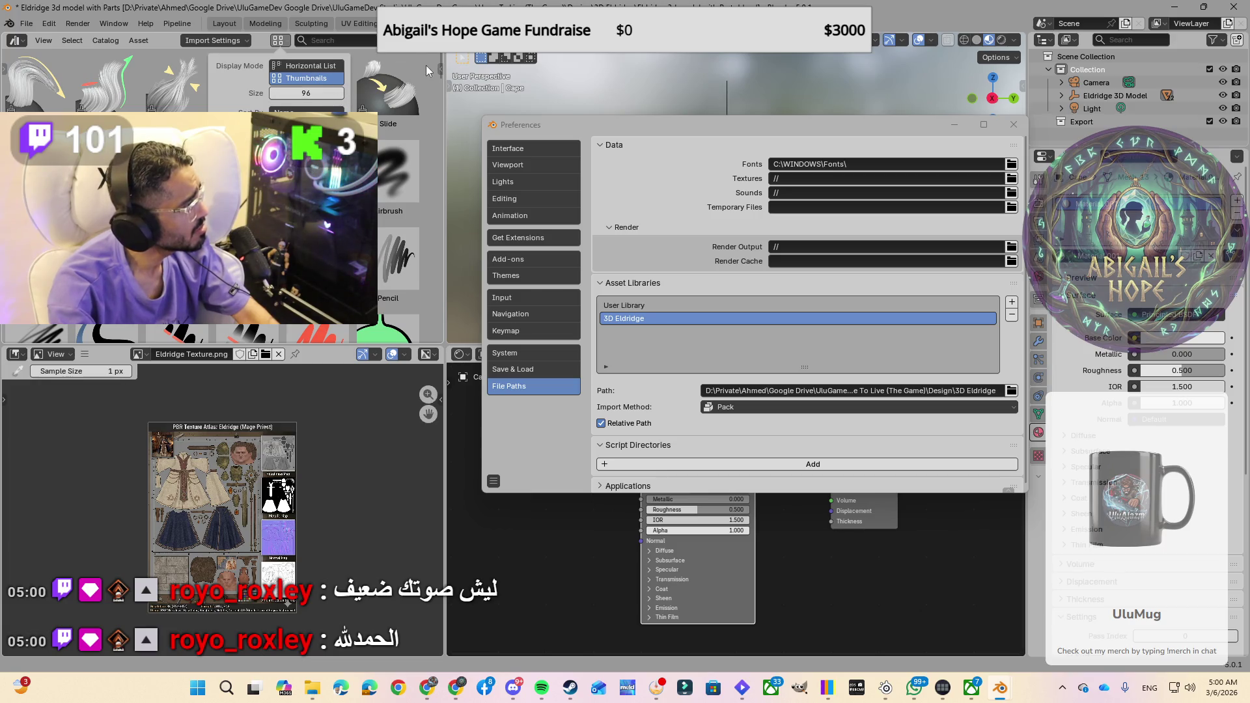
scroll(393, 166, down, 4)
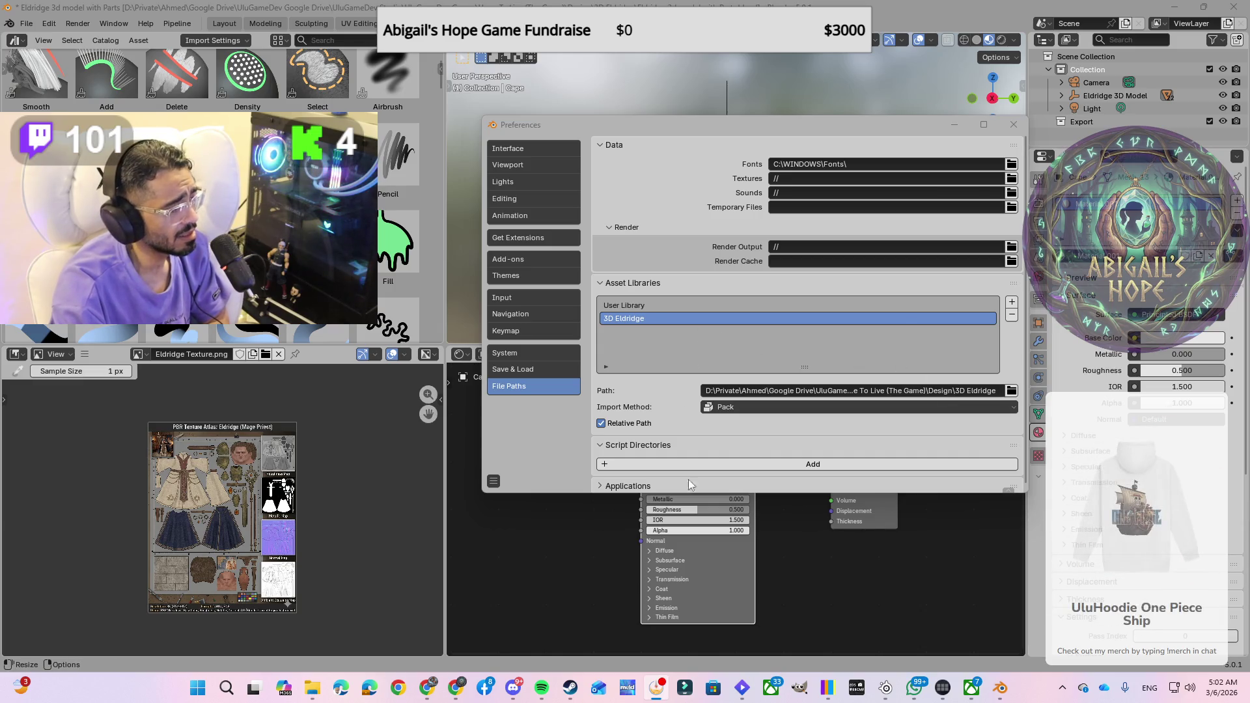
Copy the library name 'Eldridge Textures' from Gemini's step 4, then return to Blender
mouse_move(427, 689)
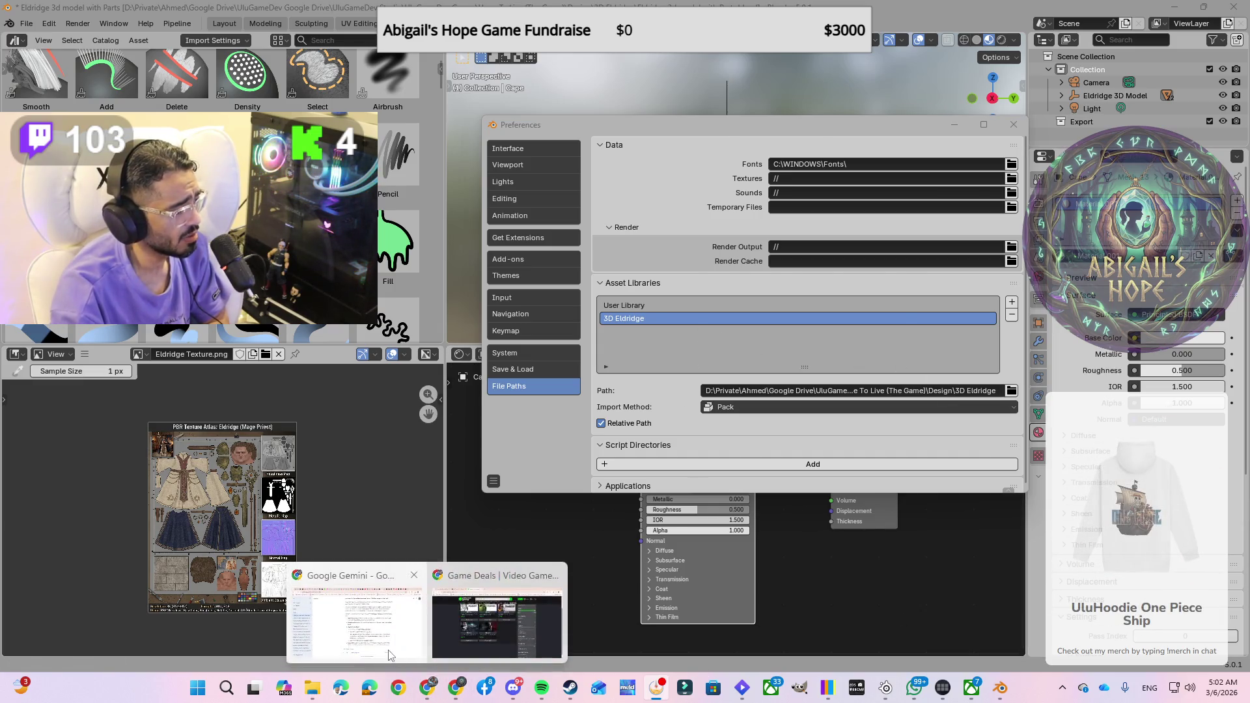
click(401, 644)
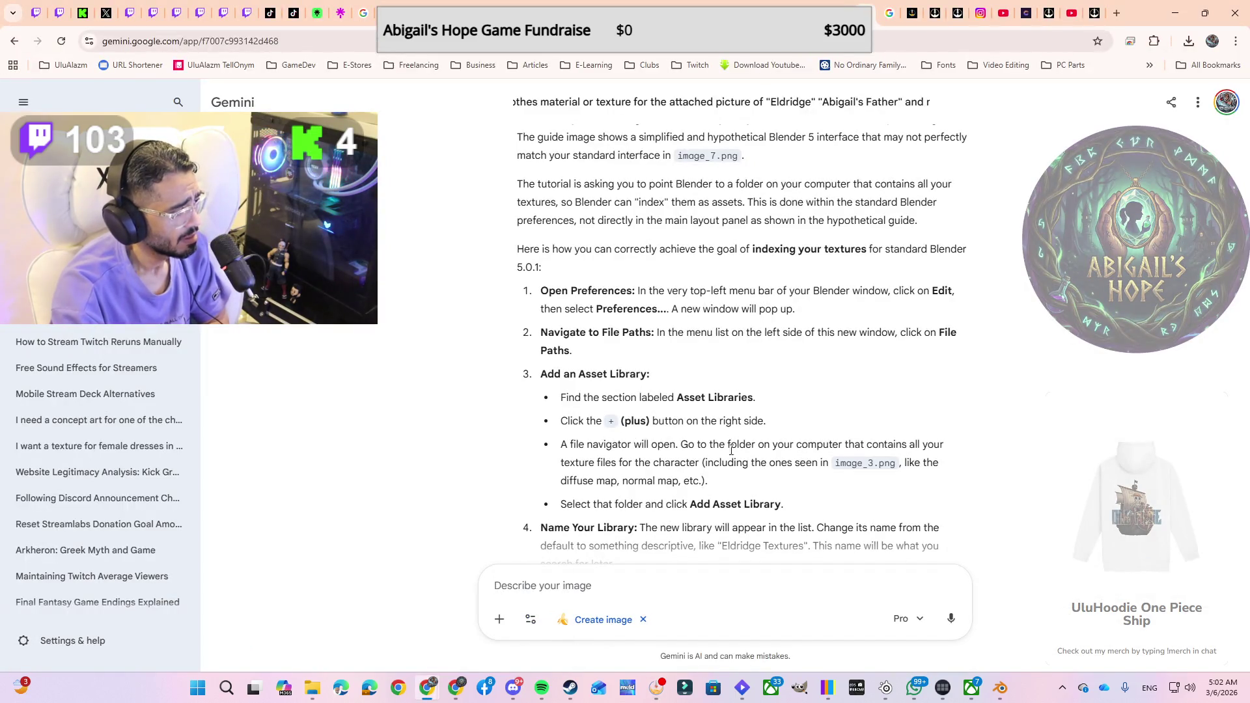
scroll(762, 376, down, 2)
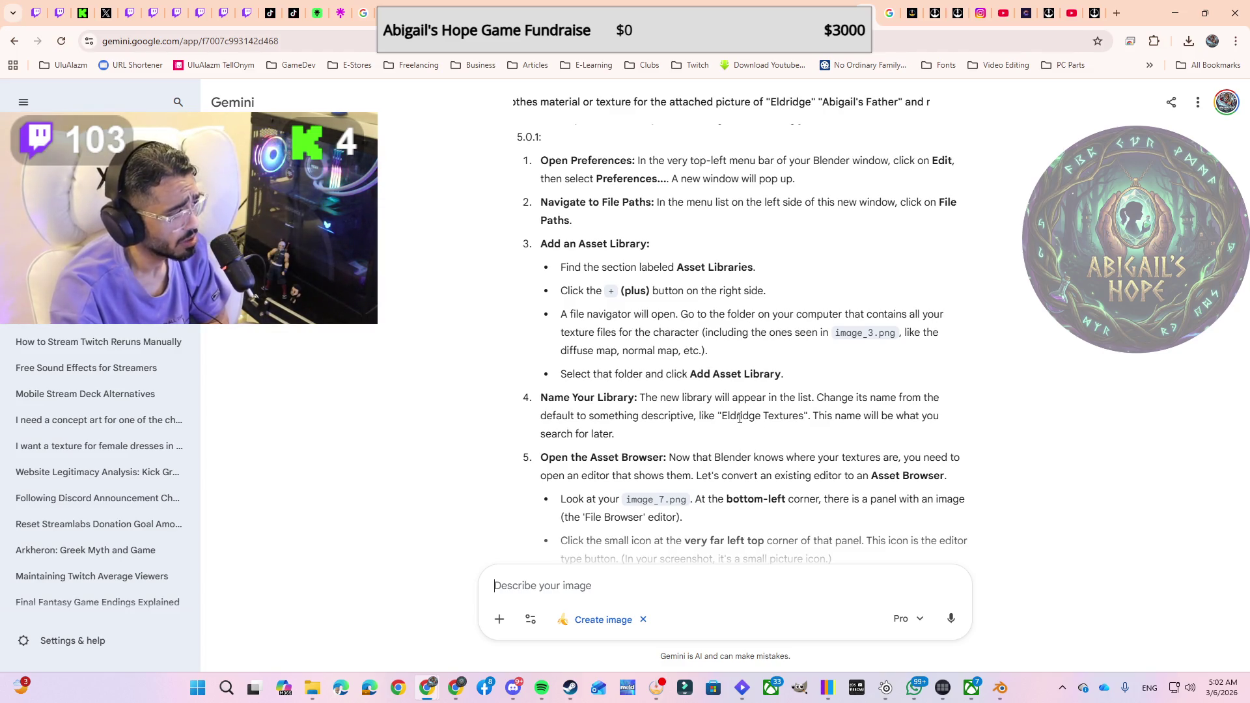
triple_click(727, 417)
click(726, 418)
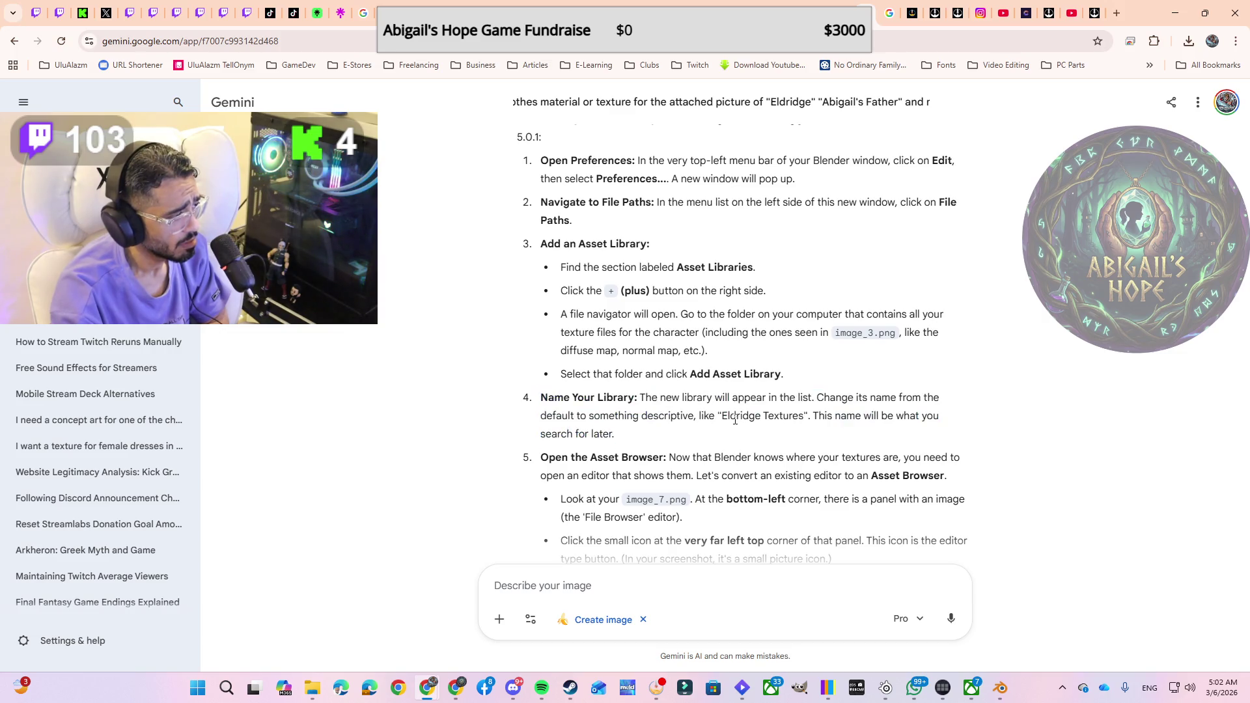
drag(723, 417, 807, 418)
right_click(797, 417)
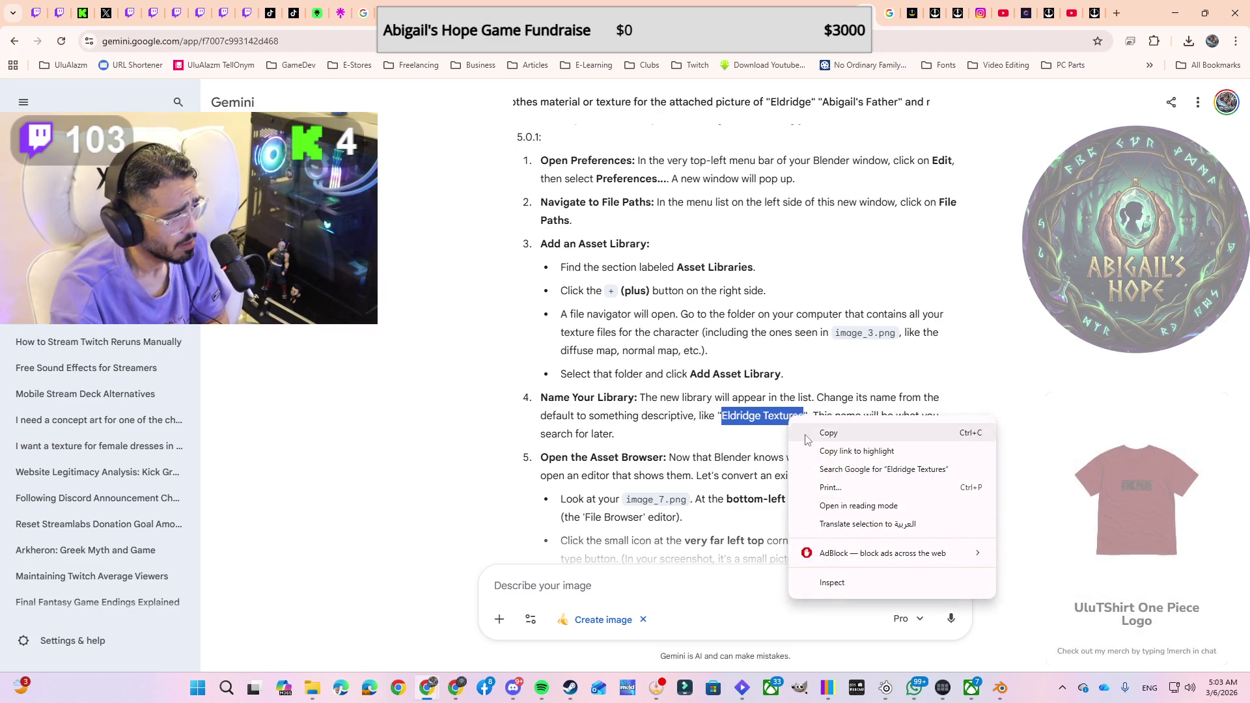
click(802, 431)
mouse_move(1000, 688)
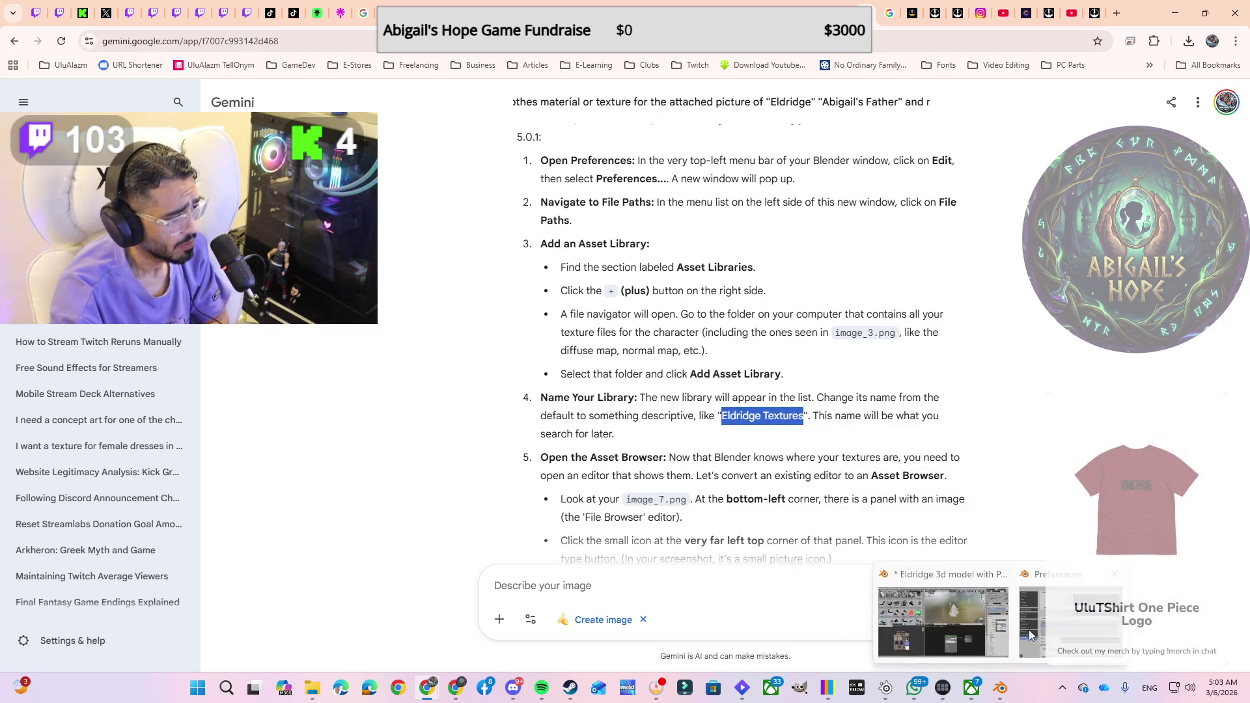
click(1030, 630)
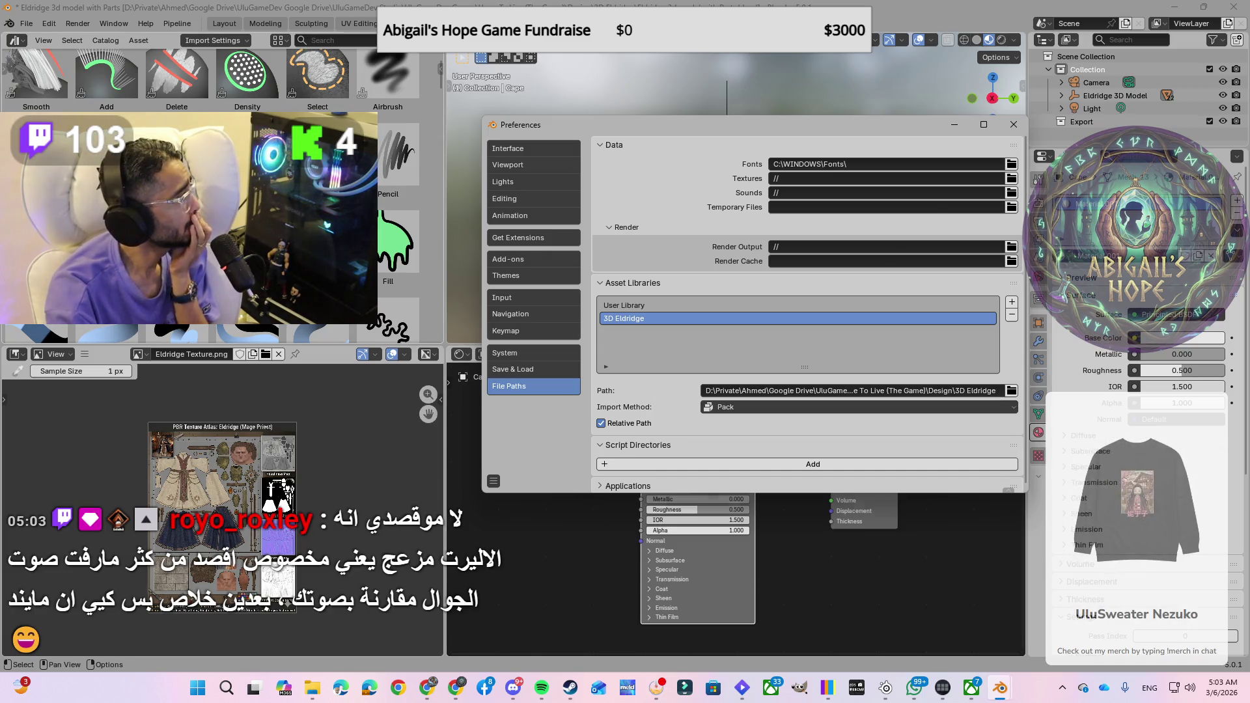
Scroll down the brush asset shelf, then show that area's editor-type list, including Asset Browser
scroll(261, 195, down, 5)
scroll(212, 196, down, 10)
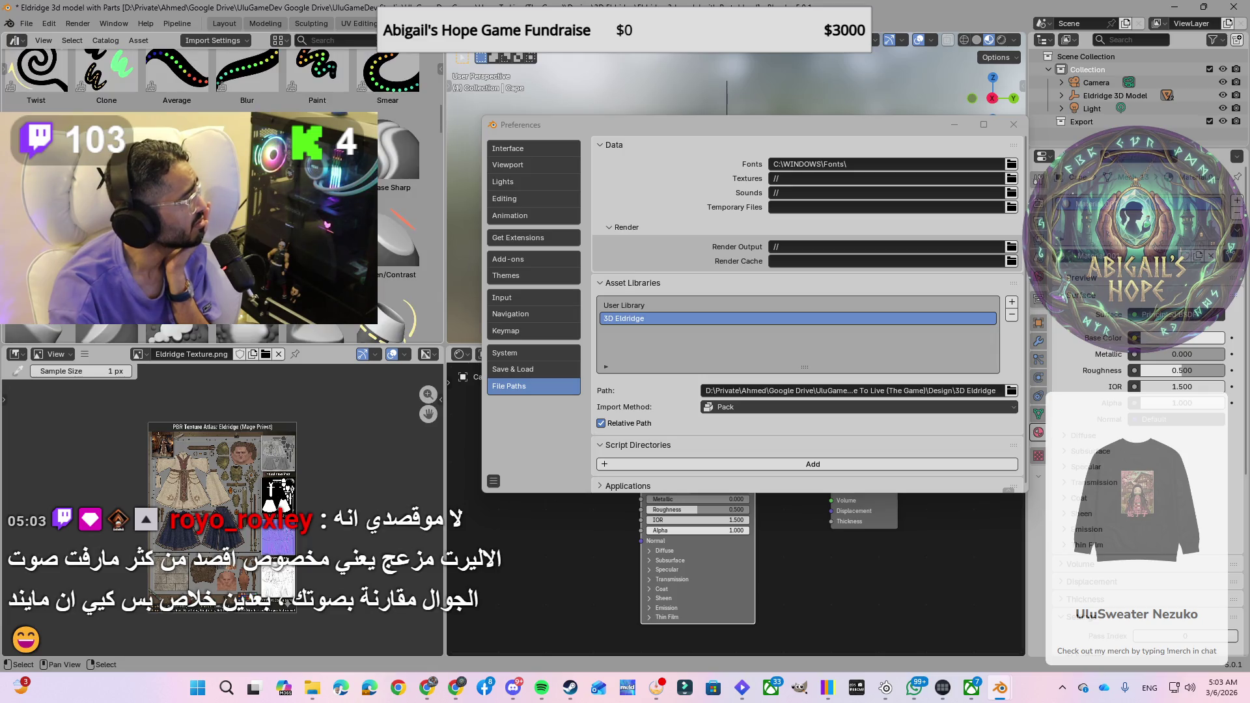
scroll(212, 195, down, 4)
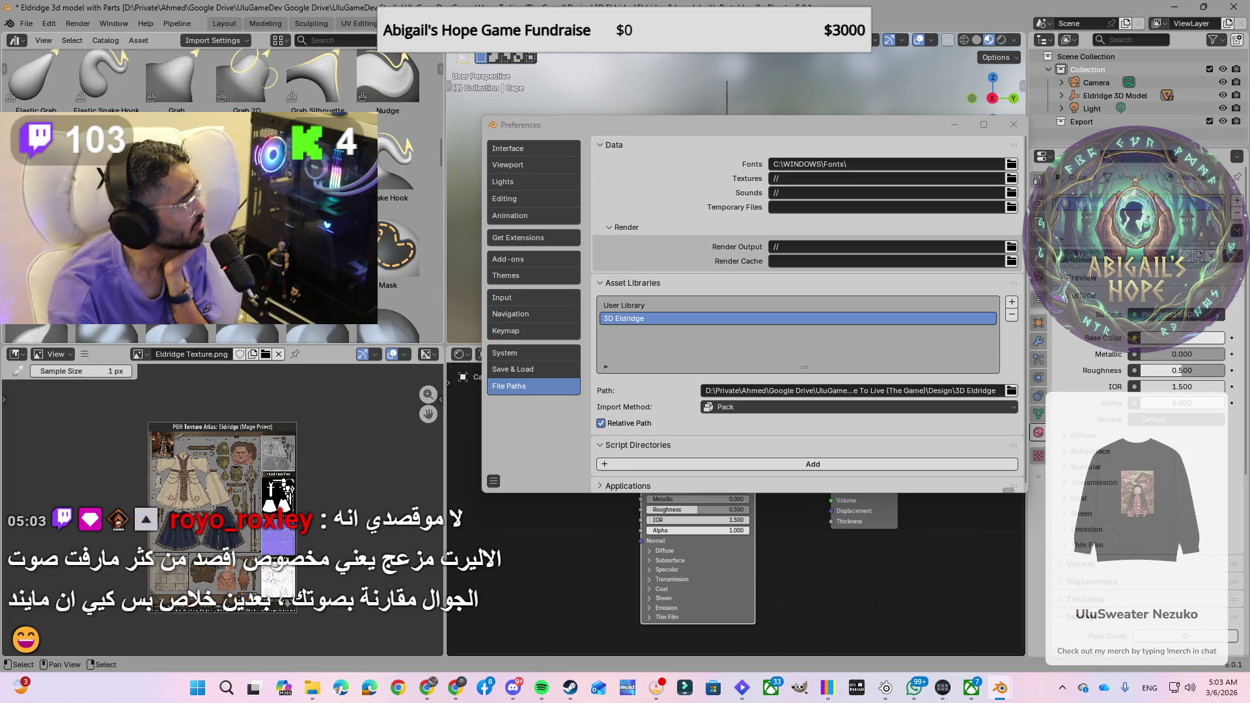
scroll(212, 195, down, 4)
scroll(220, 324, down, 5)
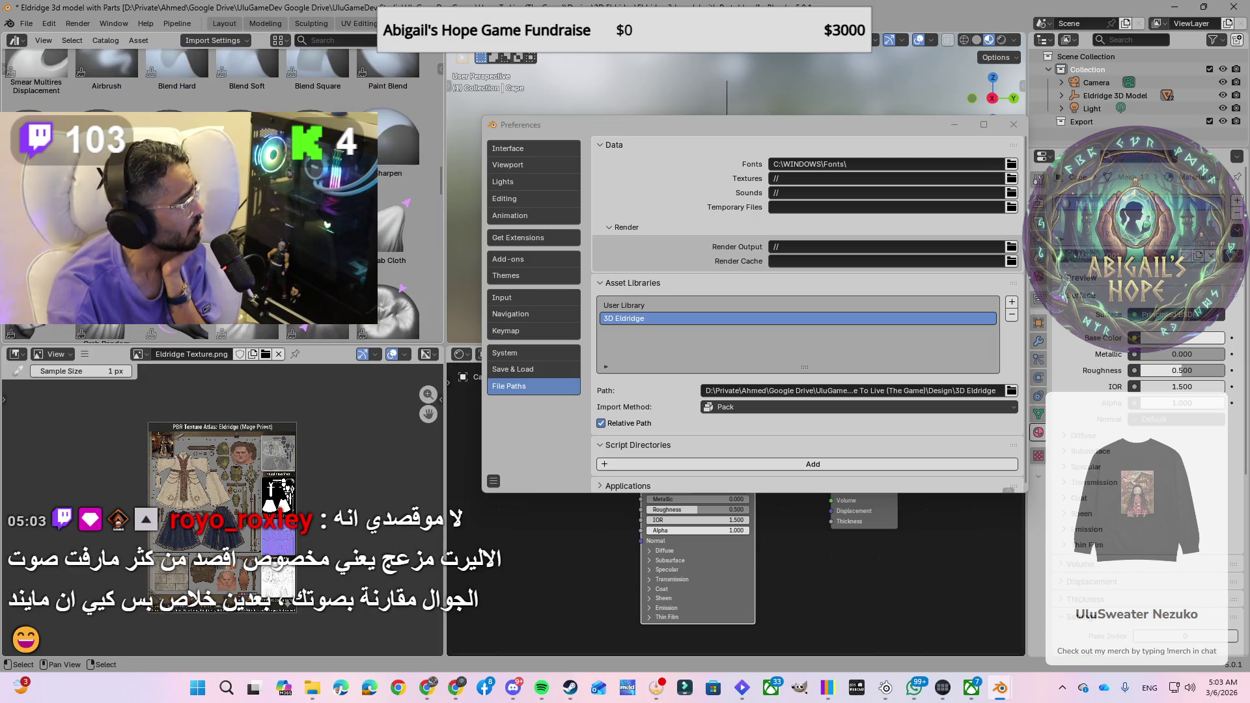
scroll(209, 325, down, 8)
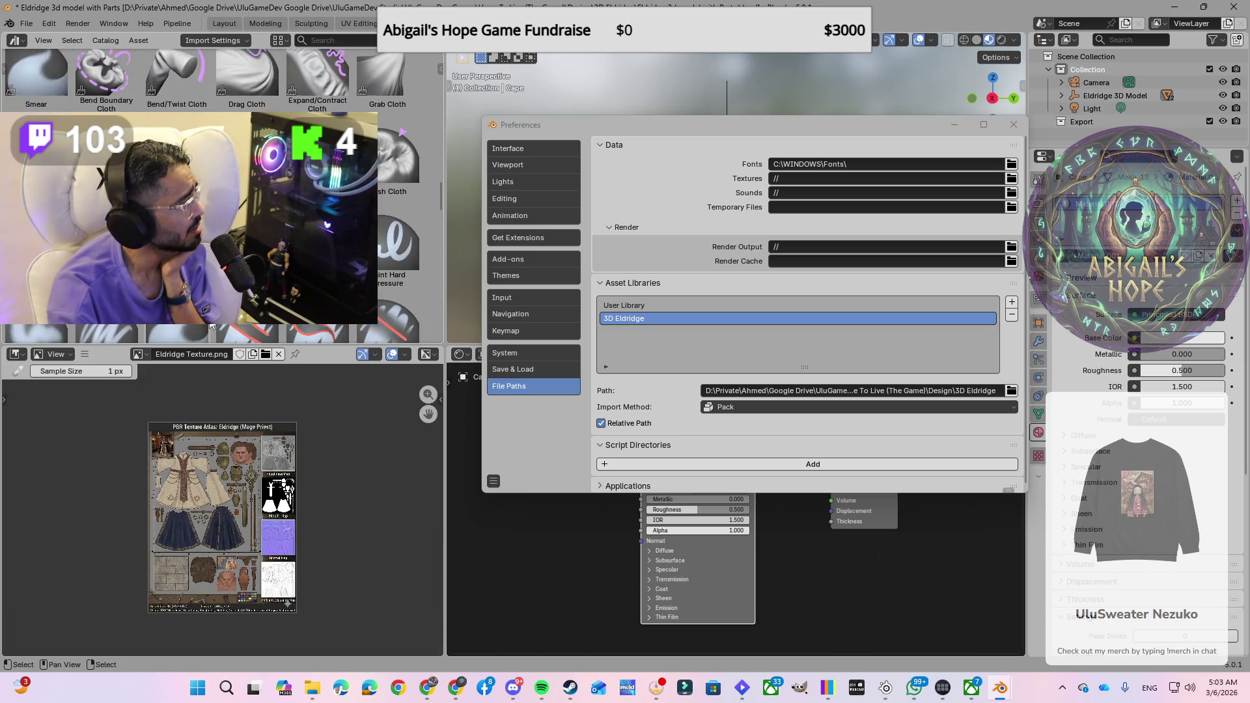
scroll(212, 196, down, 10)
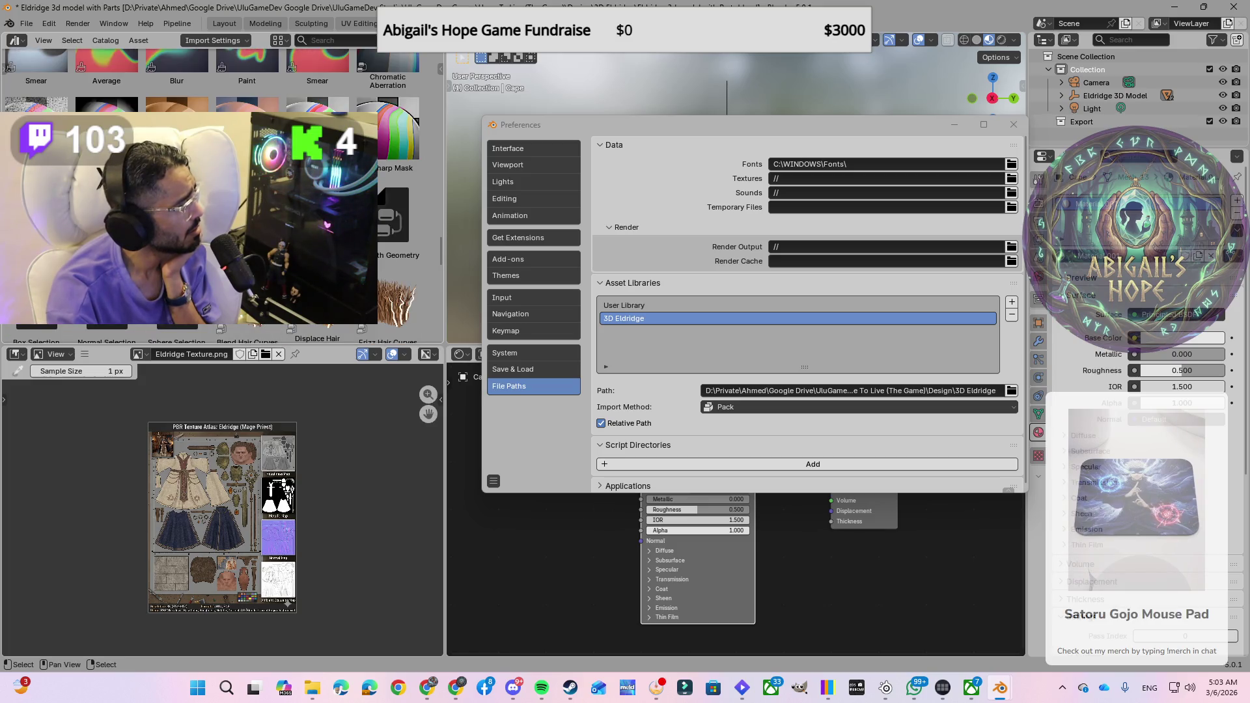
scroll(212, 195, down, 8)
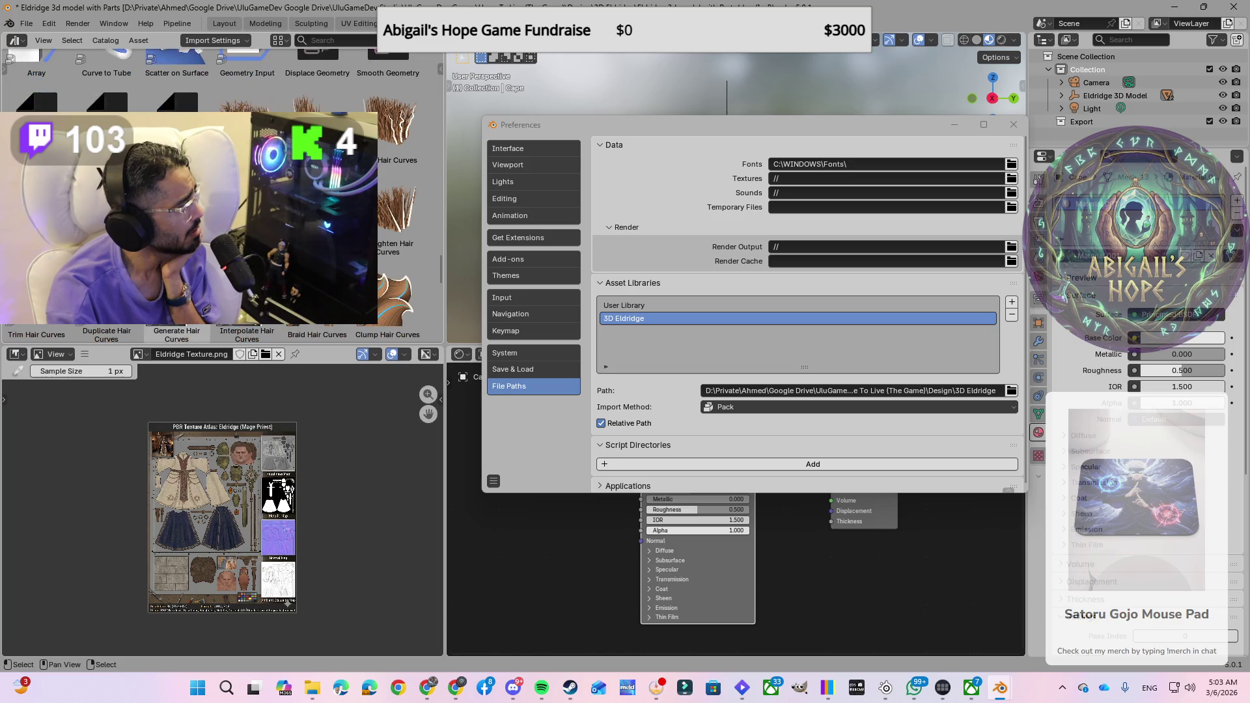
scroll(212, 196, down, 4)
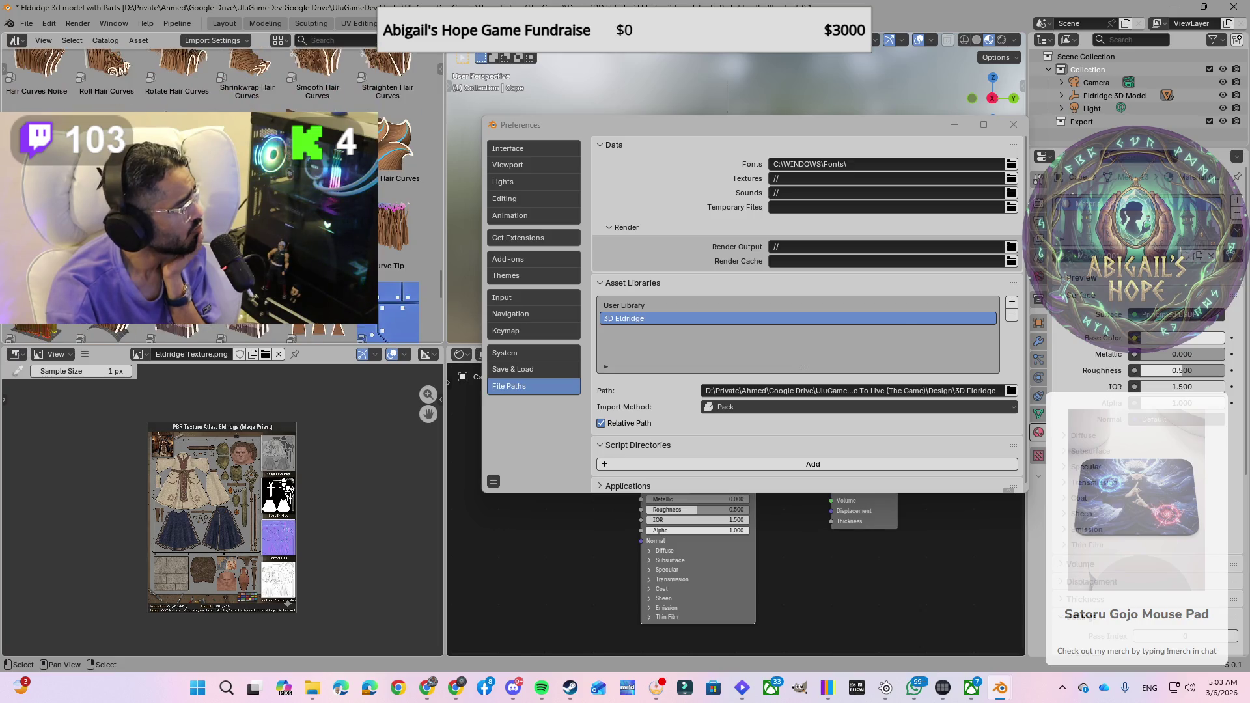
scroll(211, 196, down, 5)
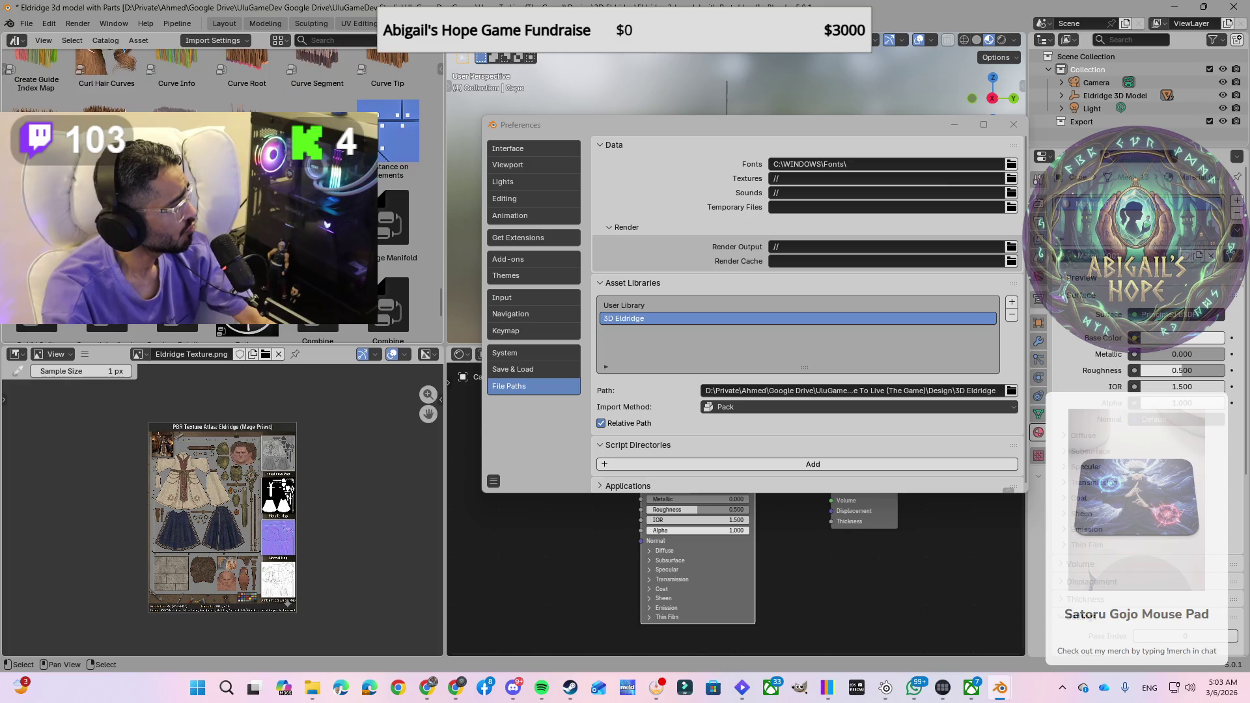
scroll(212, 195, down, 5)
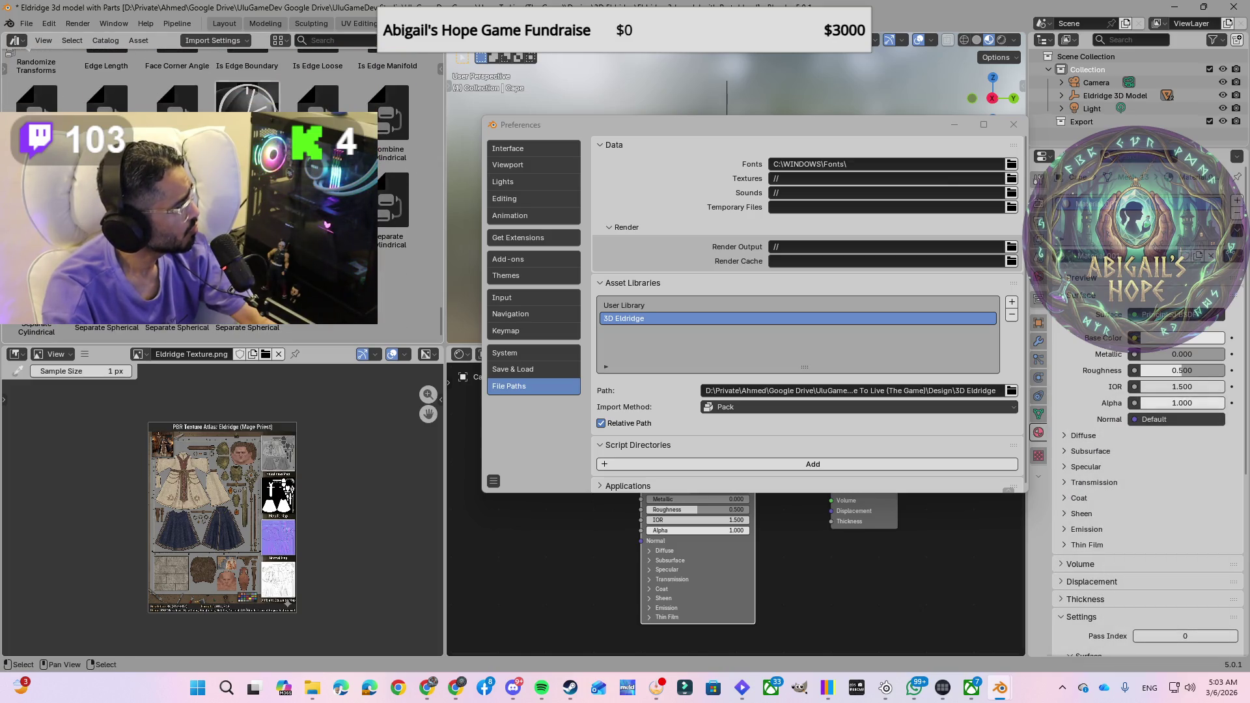
click(22, 45)
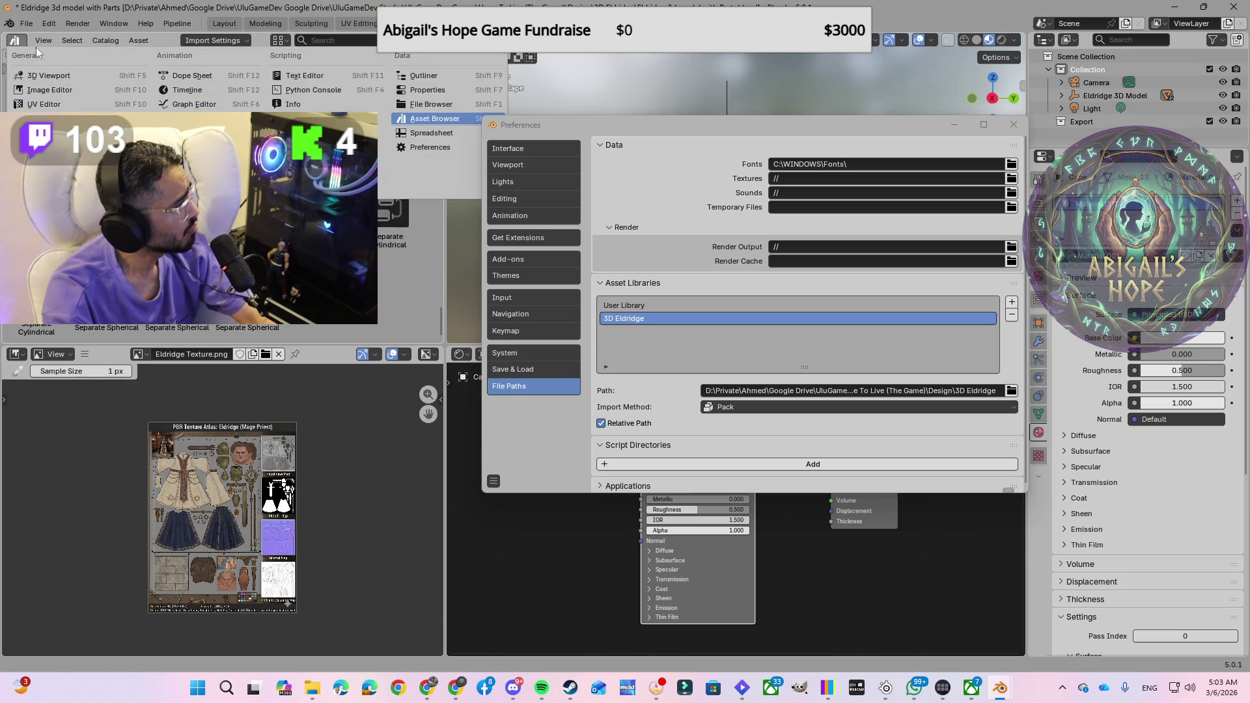
Dismiss the editor-type list, leaving the brush shelf area unchanged
key(Escape)
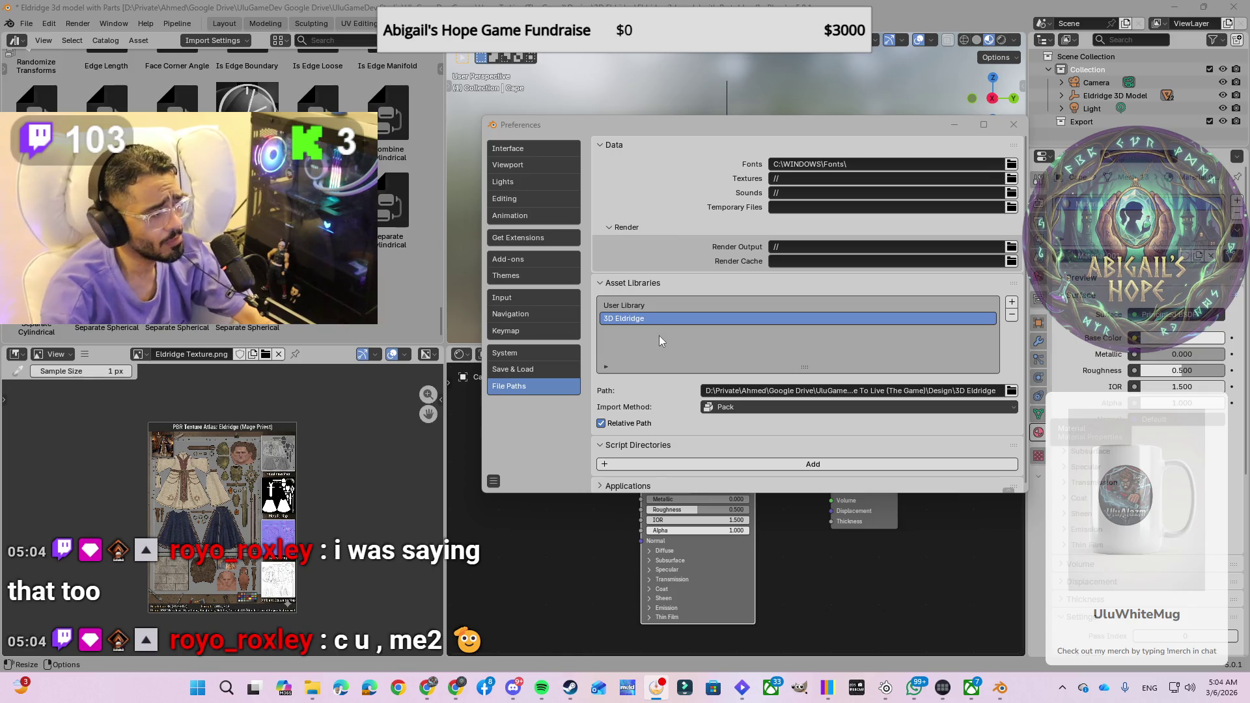
Keep Pack as the Import Method for the 3D Eldridge asset library
click(743, 405)
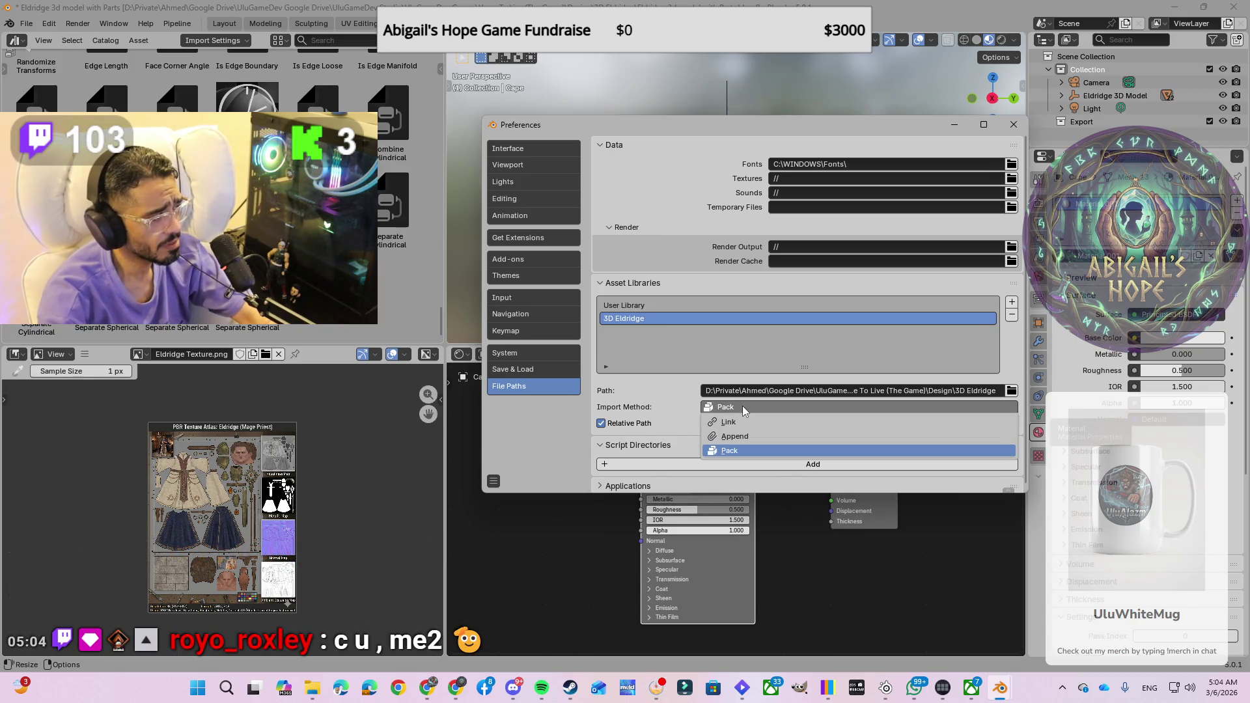
click(674, 399)
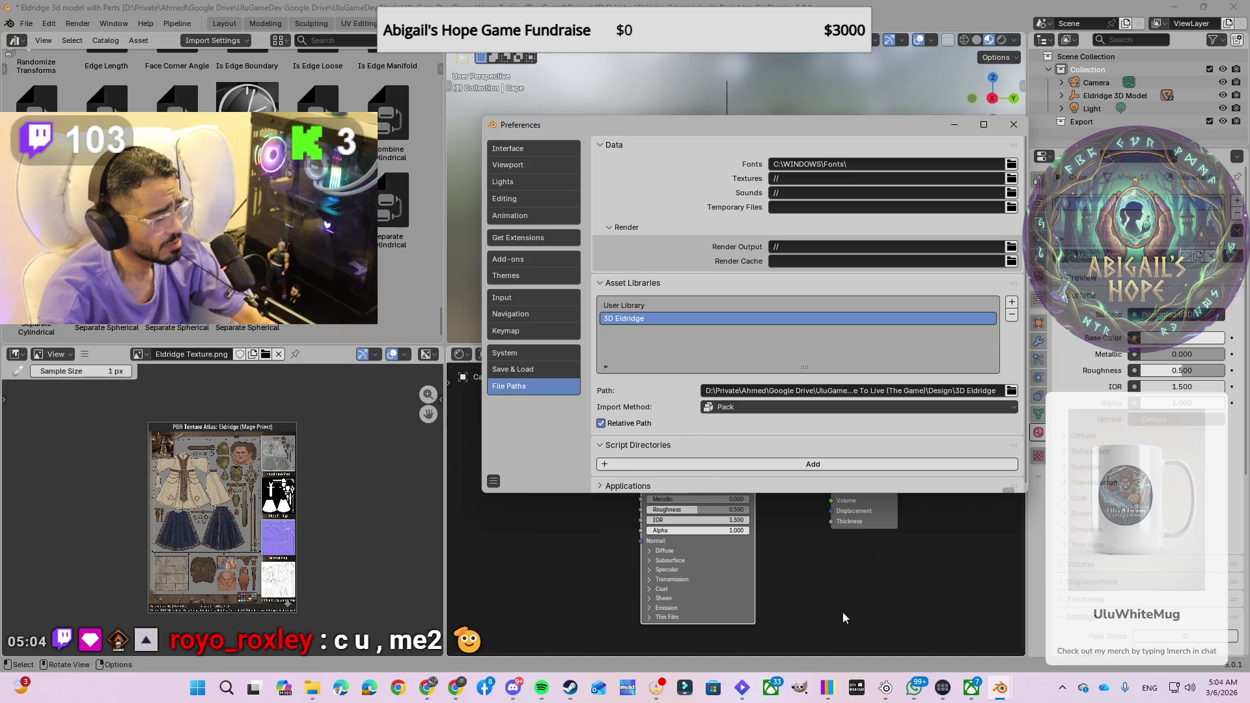
key(alt+Tab)
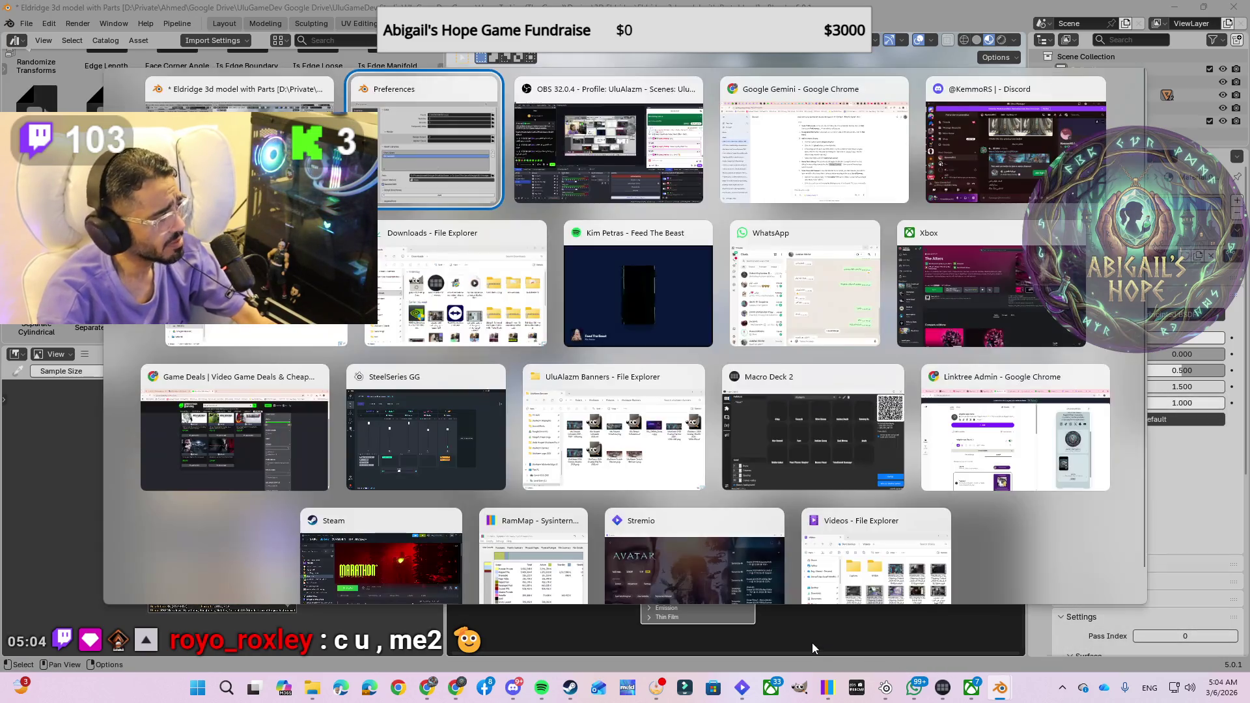
Reread Gemini's asset-library steps 1 through 5 in Chrome, then leave the browser
key(alt+Tab)
key(alt+Tab)
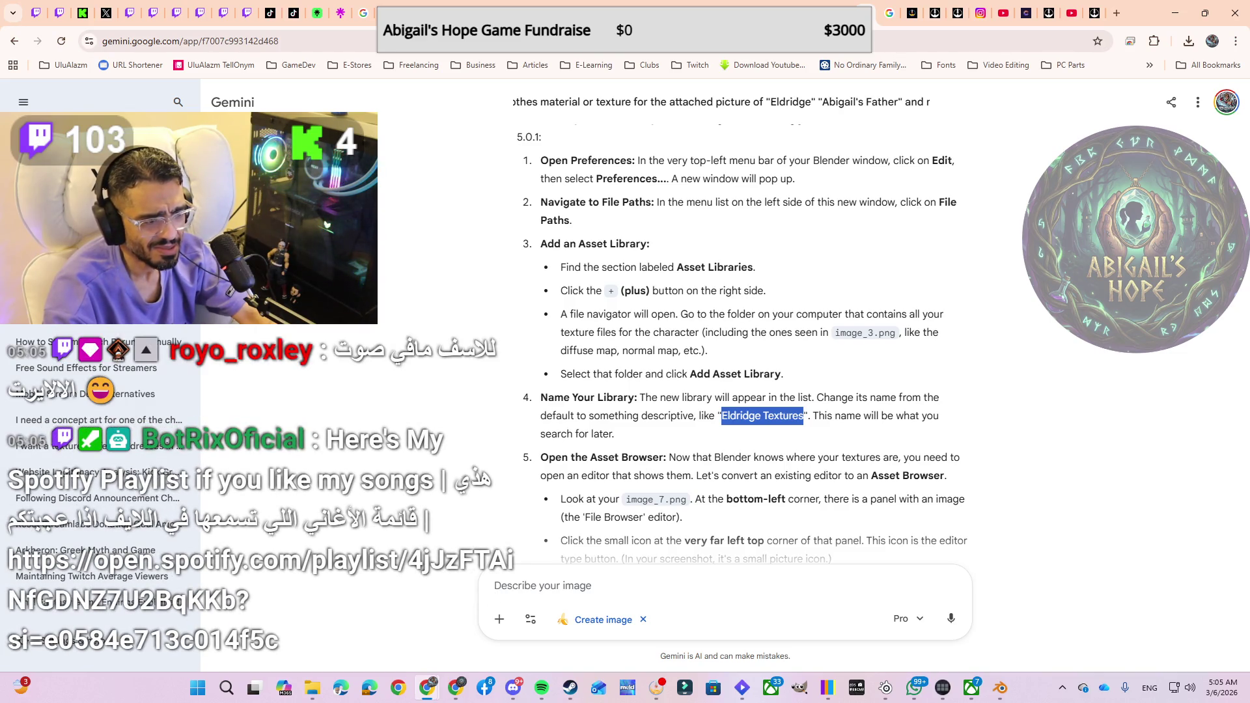
key(alt+Tab)
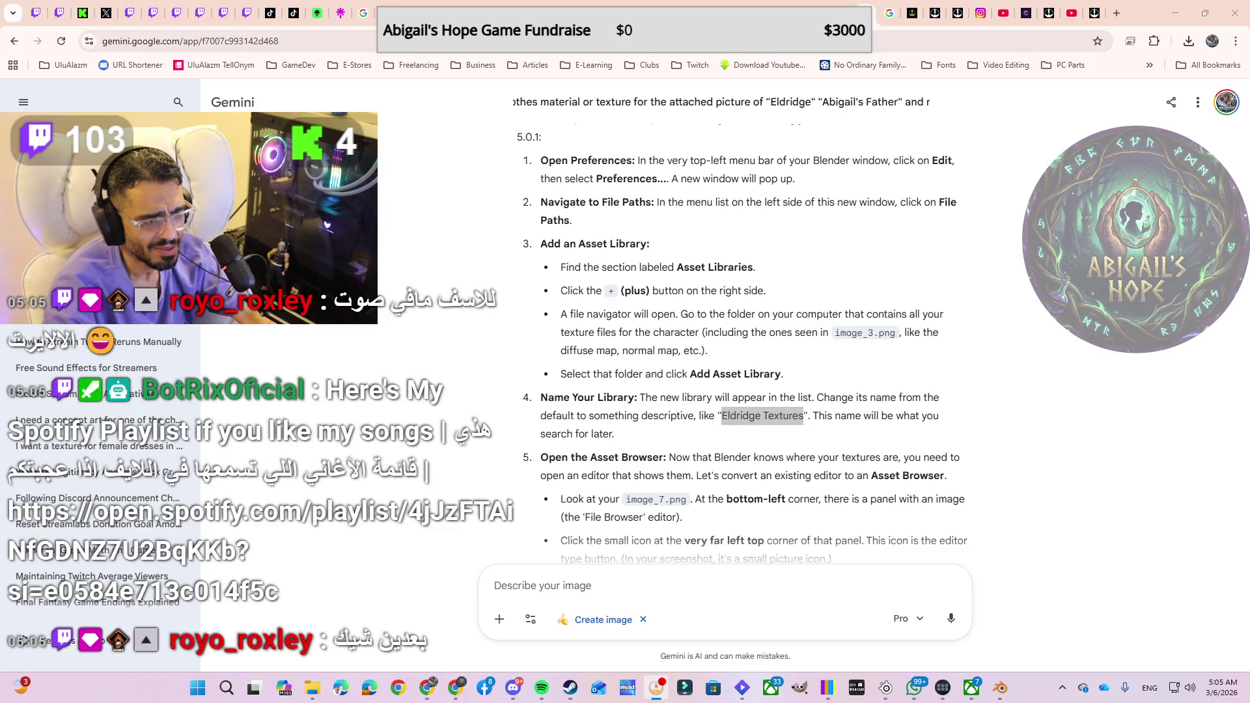
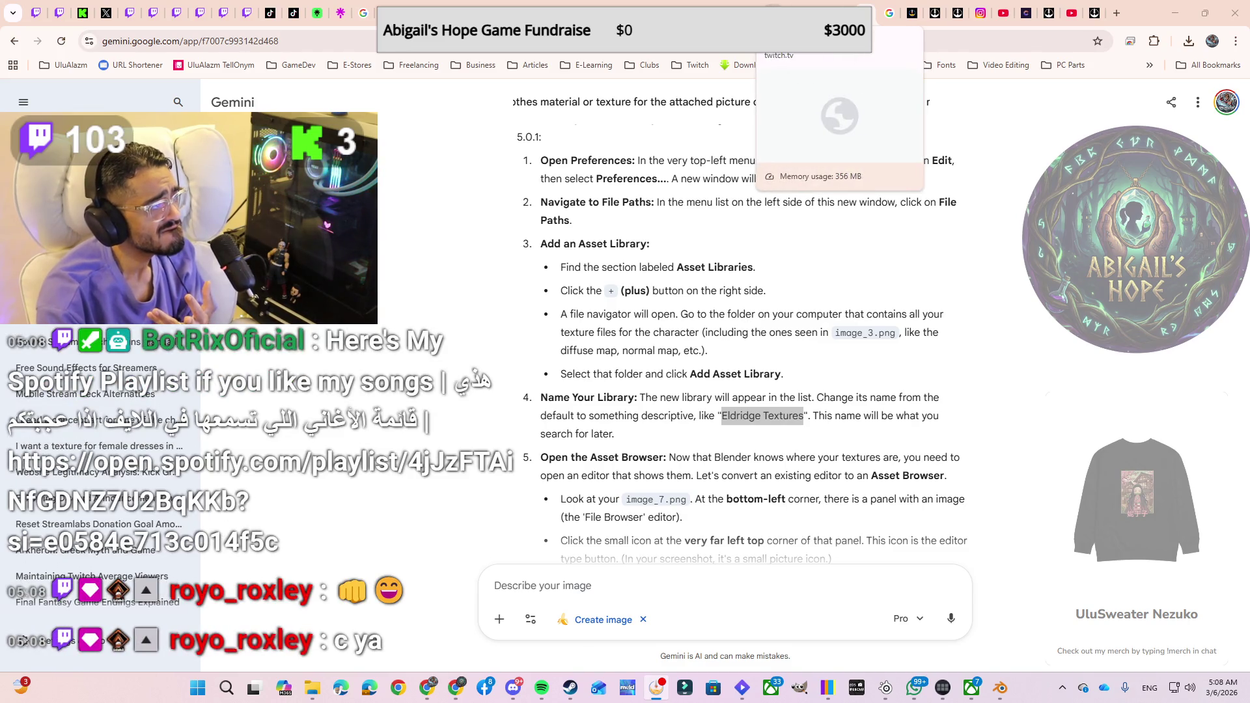
Leave the Gemini guide for the Twitch dashboard's Channel schedule settings
click(705, 13)
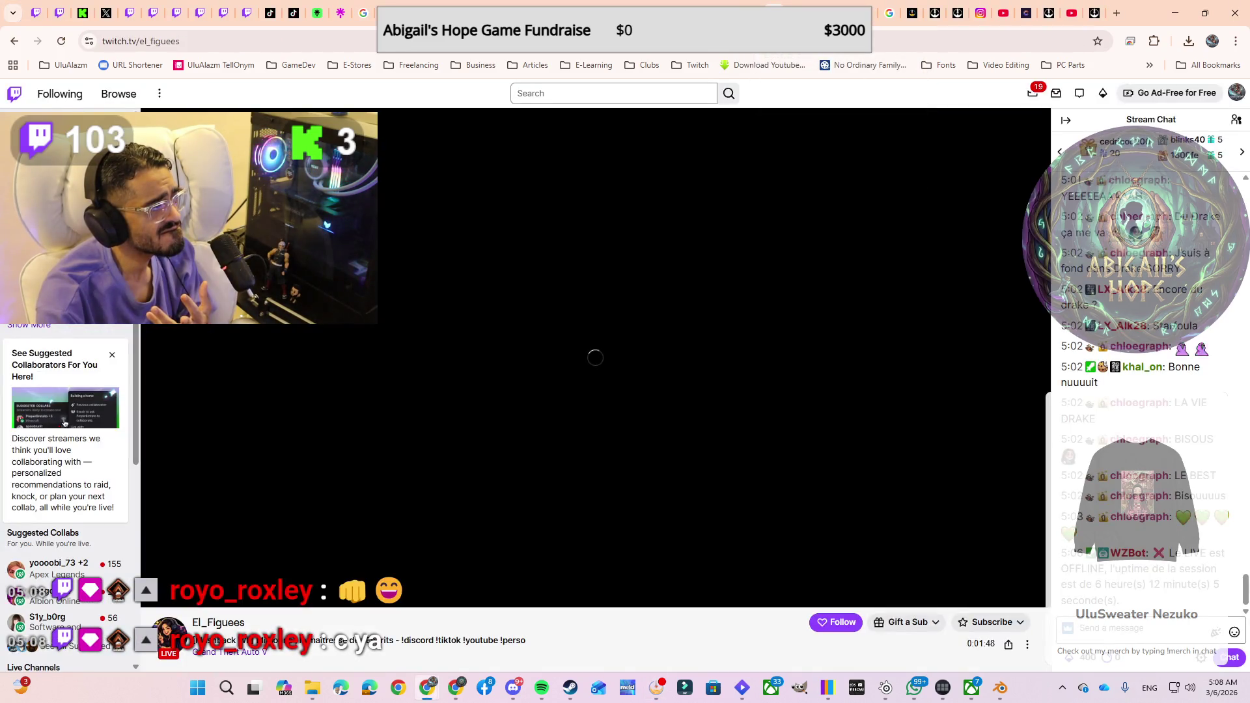
click(729, 13)
click(752, 13)
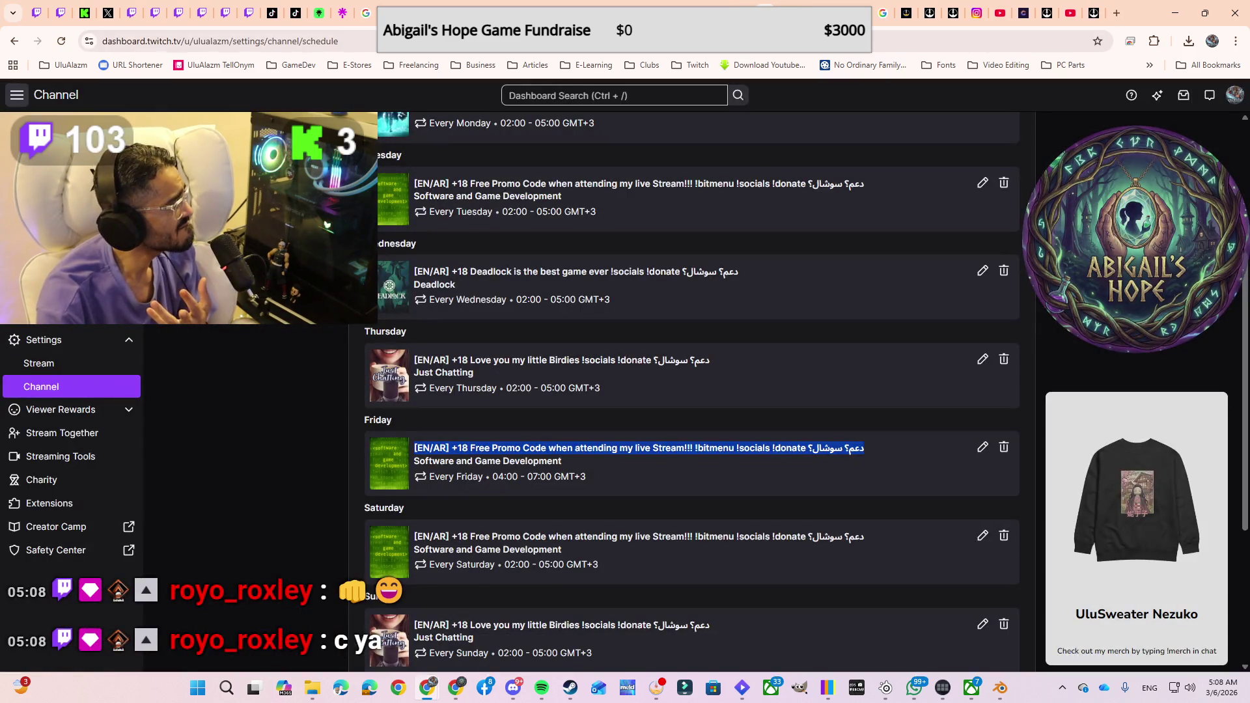
In Stream Alerts, pick Alerts Box 1's 10-49 Bits variant and send a test cheer alert
click(58, 293)
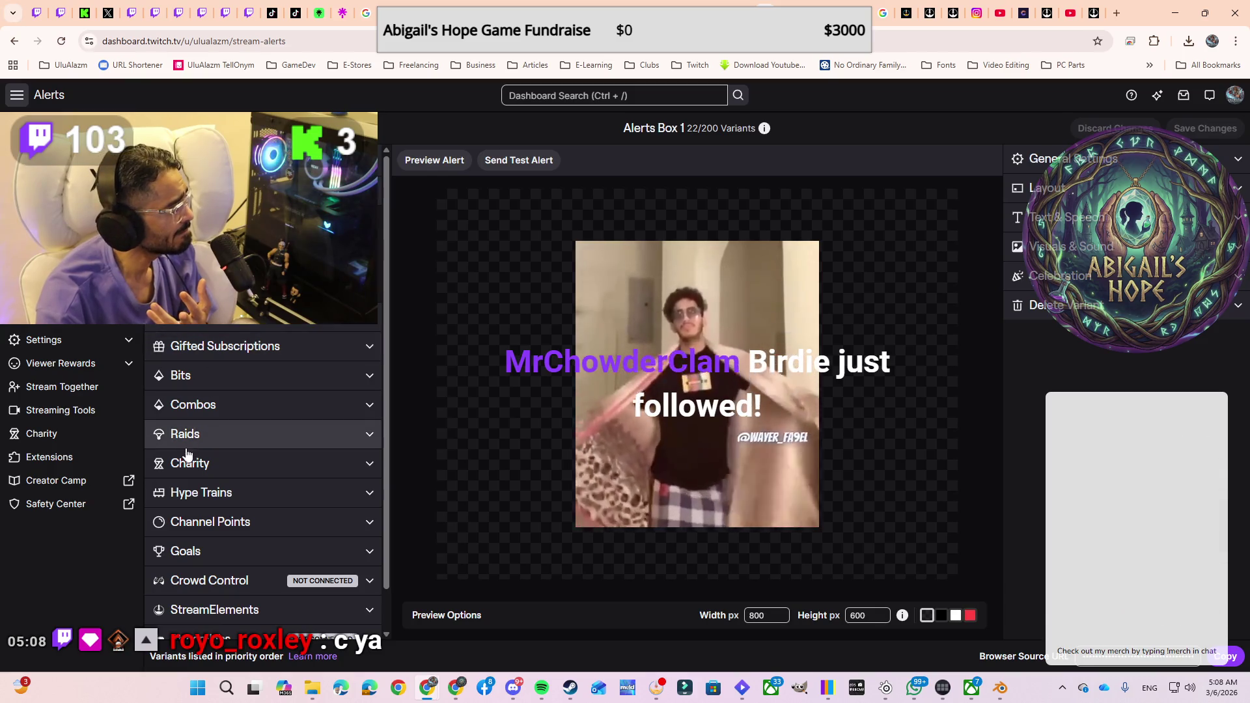
click(190, 378)
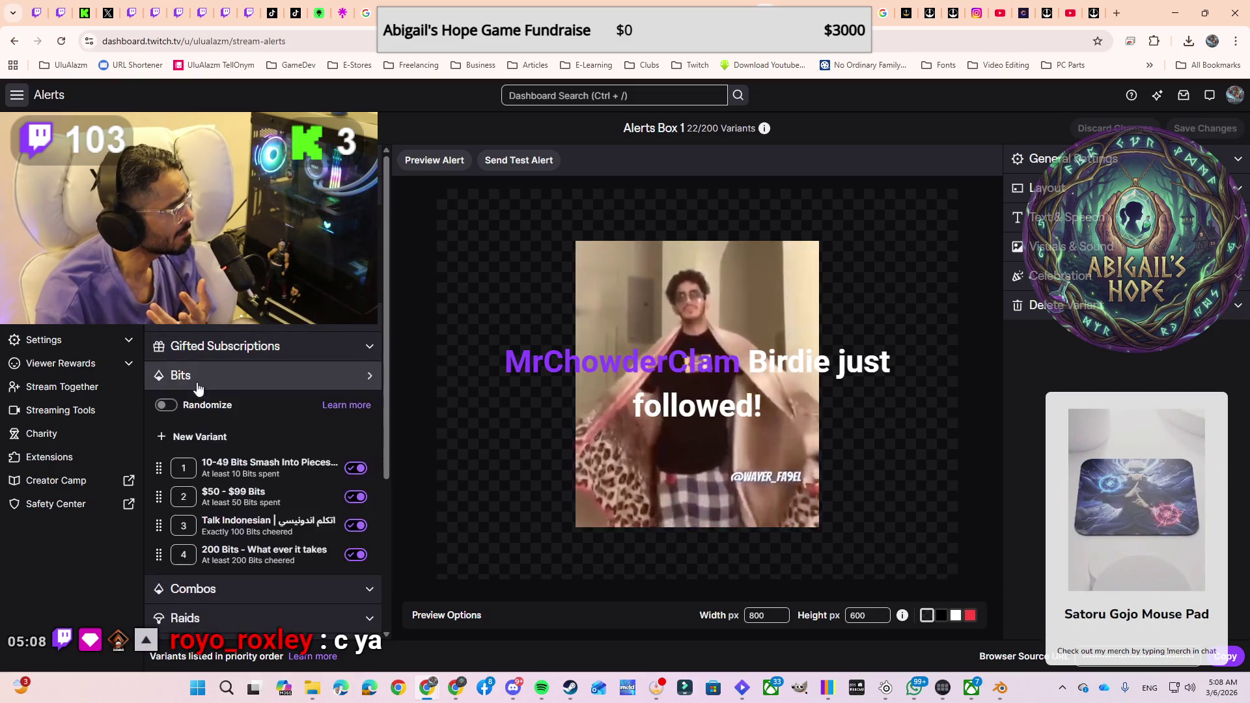
click(218, 474)
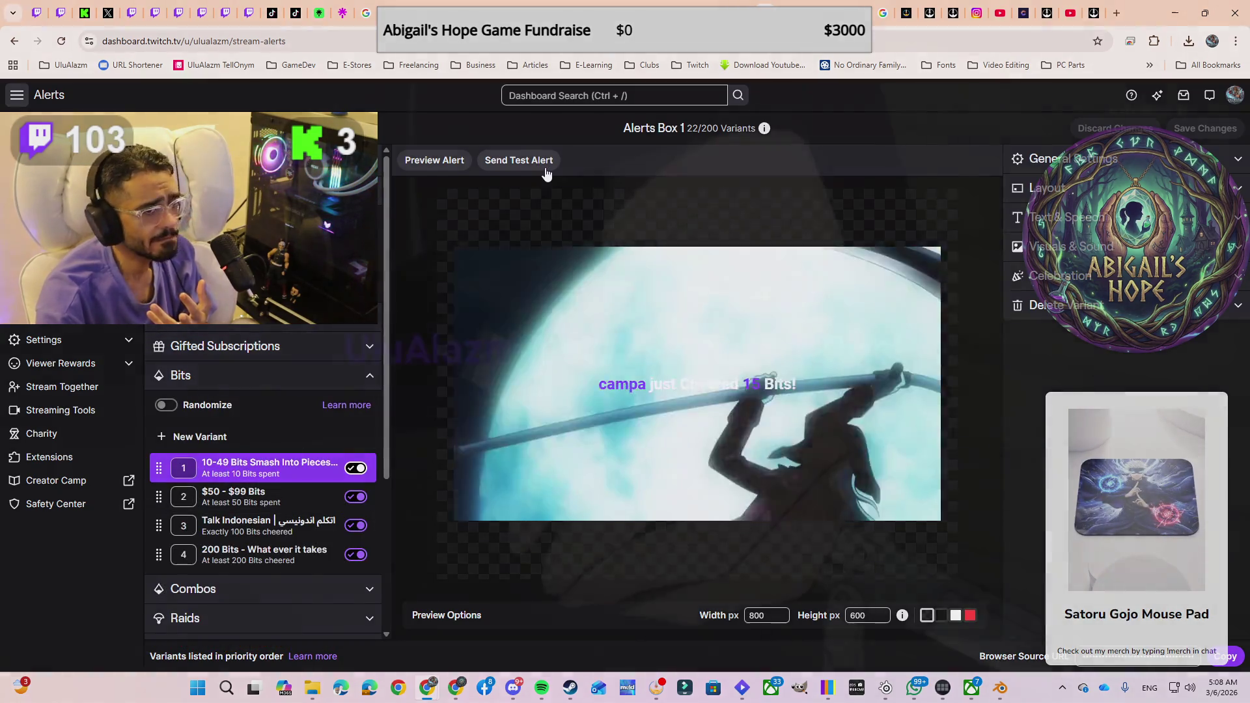
click(546, 171)
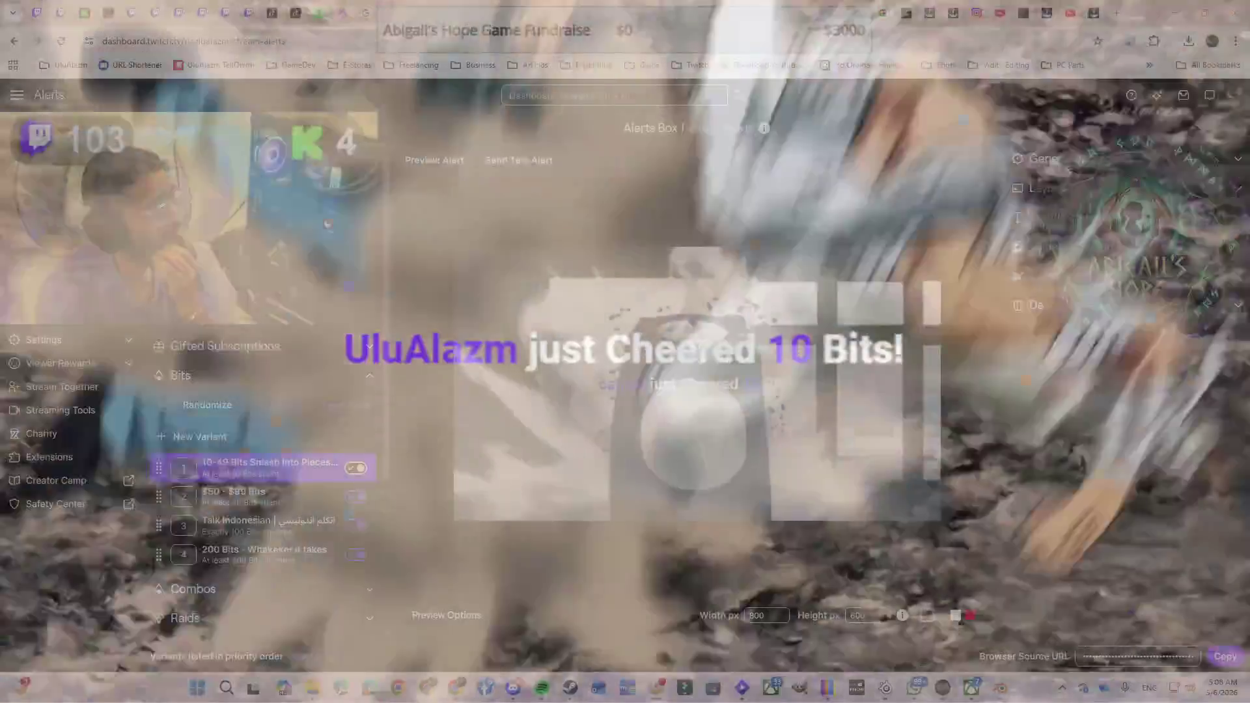
Copy the suggested library name 'Eldridge Textures' from Gemini and return to Blender's Preferences
key(ctrl+Tab)
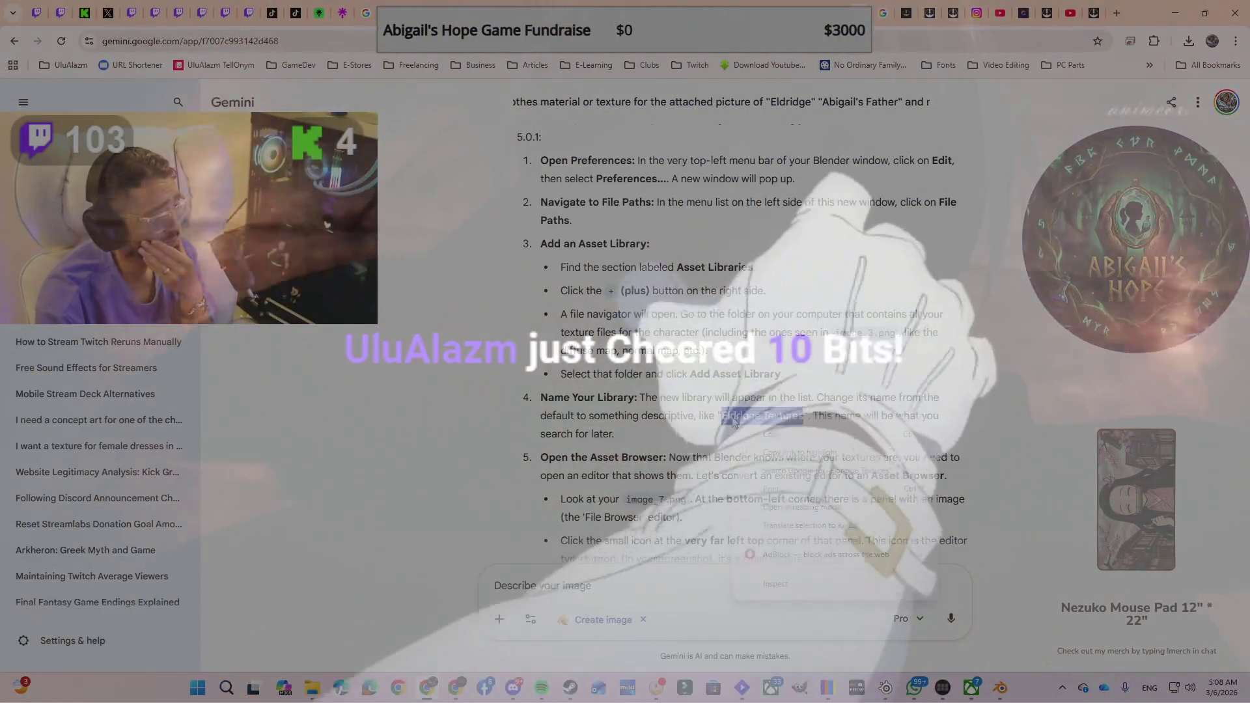
right_click(793, 430)
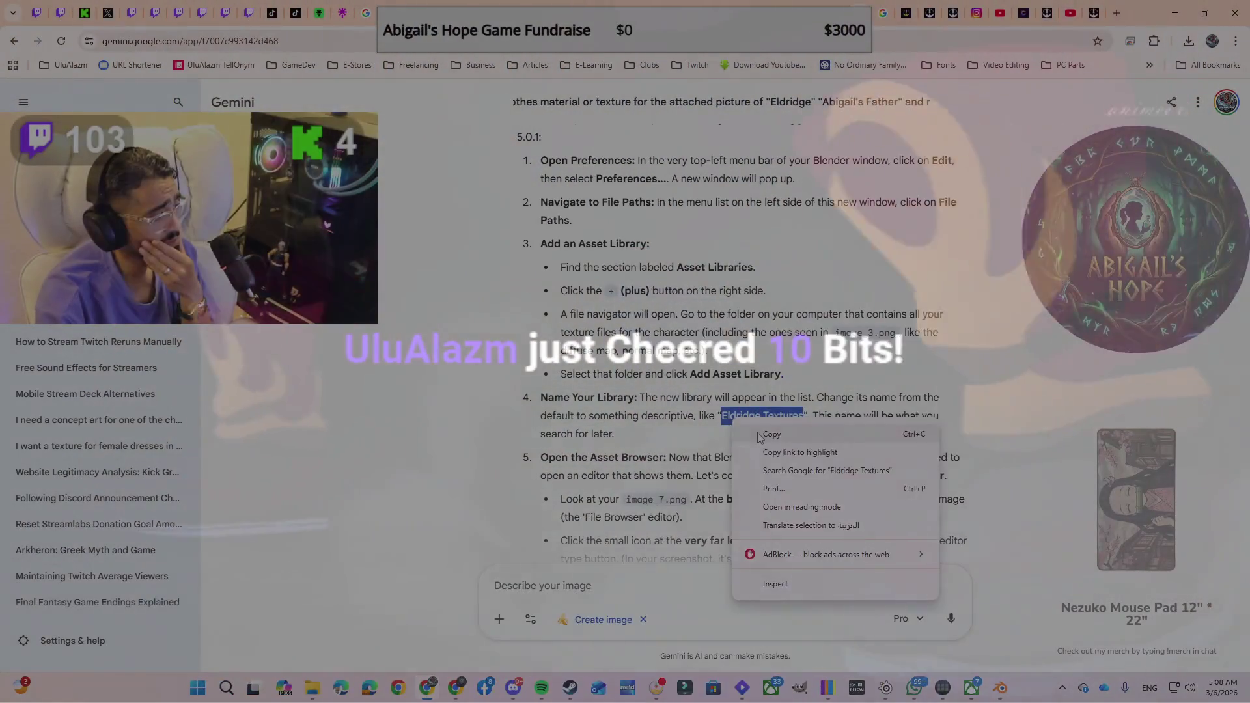
key(Escape)
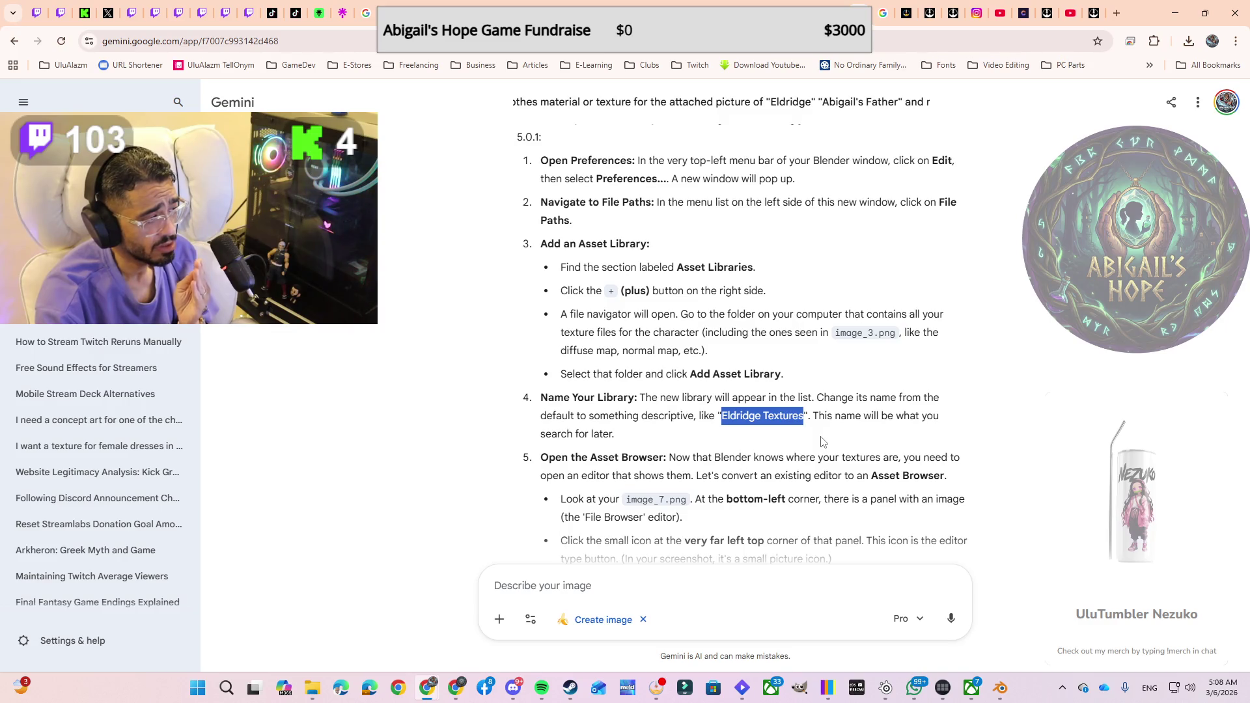
mouse_move(1001, 689)
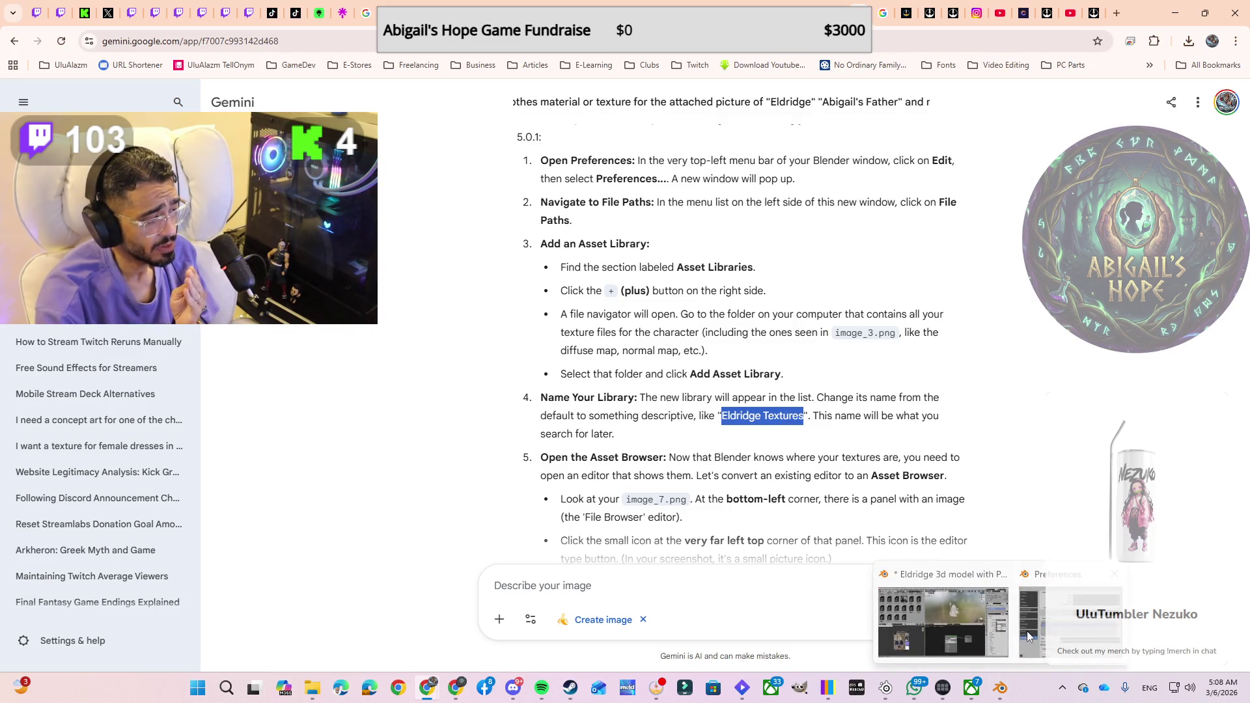
click(1028, 637)
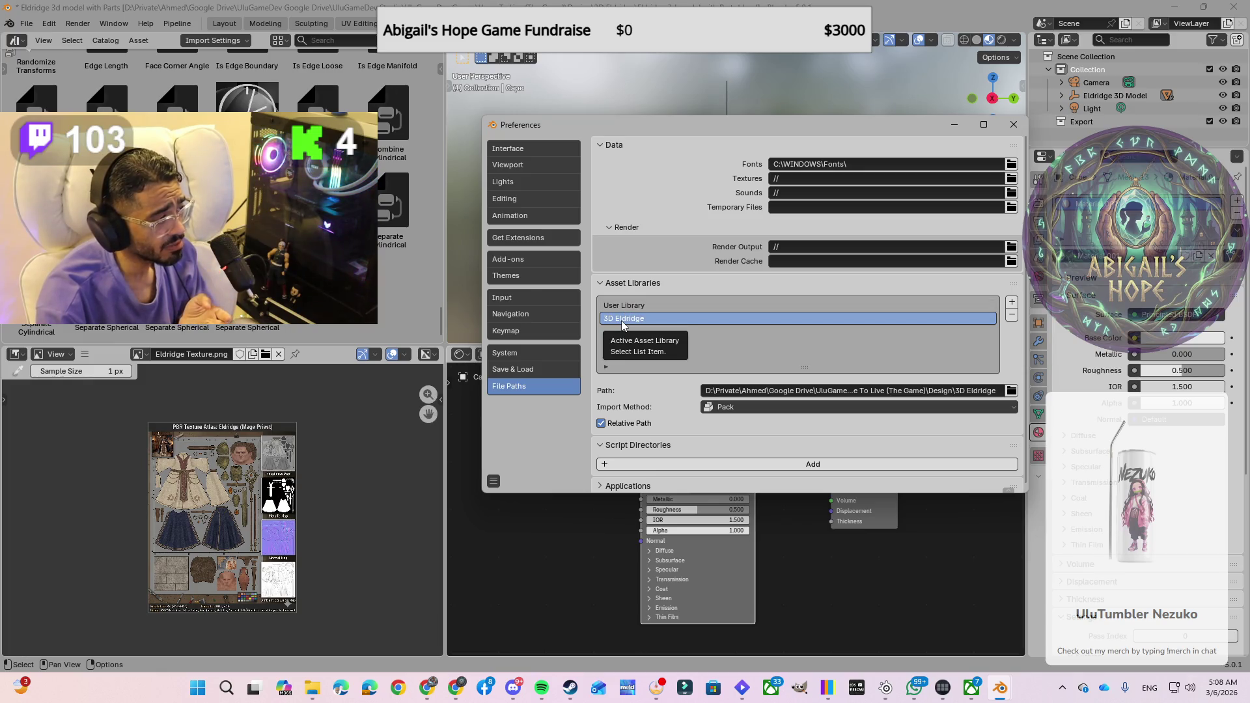
Rename the '3D Eldridge' asset library to the pasted 'Eldridge Textures', then switch back to Gemini
double_click(623, 320)
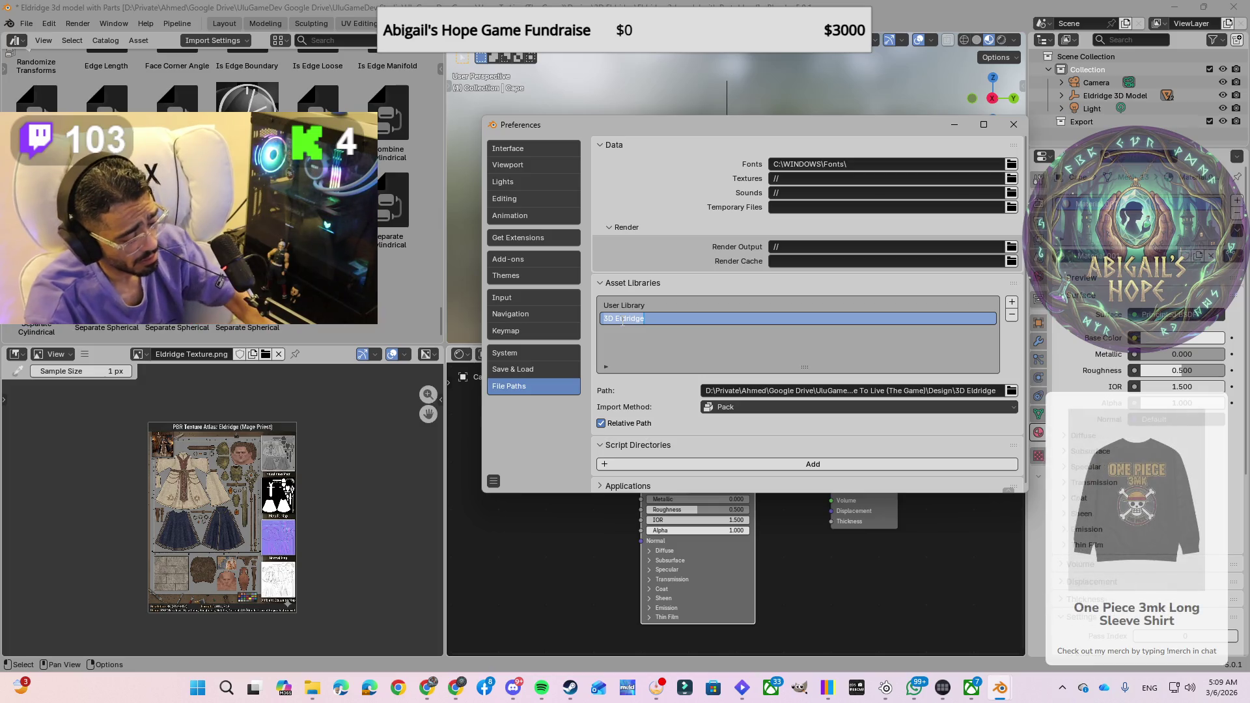
text(Eldridge Textures)
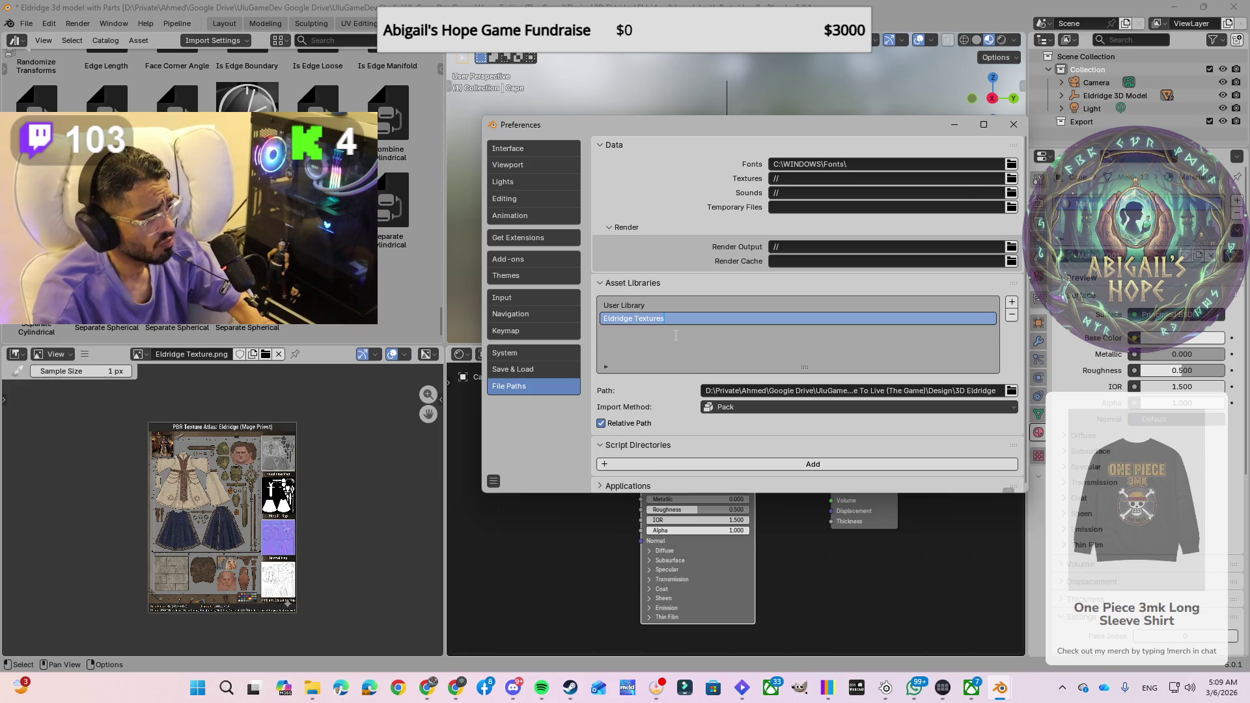
key(Return)
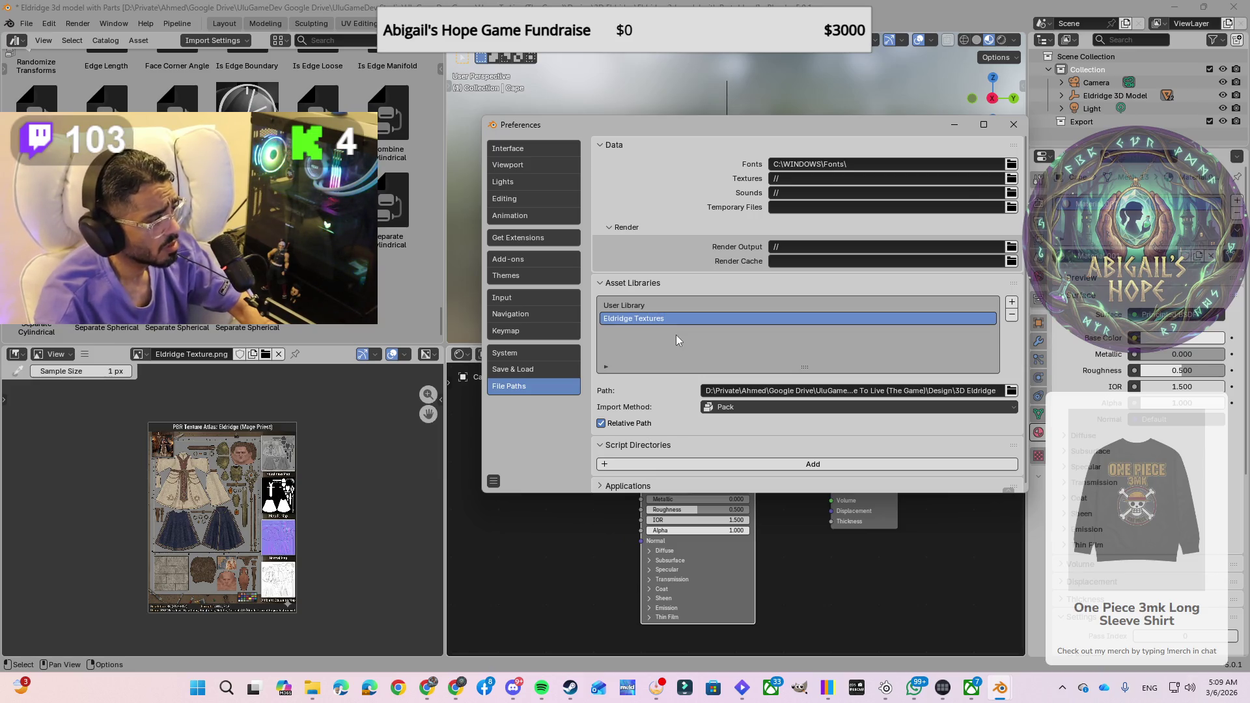
key(alt+Tab)
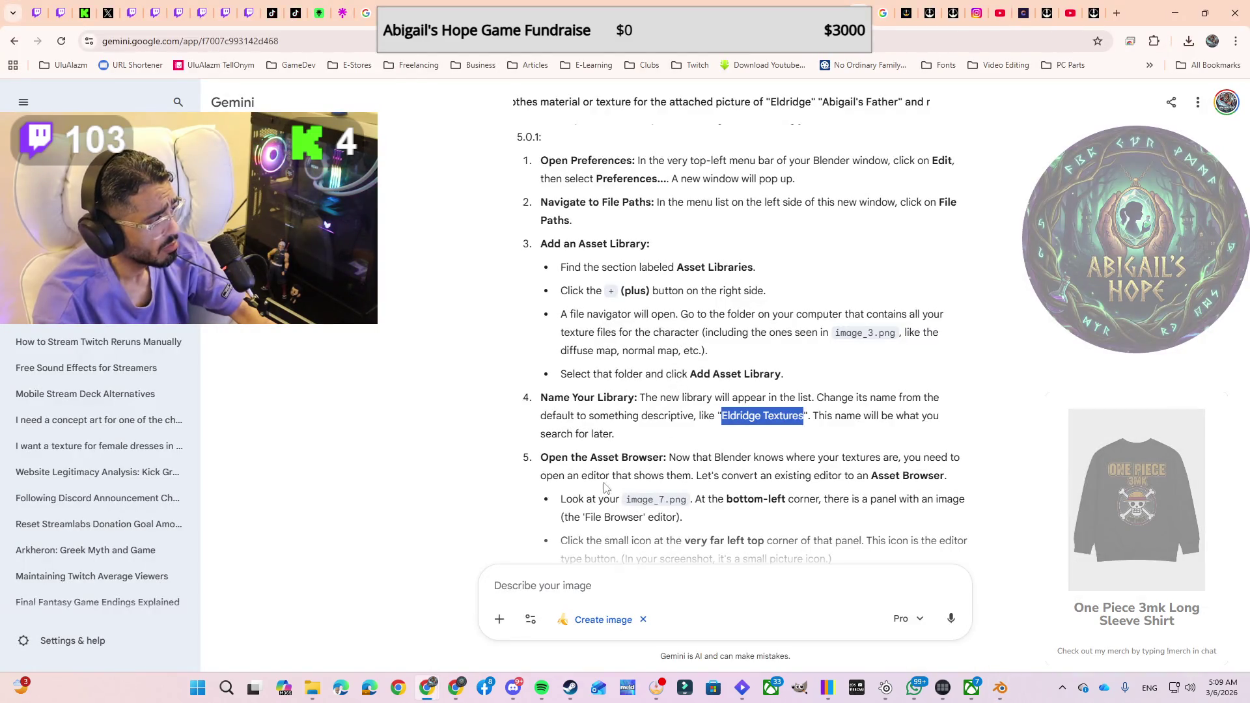
Read Gemini's steps 5–6 on opening the Asset Browser, then return to Blender's Preferences
scroll(603, 472, down, 2)
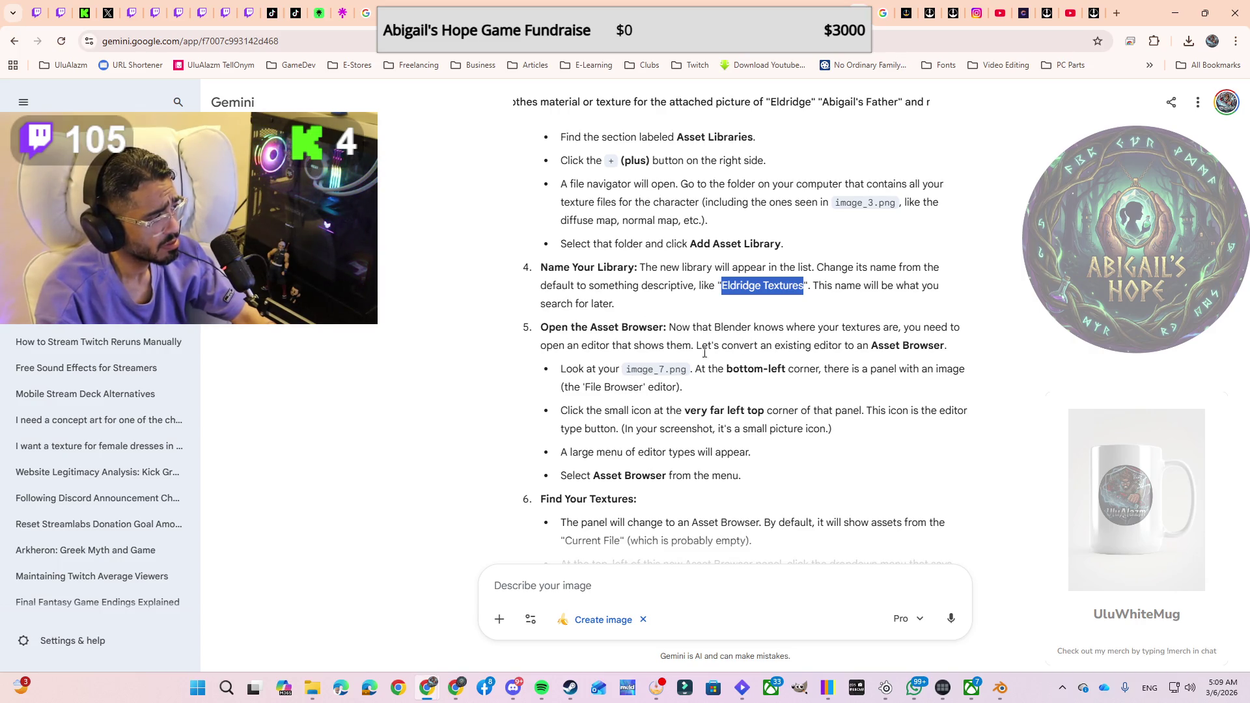
key(alt+Tab)
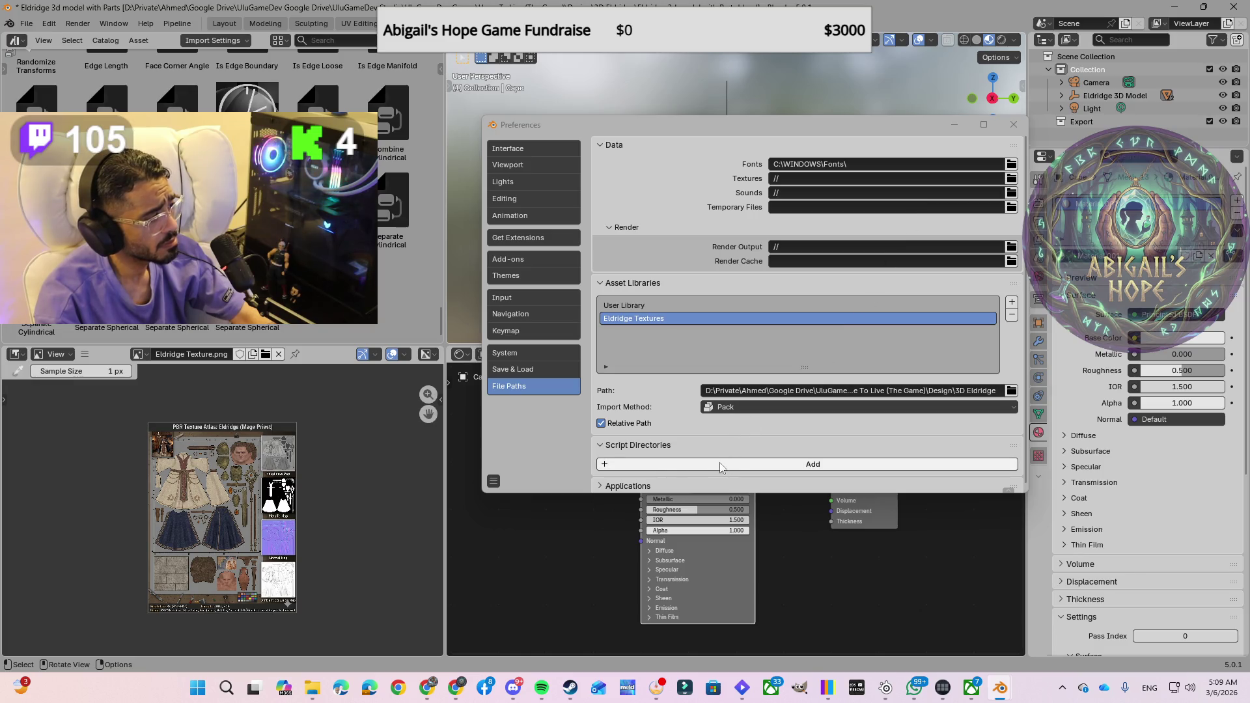
Close Blender's Preferences window and switch back to the Gemini guide
scroll(723, 464, down, 1)
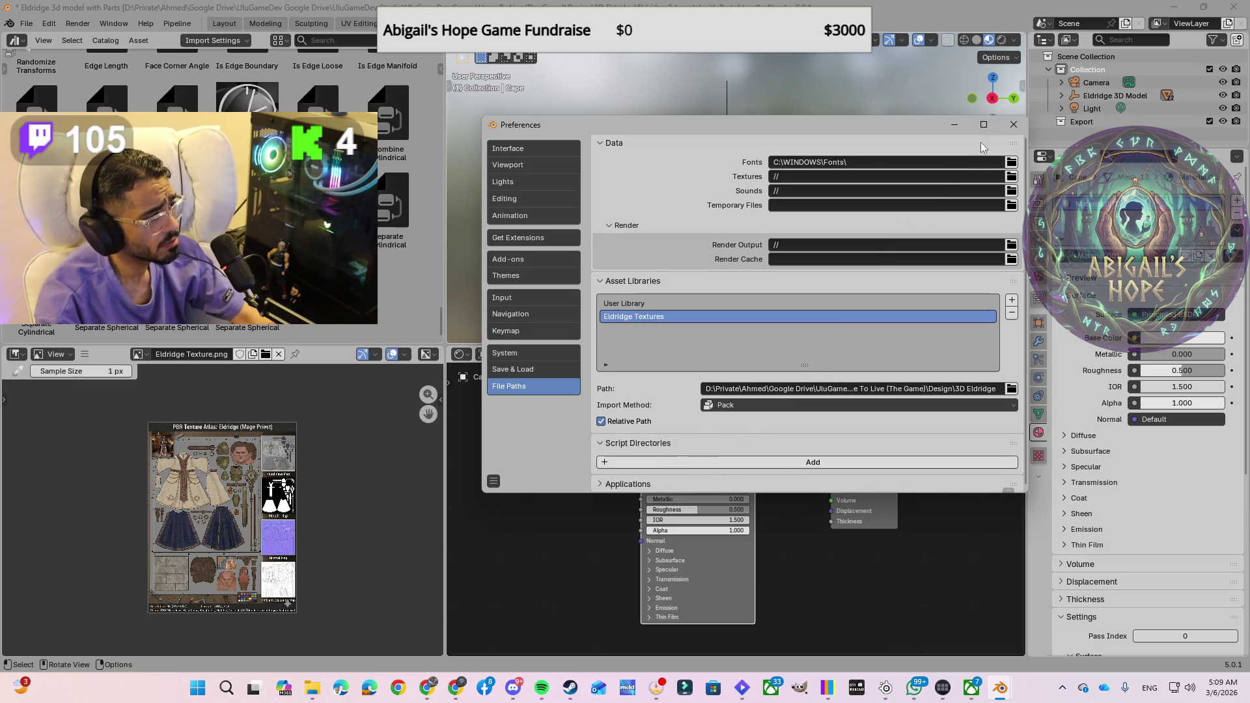
click(1011, 131)
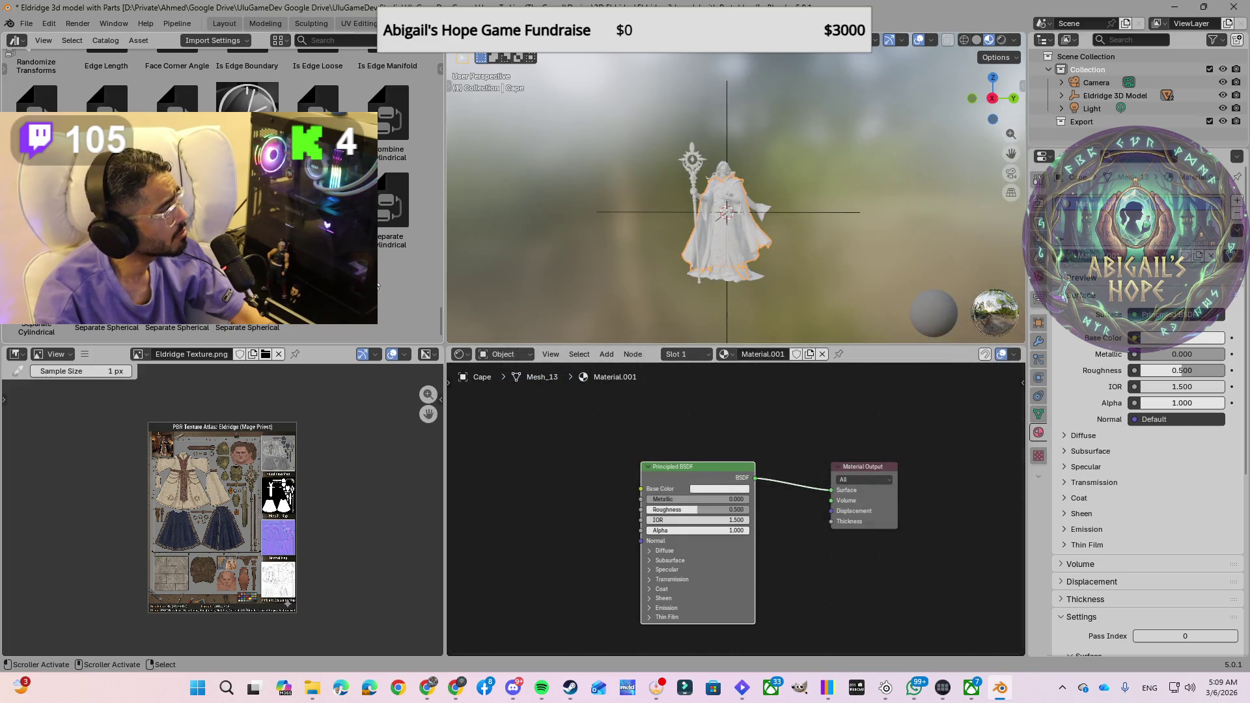
key(alt+Tab)
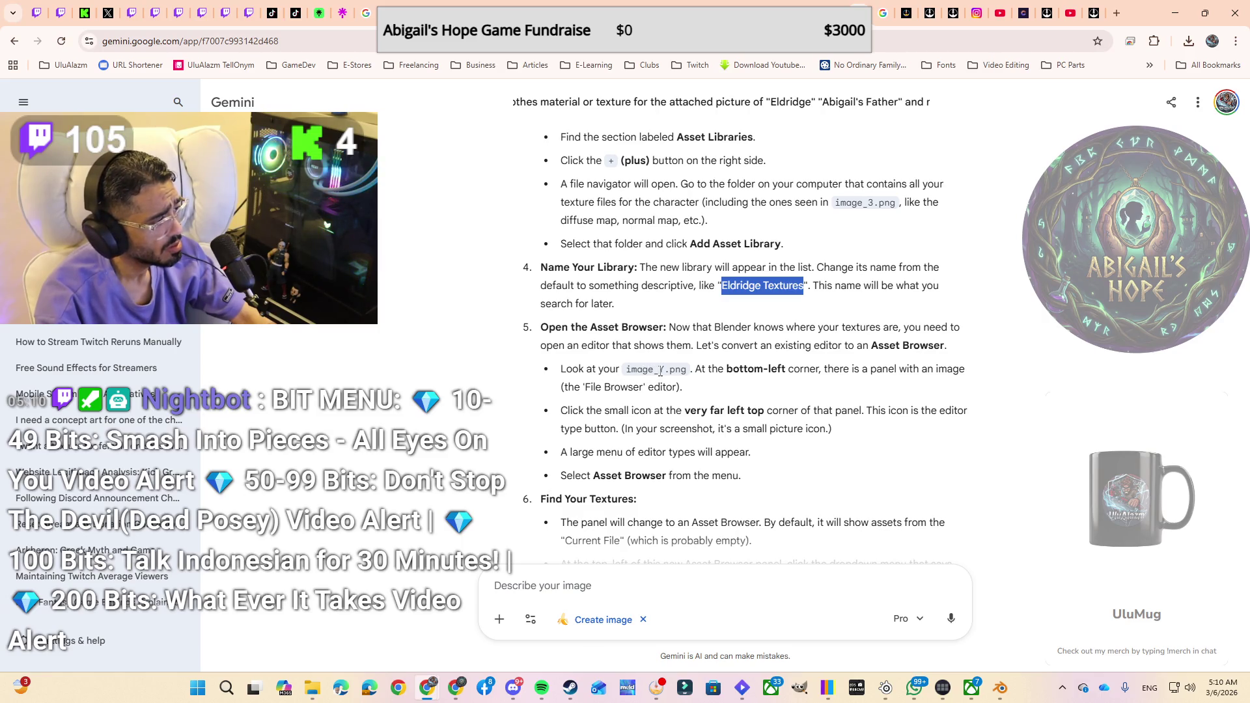
View the attached Blender screenshot enlarged, read down to step 5, and return to Blender
scroll(667, 370, up, 10)
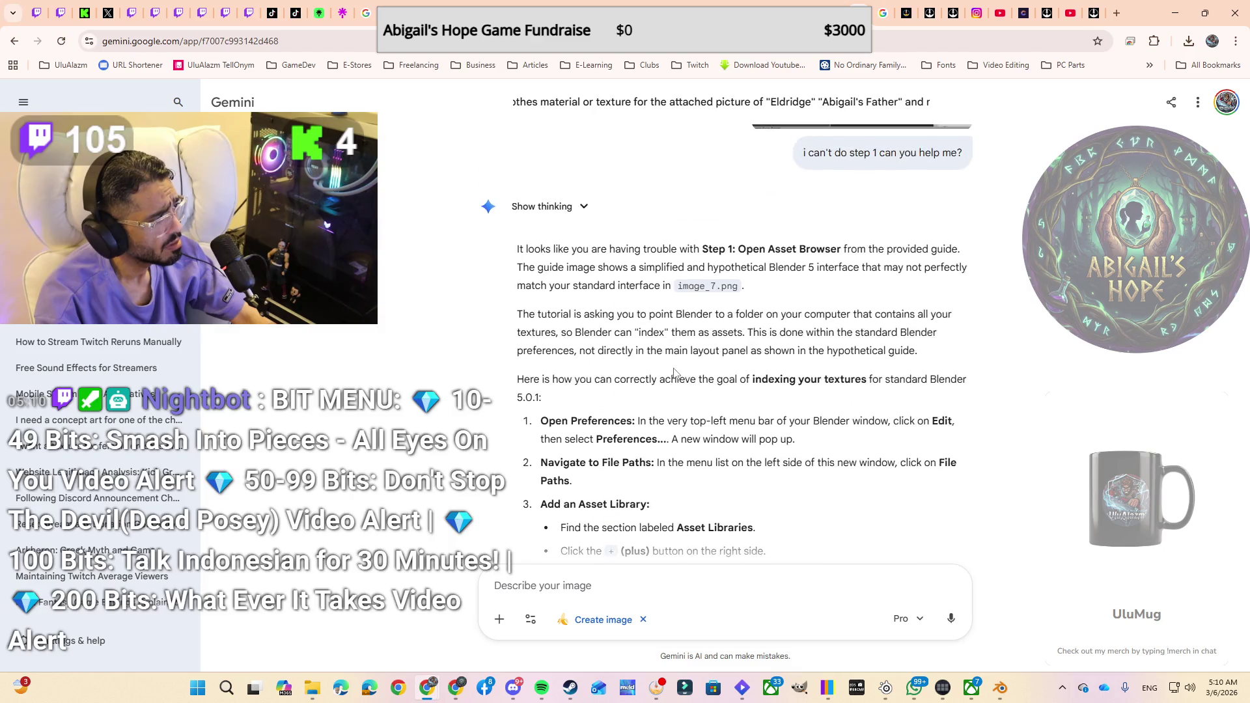
click(798, 355)
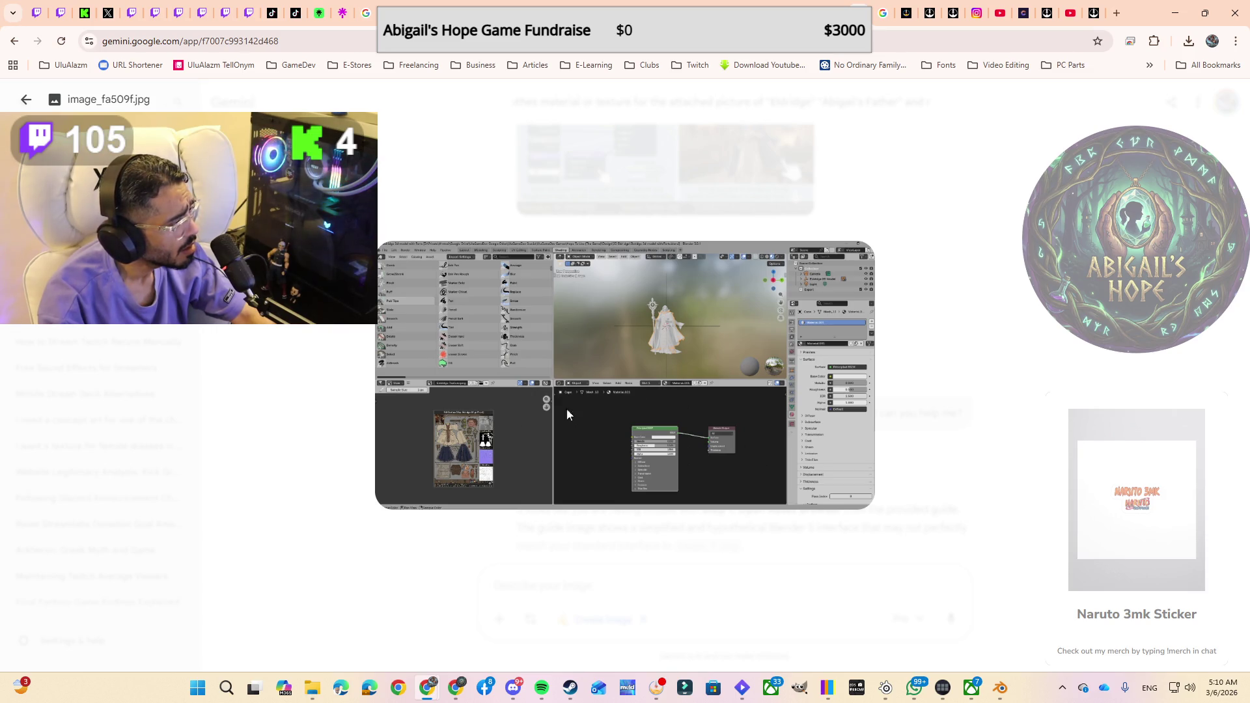
click(922, 375)
scroll(625, 437, down, 5)
scroll(624, 423, down, 3)
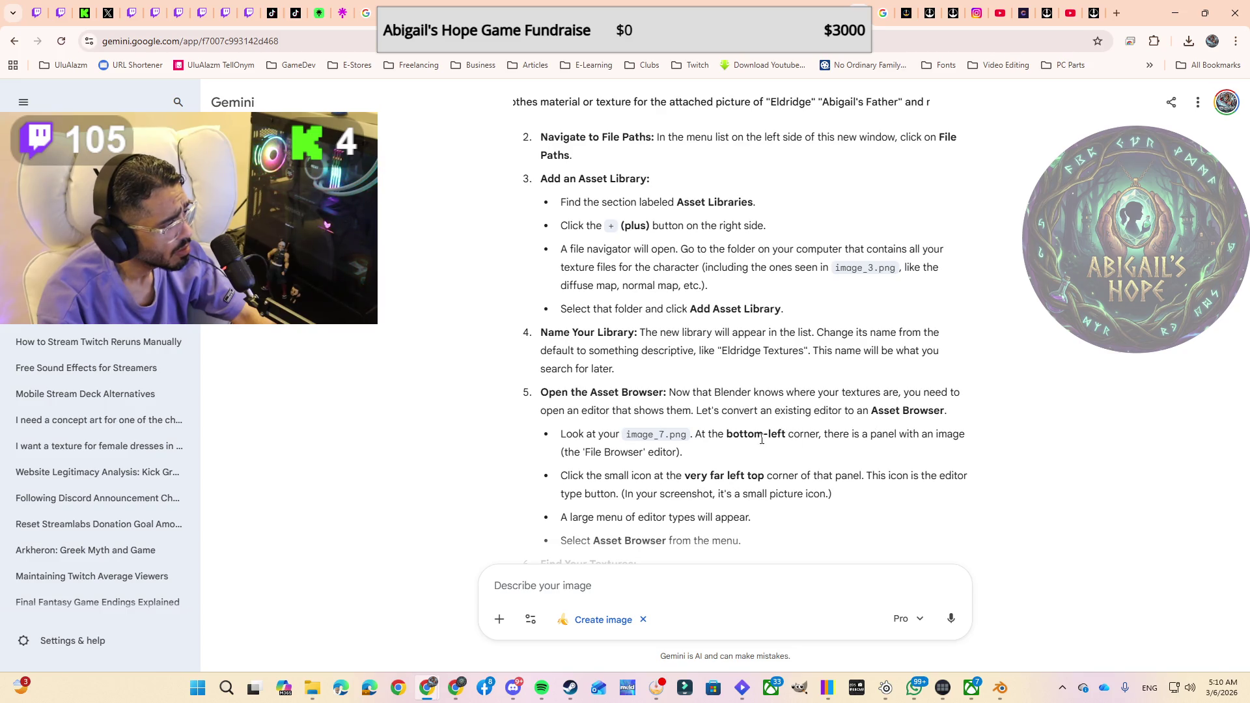
scroll(886, 450, down, 1)
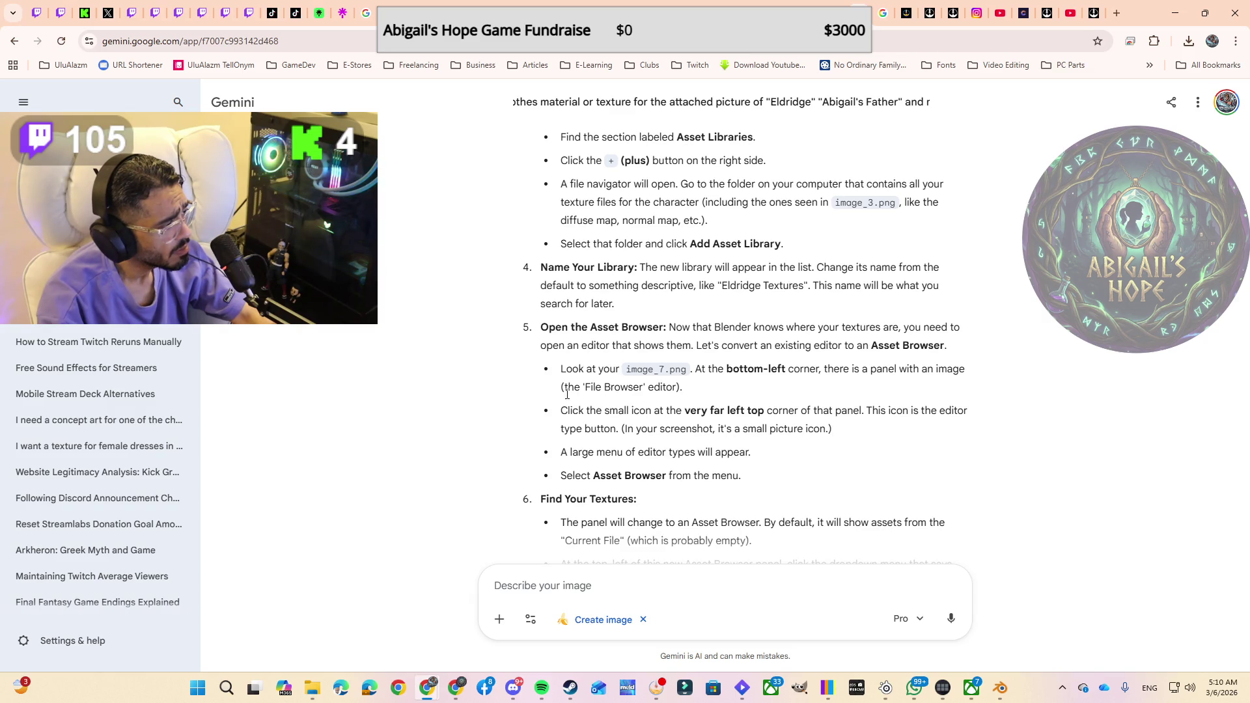
double_click(610, 390)
key(alt+Tab)
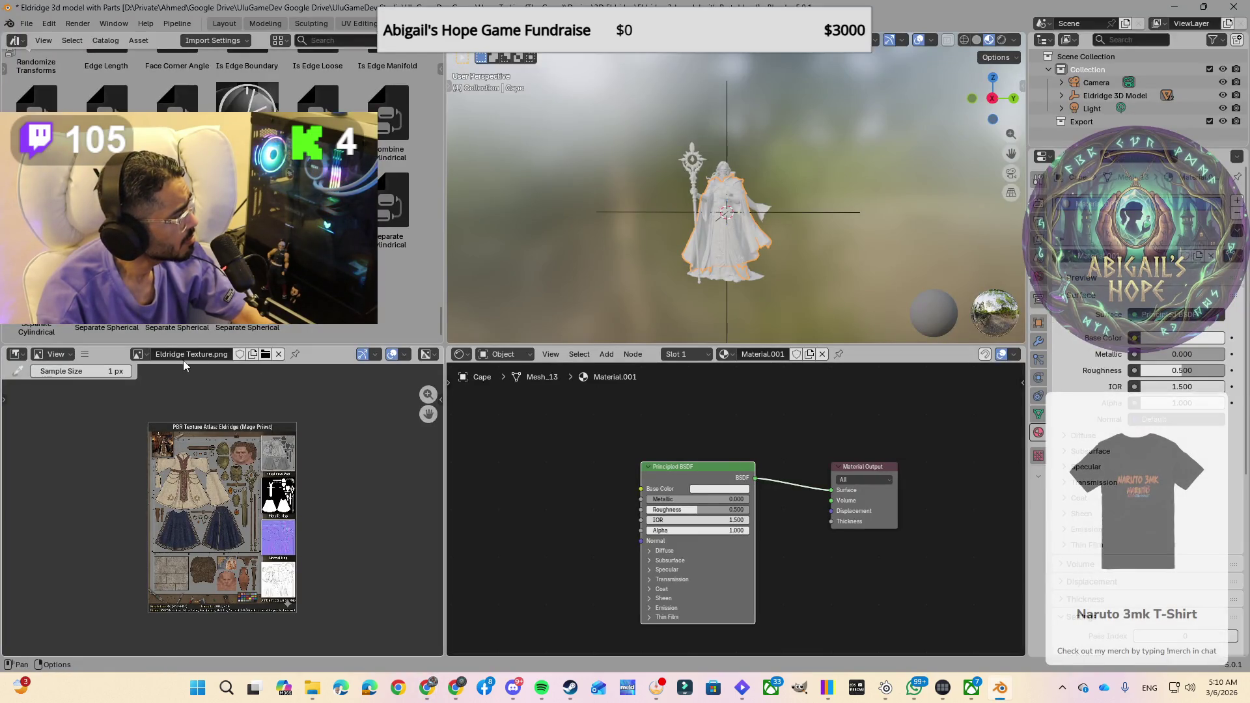
Show Eldridge Texture.png in the image panel, leaving its mode unchanged
click(149, 356)
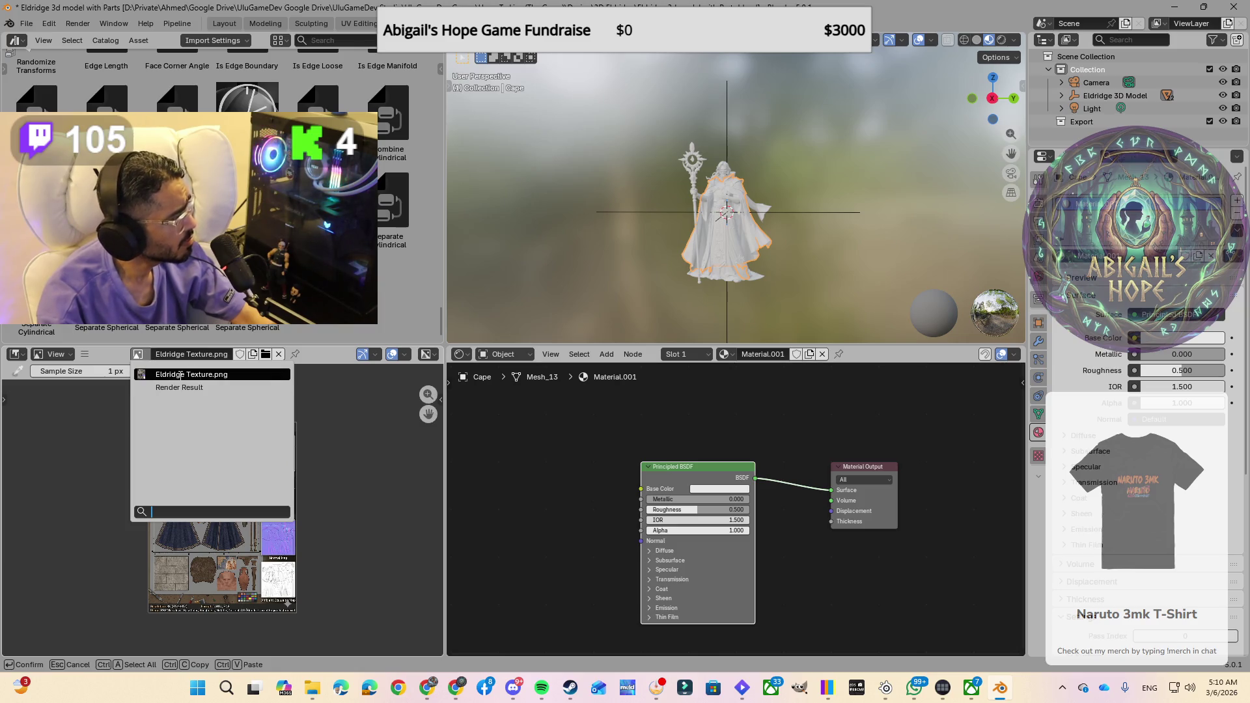
click(225, 375)
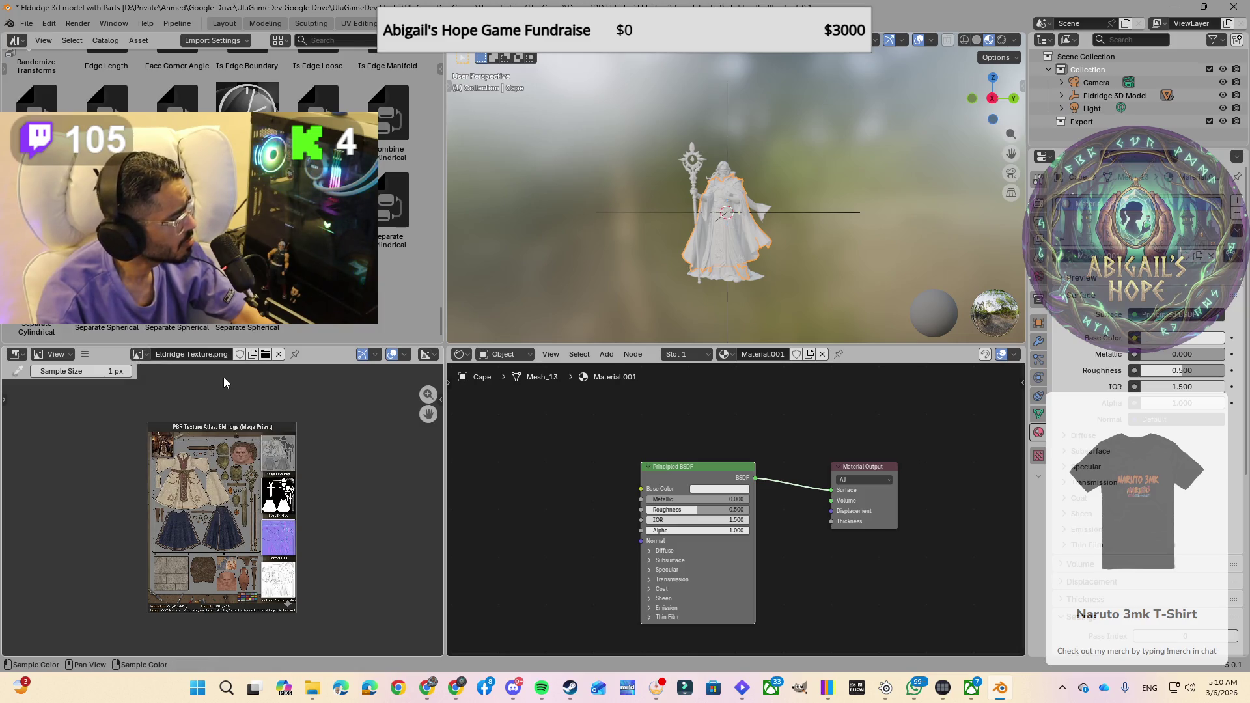
click(69, 356)
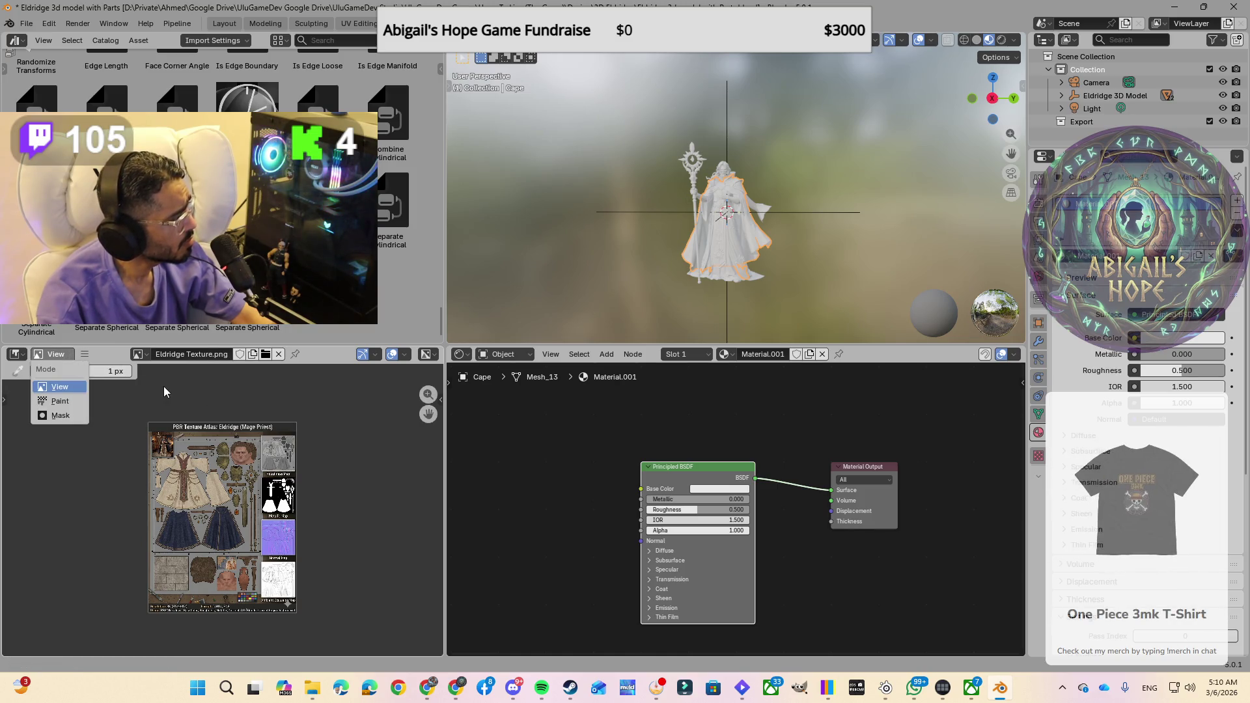
click(163, 386)
Switch the image panel to the Asset Browser, cross-checking Gemini's instructions
click(15, 355)
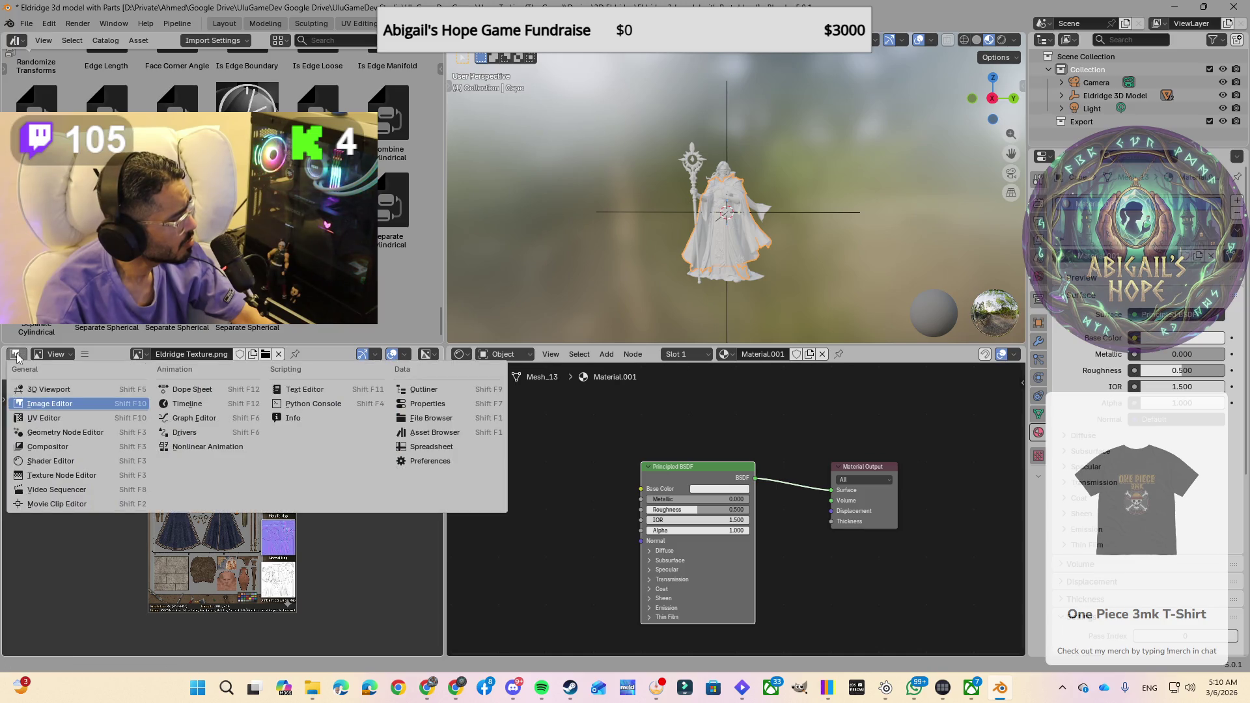
key(alt+Tab)
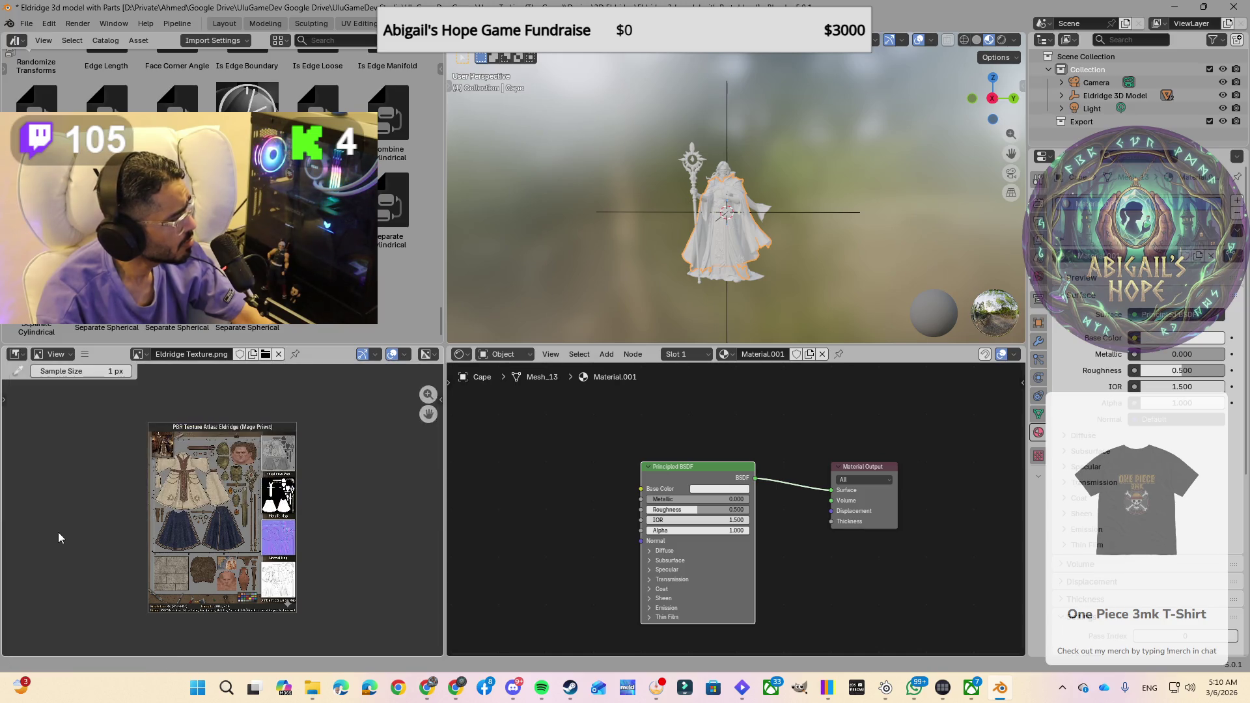
key(alt+Tab)
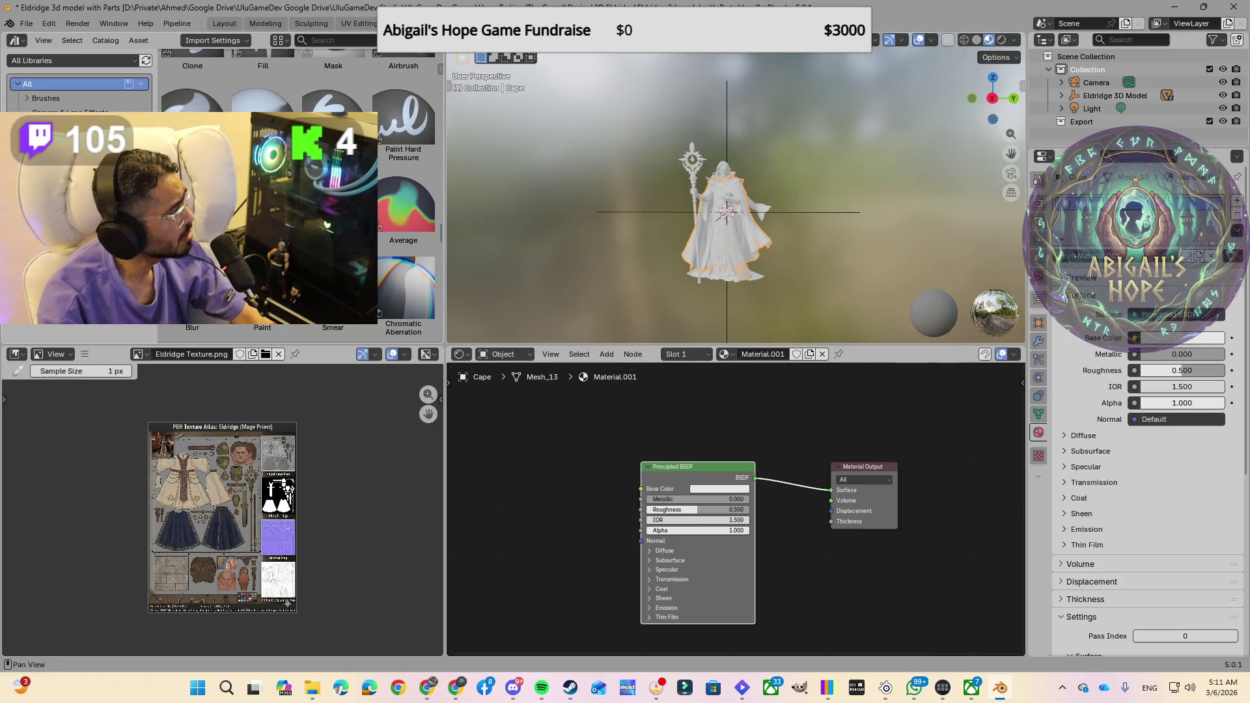
key(alt+Tab)
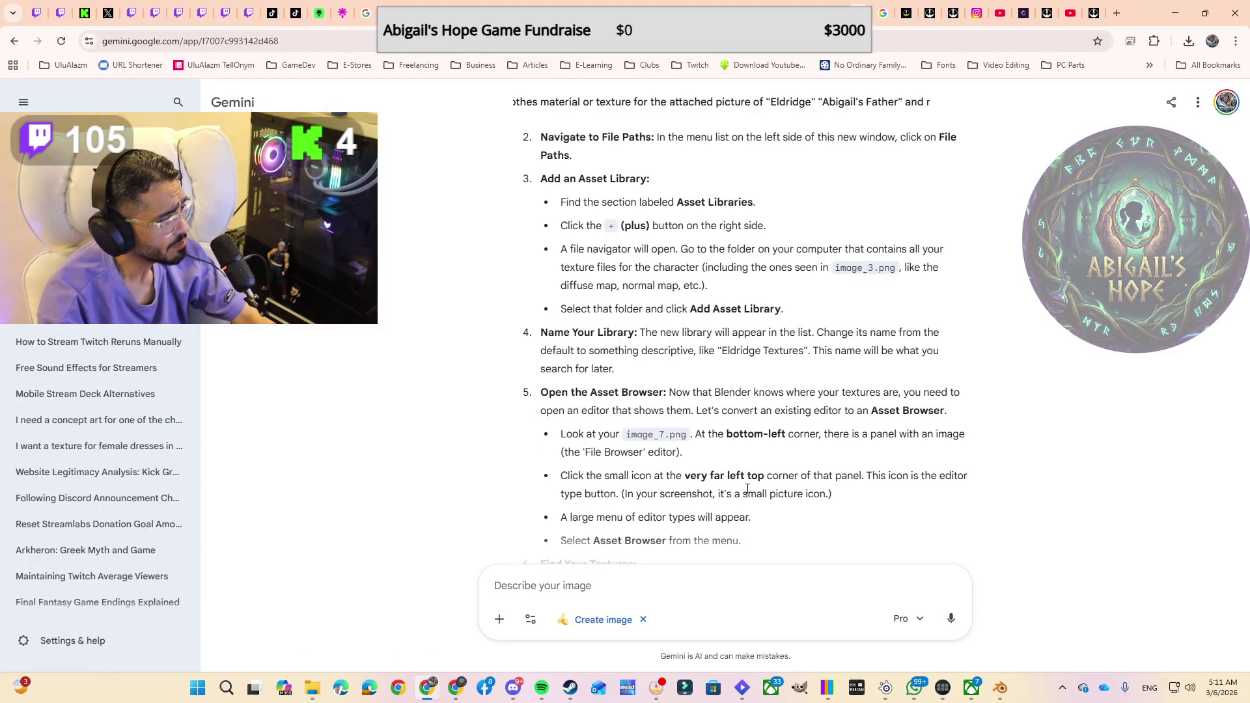
Read Gemini's answer down to step 6, 'Find Your Textures', then return to Blender
scroll(748, 489, down, 2)
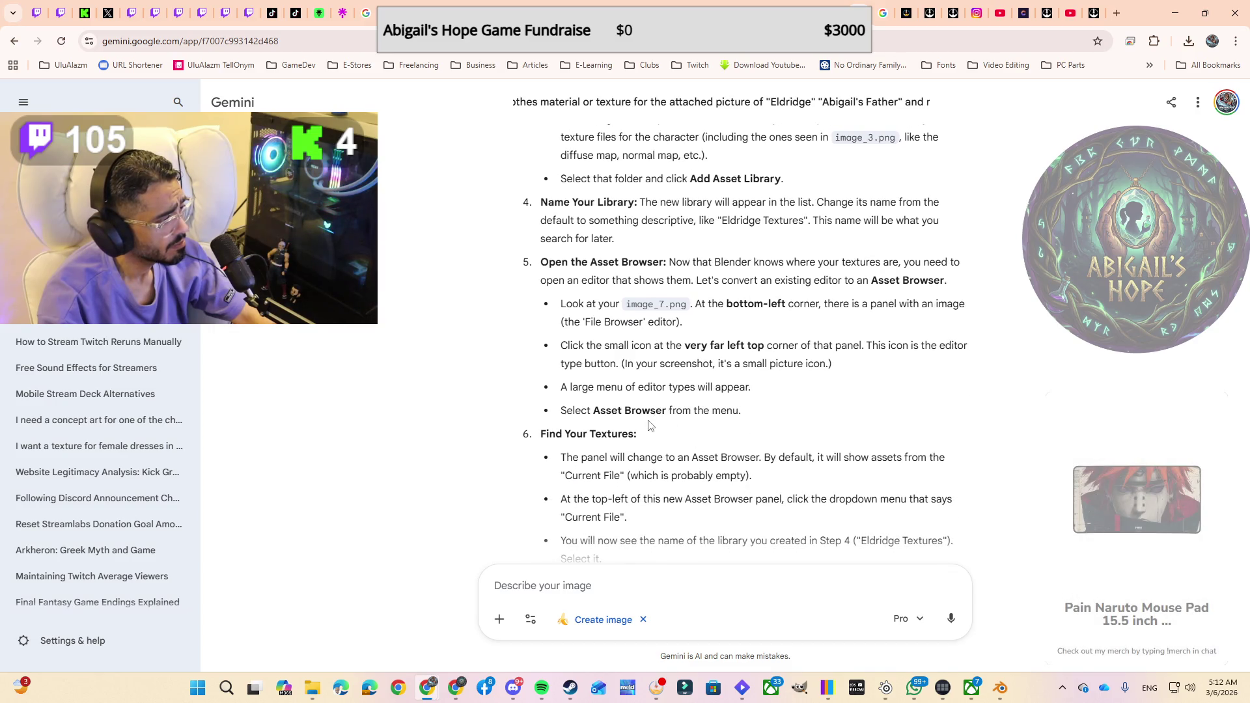
scroll(595, 411, down, 2)
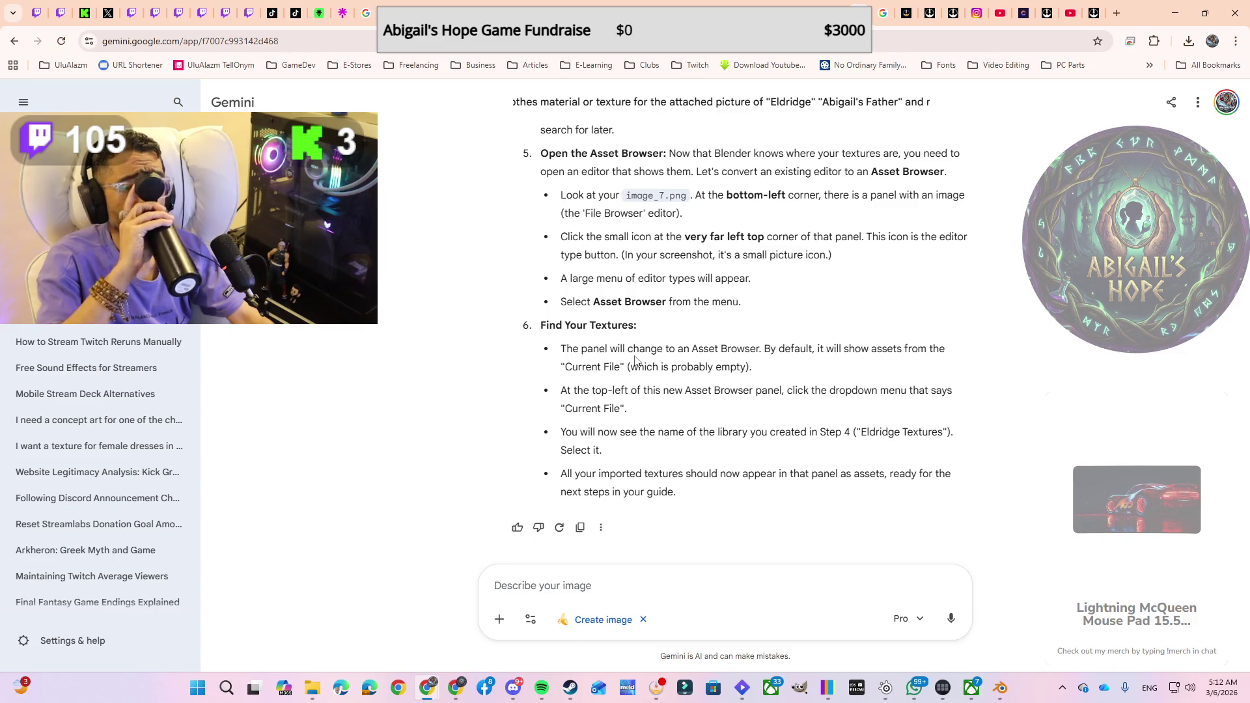
key(alt+Tab)
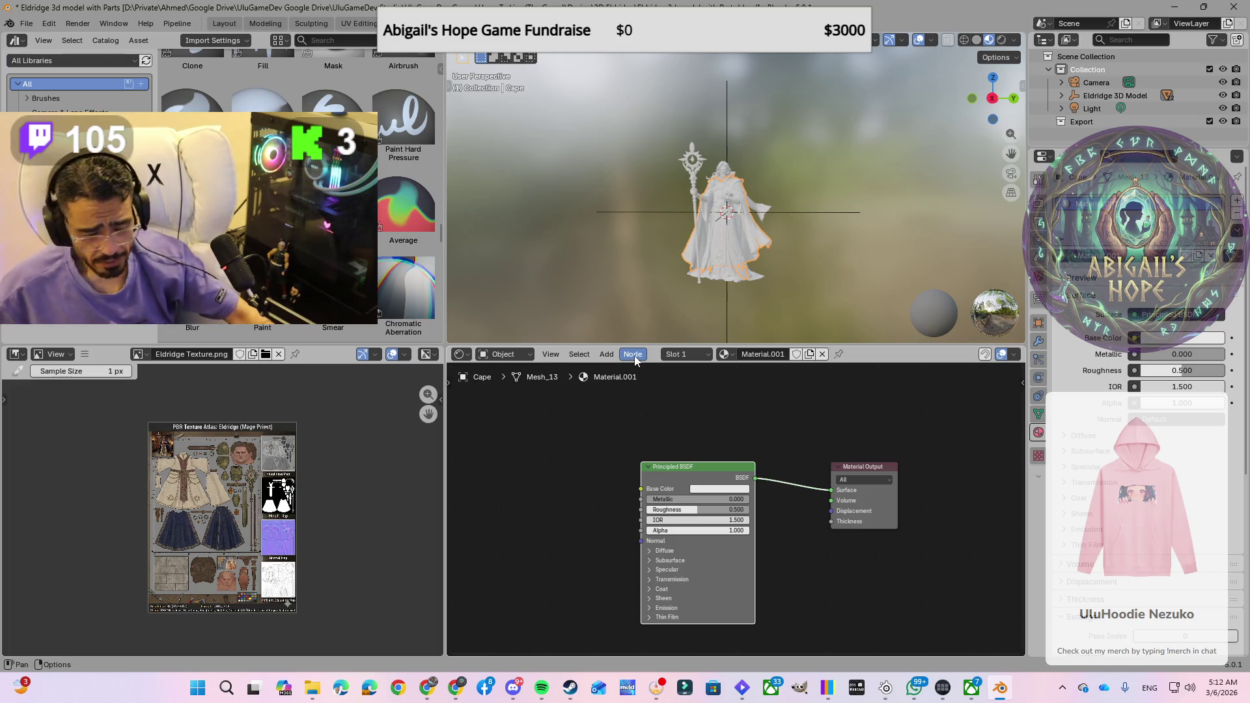
Set the asset browser to Current File, open its empty Unassigned catalog, and compare with Gemini
click(128, 57)
click(72, 86)
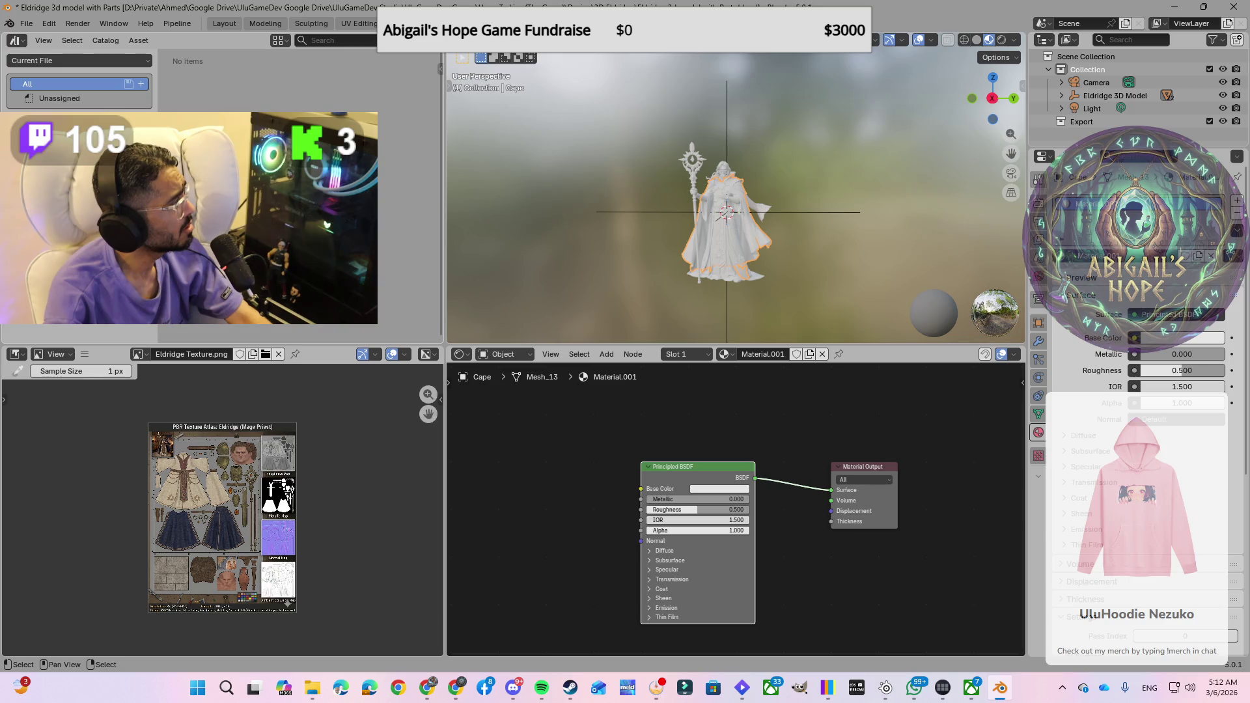
click(68, 97)
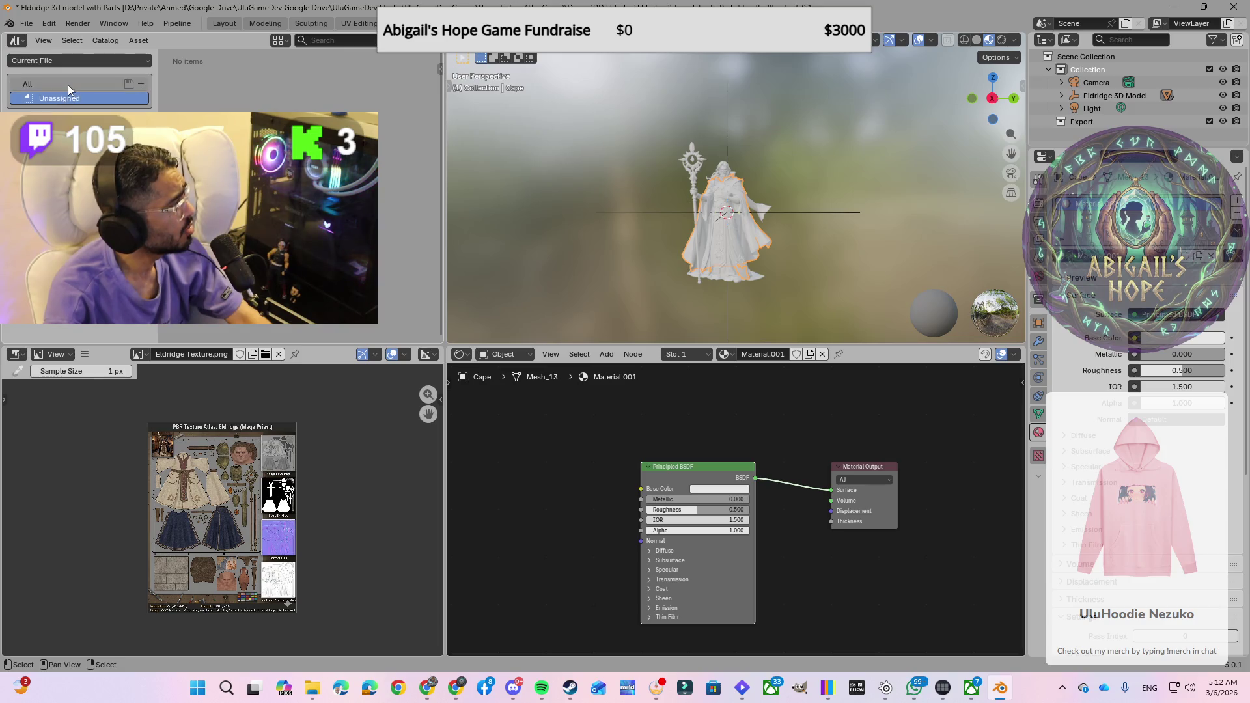
key(alt+Tab)
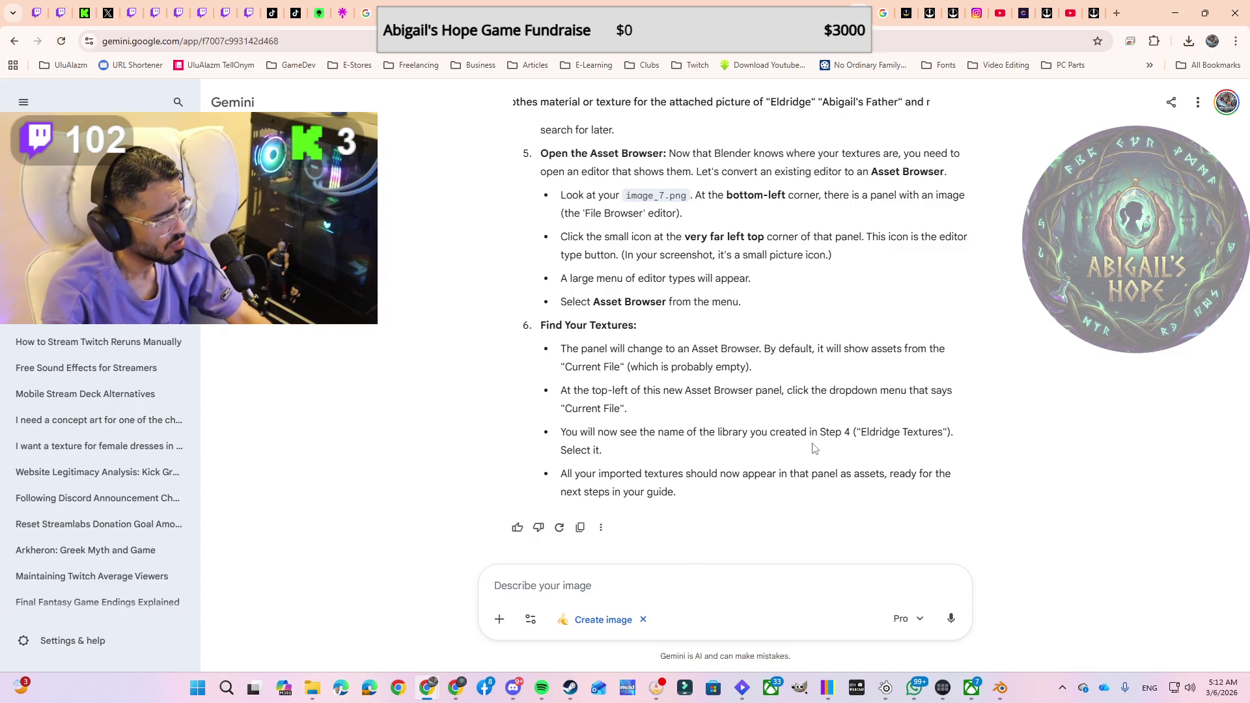
key(alt+Tab)
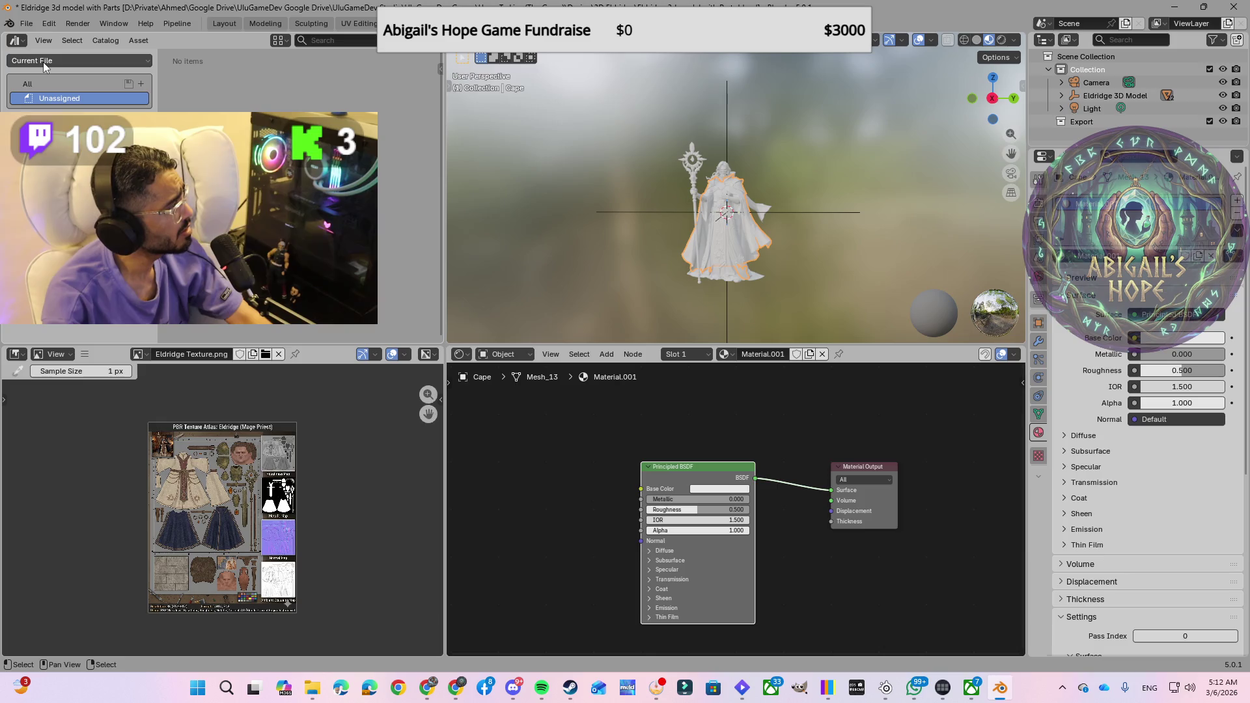
key(alt+Tab)
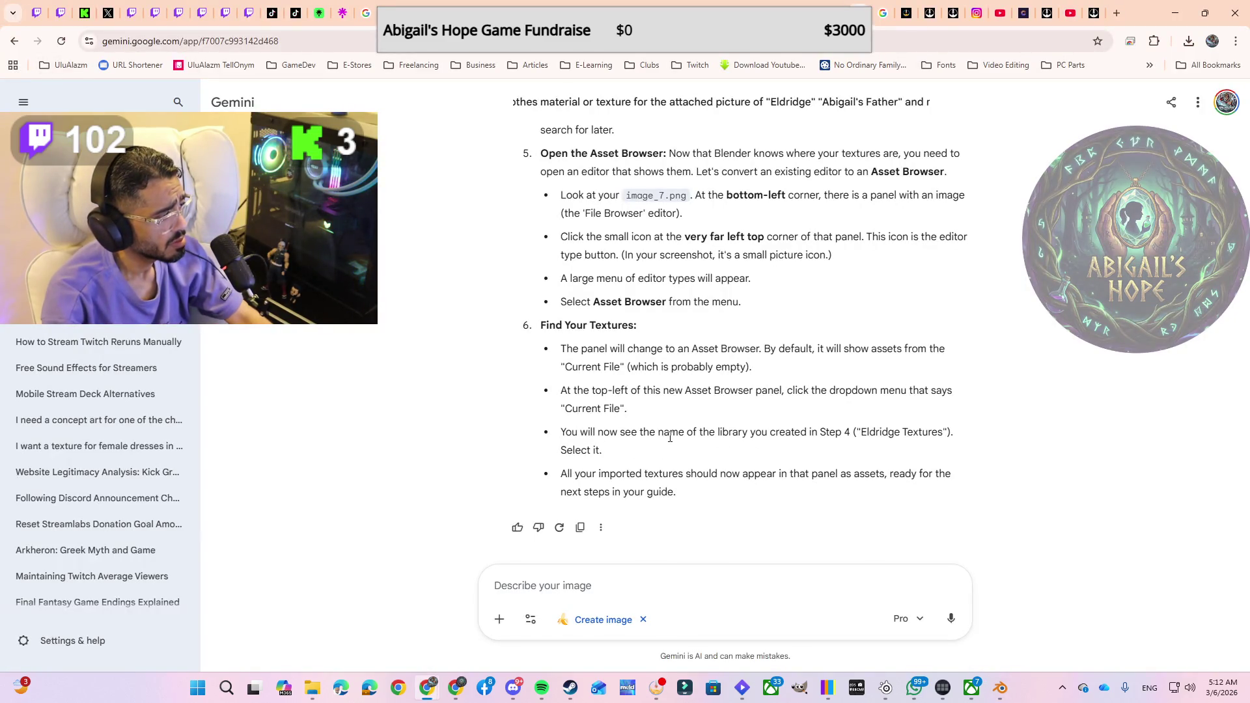
key(alt+Tab)
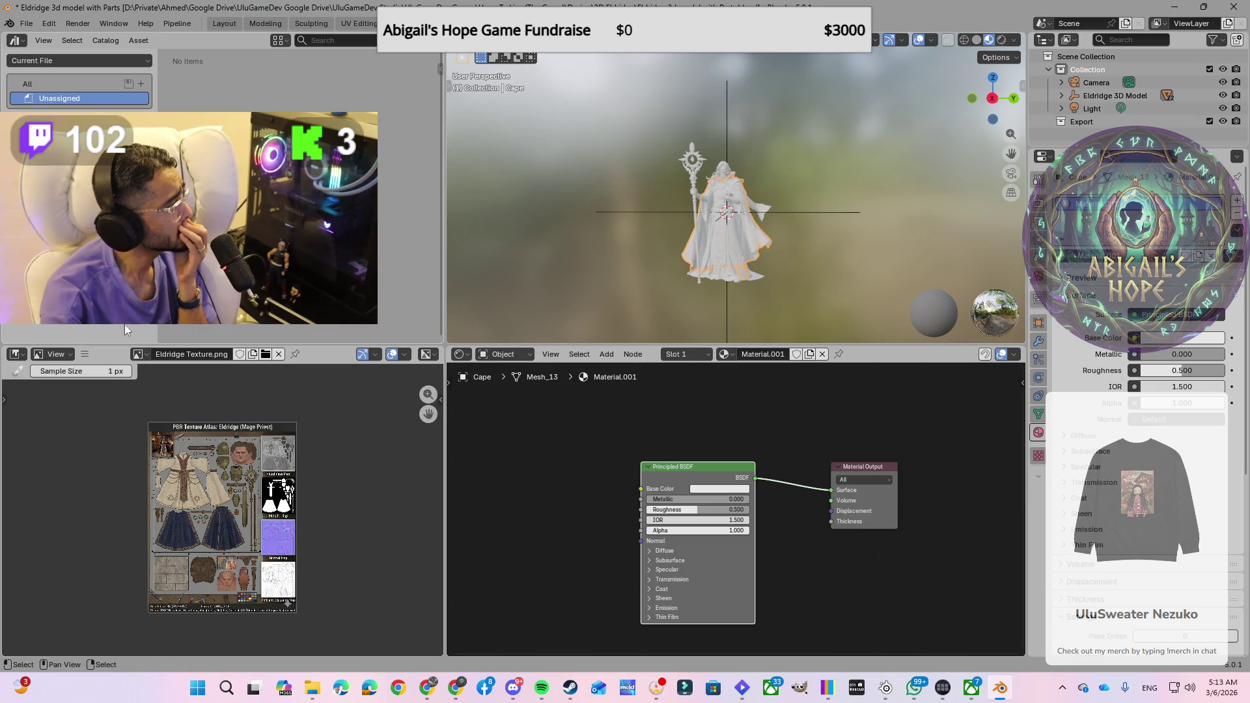
click(141, 83)
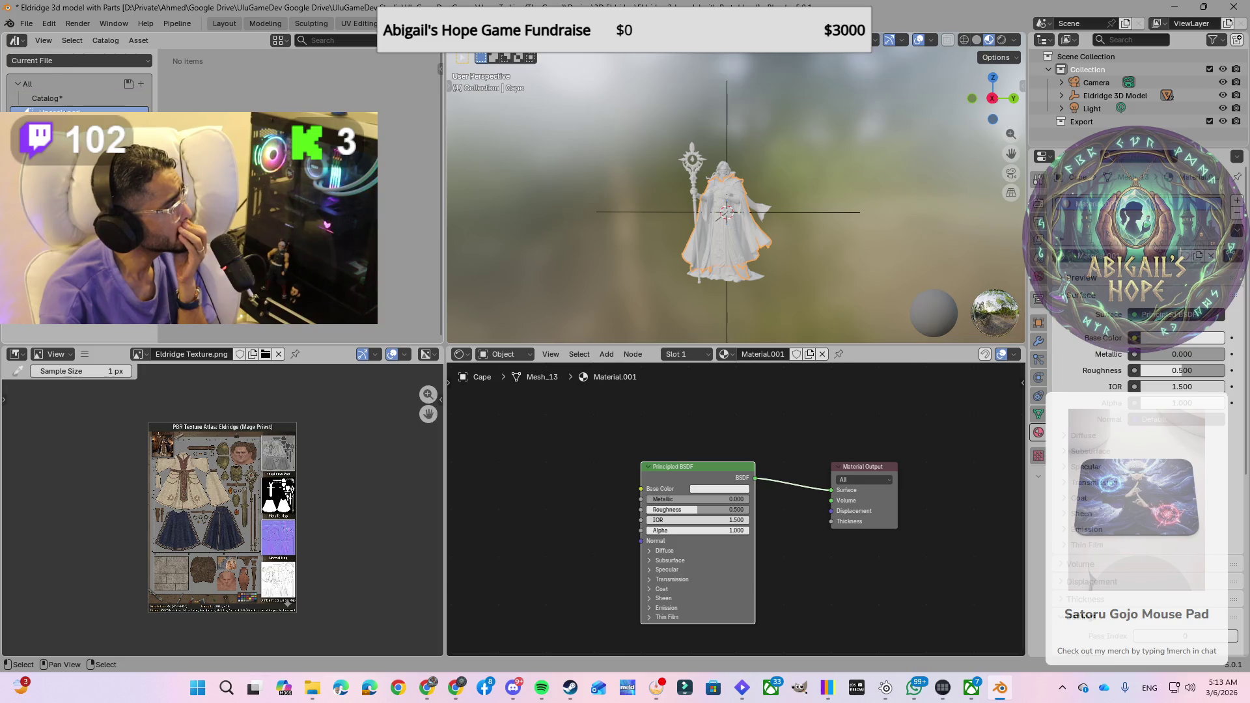
click(142, 98)
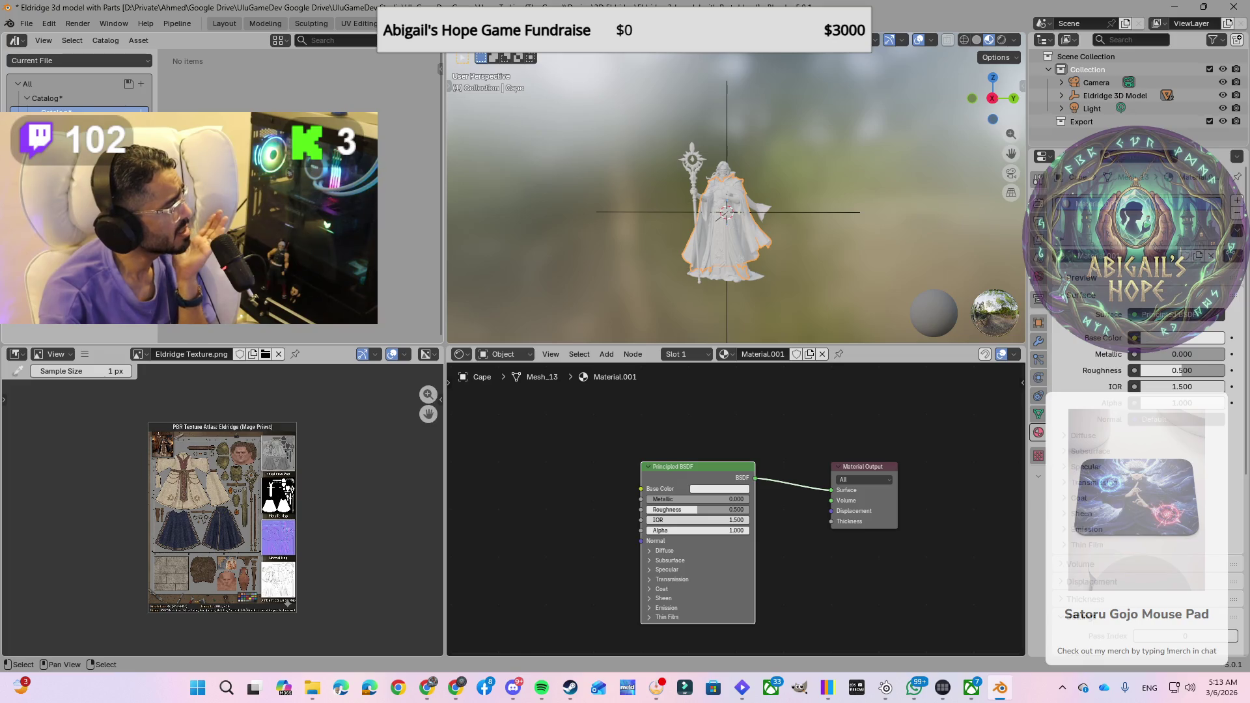
double_click(66, 111)
key(Escape)
click(57, 99)
double_click(56, 99)
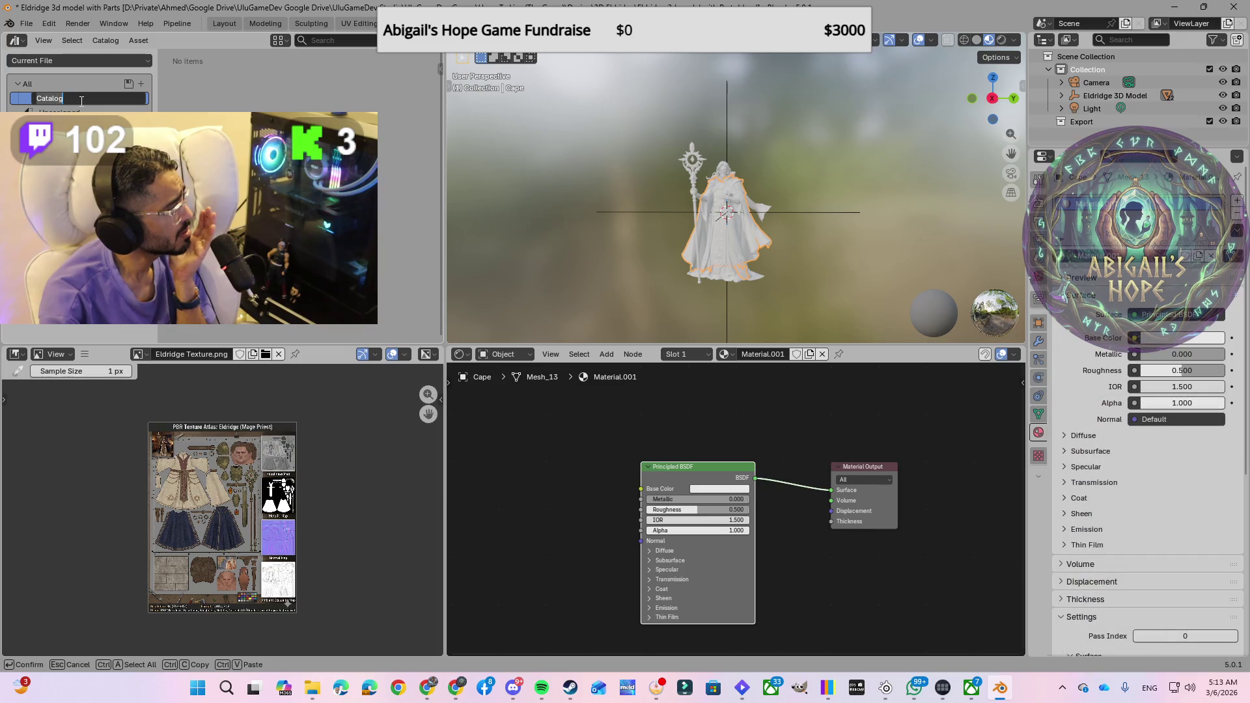
key(Escape)
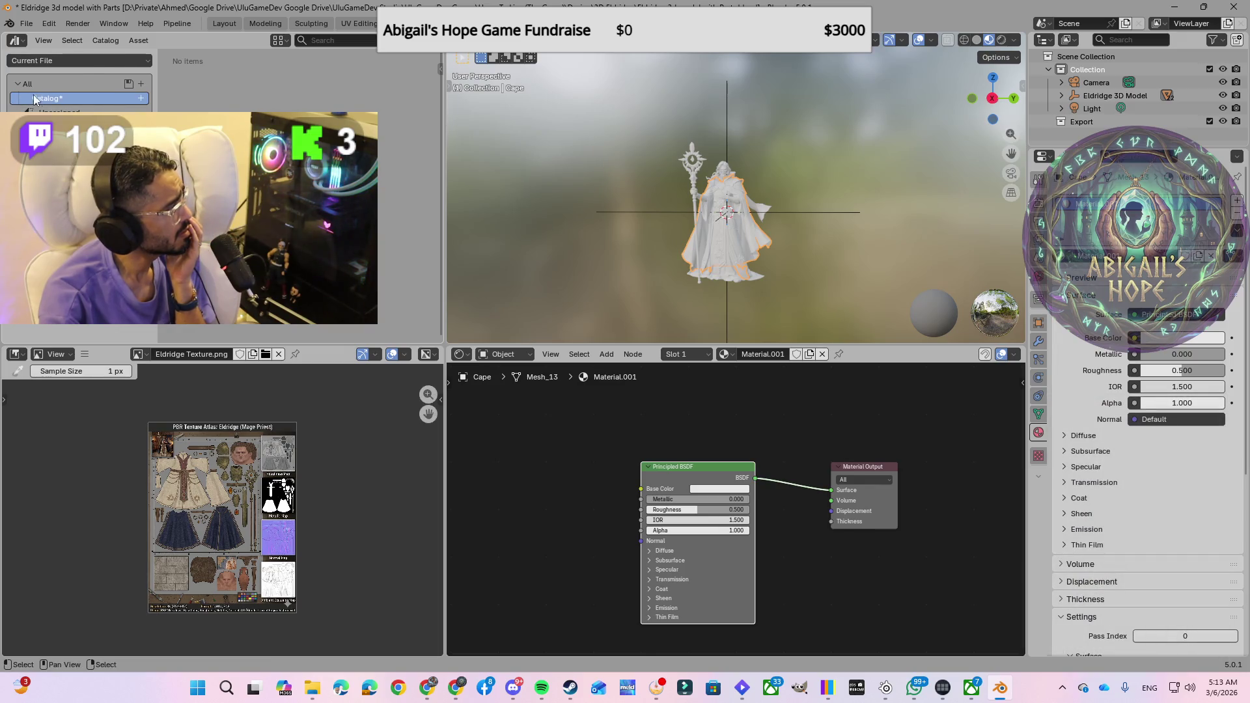
right_click(52, 98)
click(56, 97)
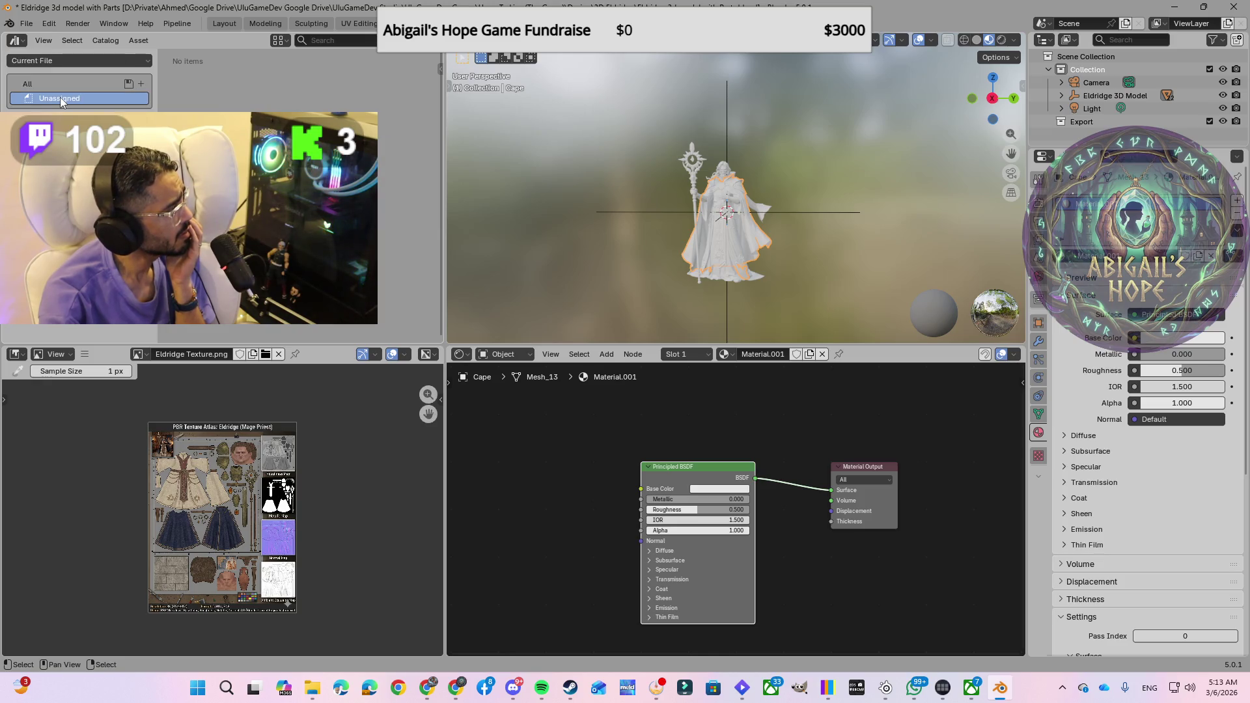
click(56, 57)
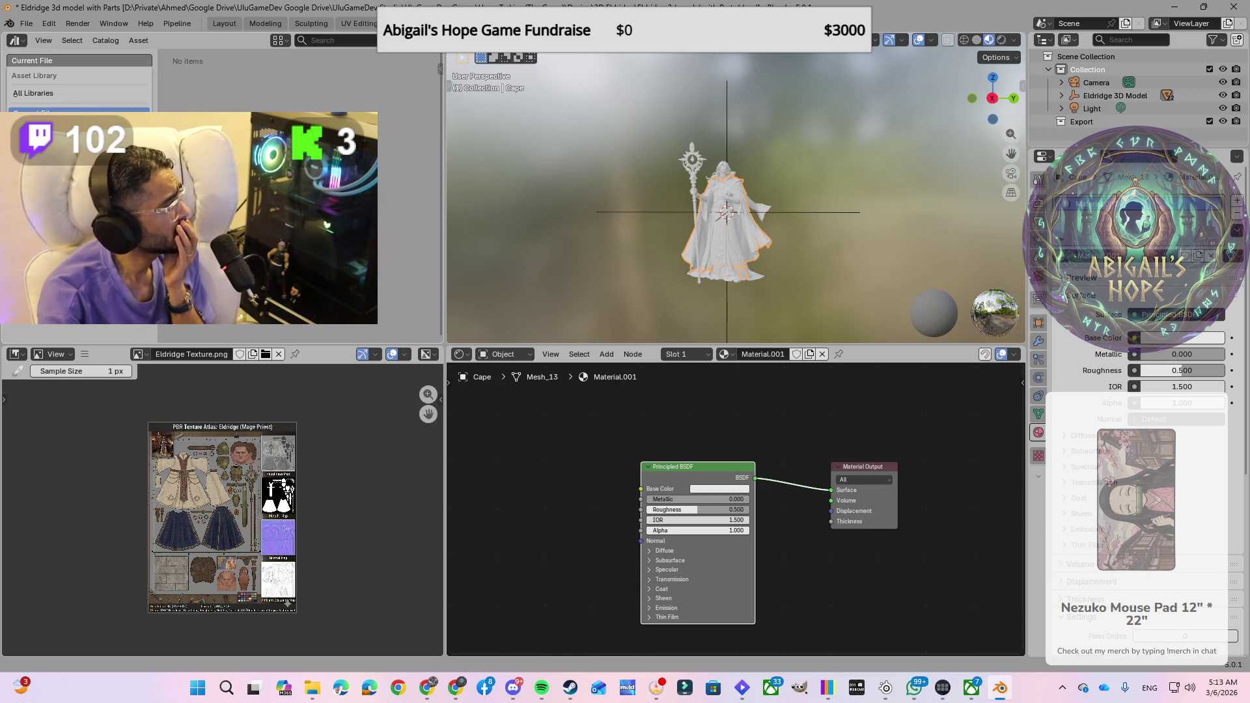
Show the User Library in the asset browser and open Preferences to check asset library paths
click(56, 144)
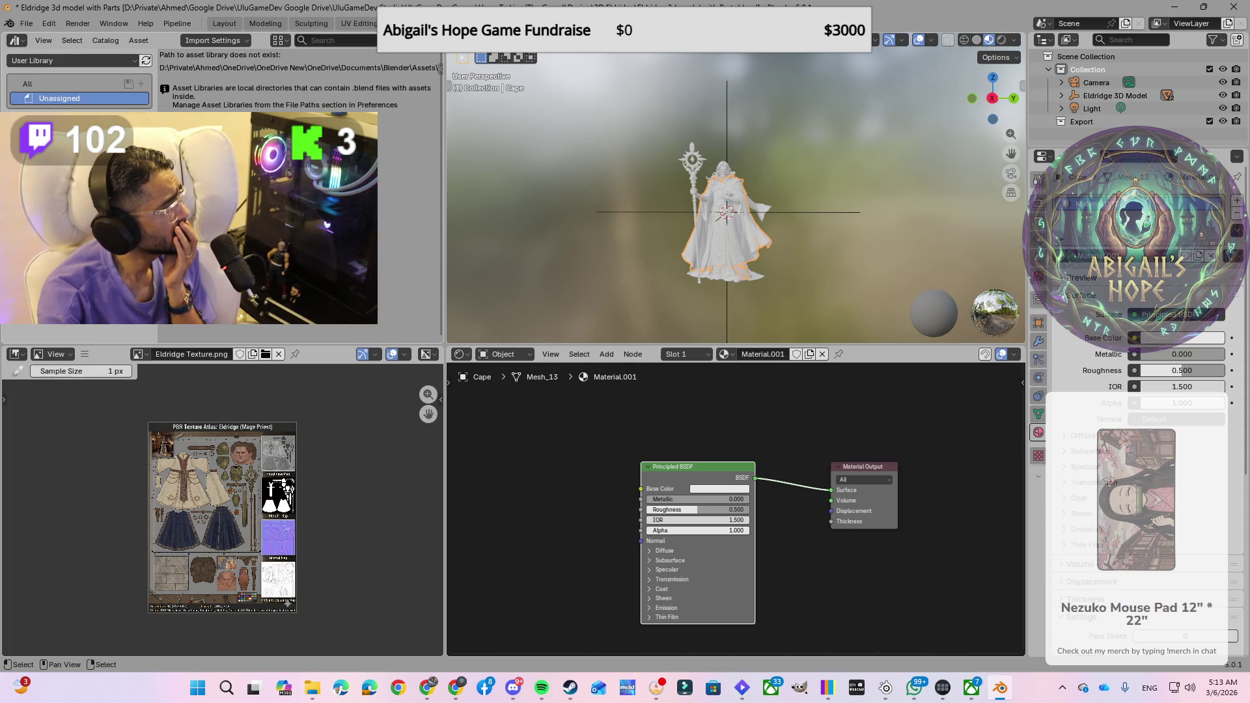
key(ctrl+comma)
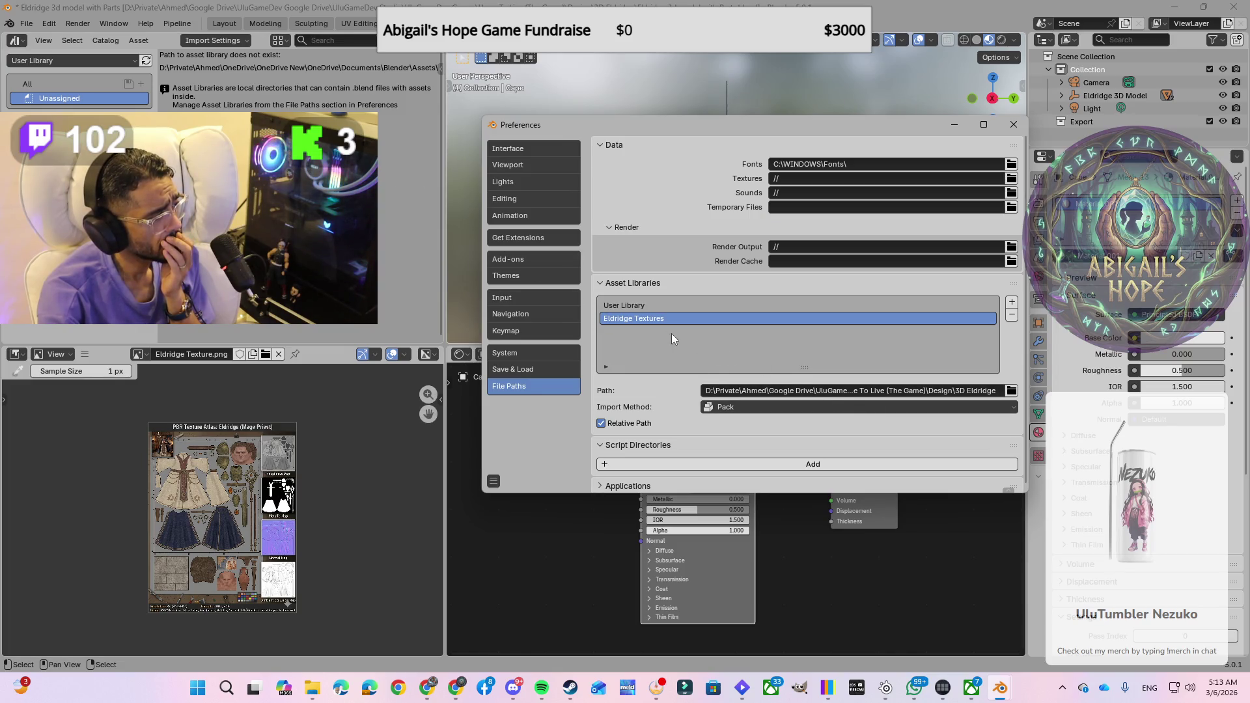
Re-point the Eldridge Textures library path to the 3D Eldridge folder and close Preferences
click(731, 408)
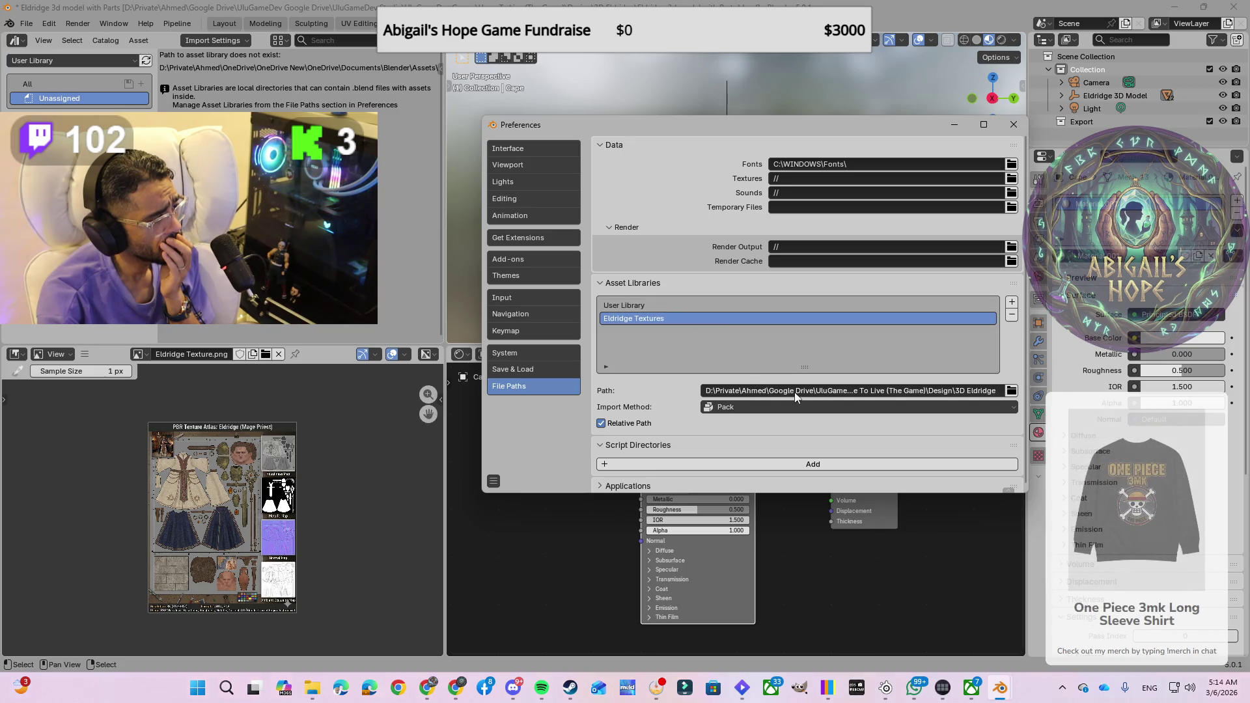
click(1011, 392)
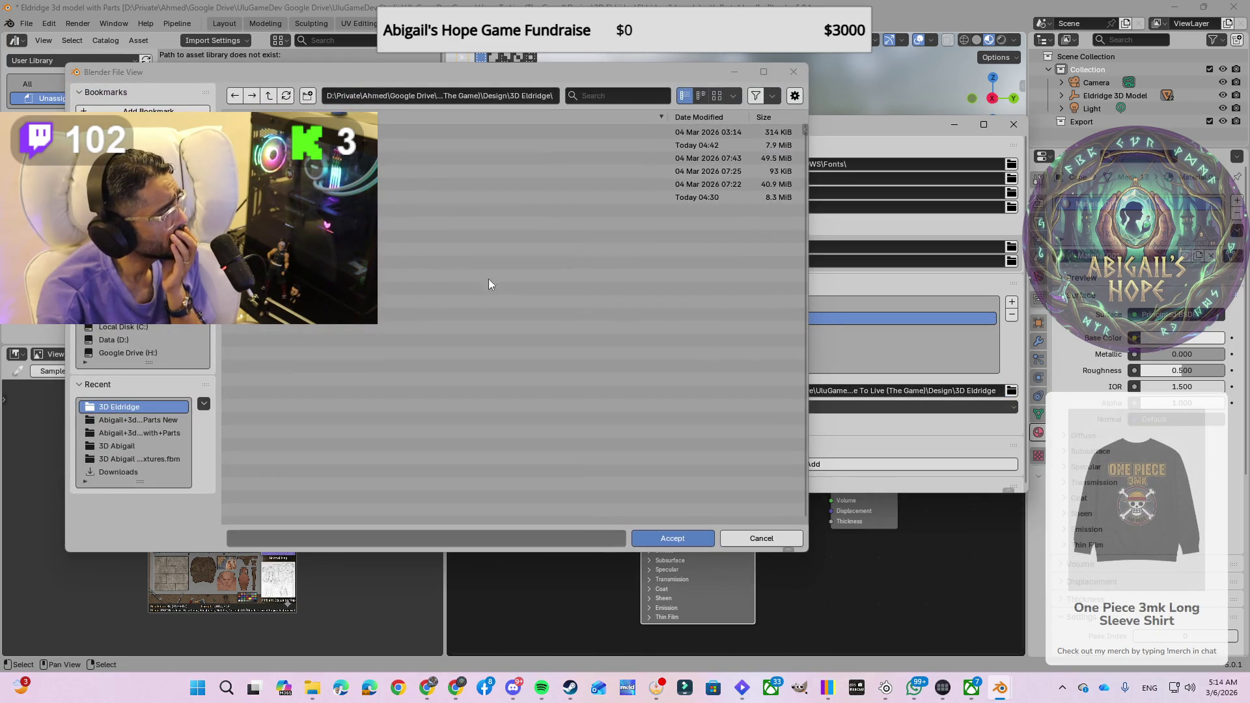
click(651, 538)
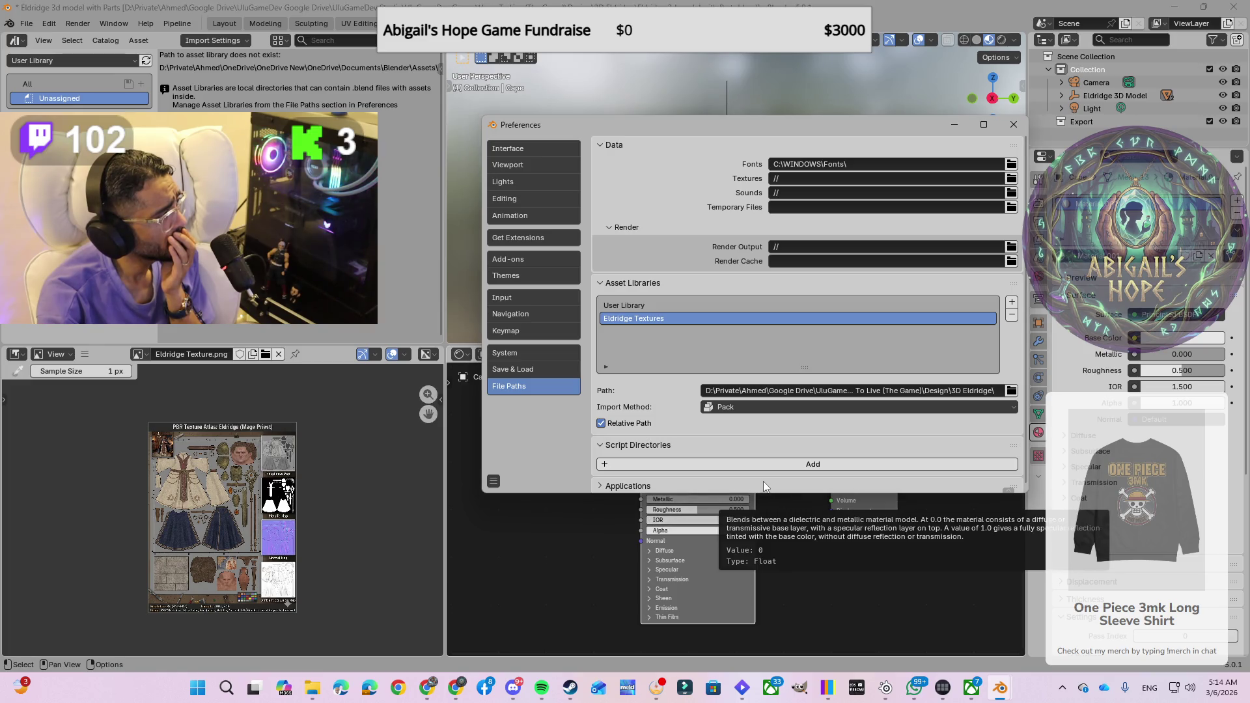
click(1014, 124)
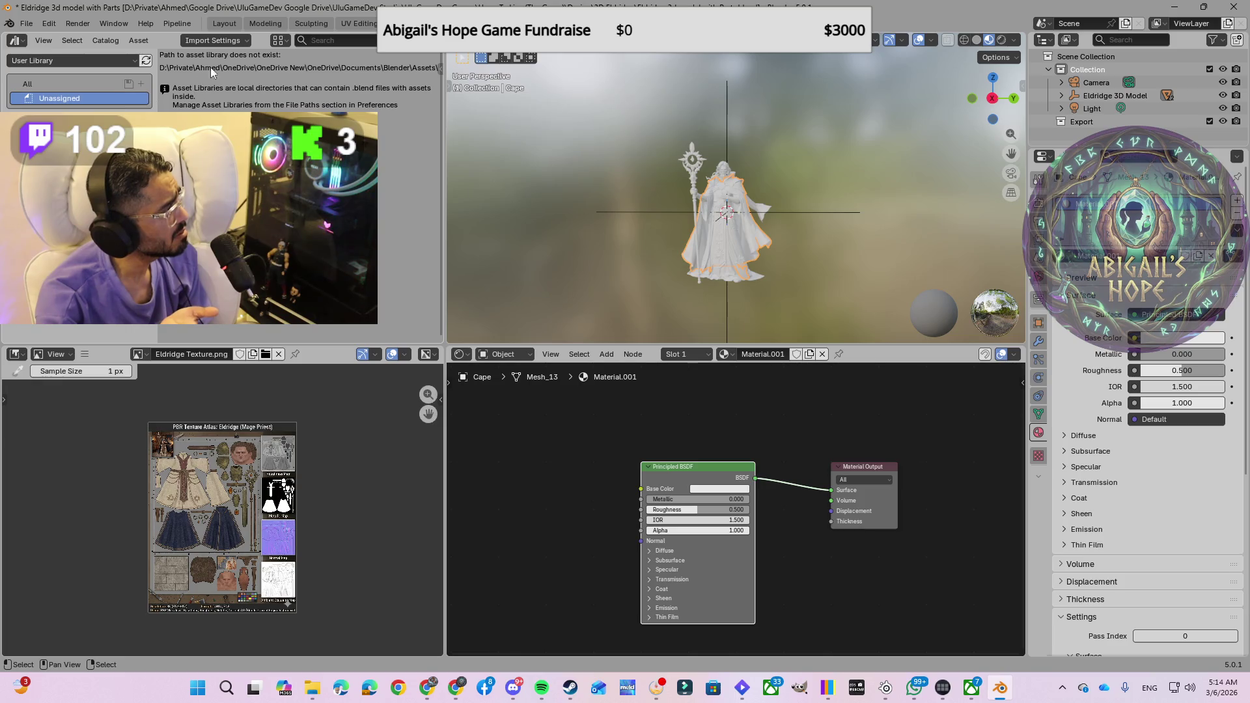
Check the asset sidebar, import settings and type filter, then switch the library back to Current File
key(n)
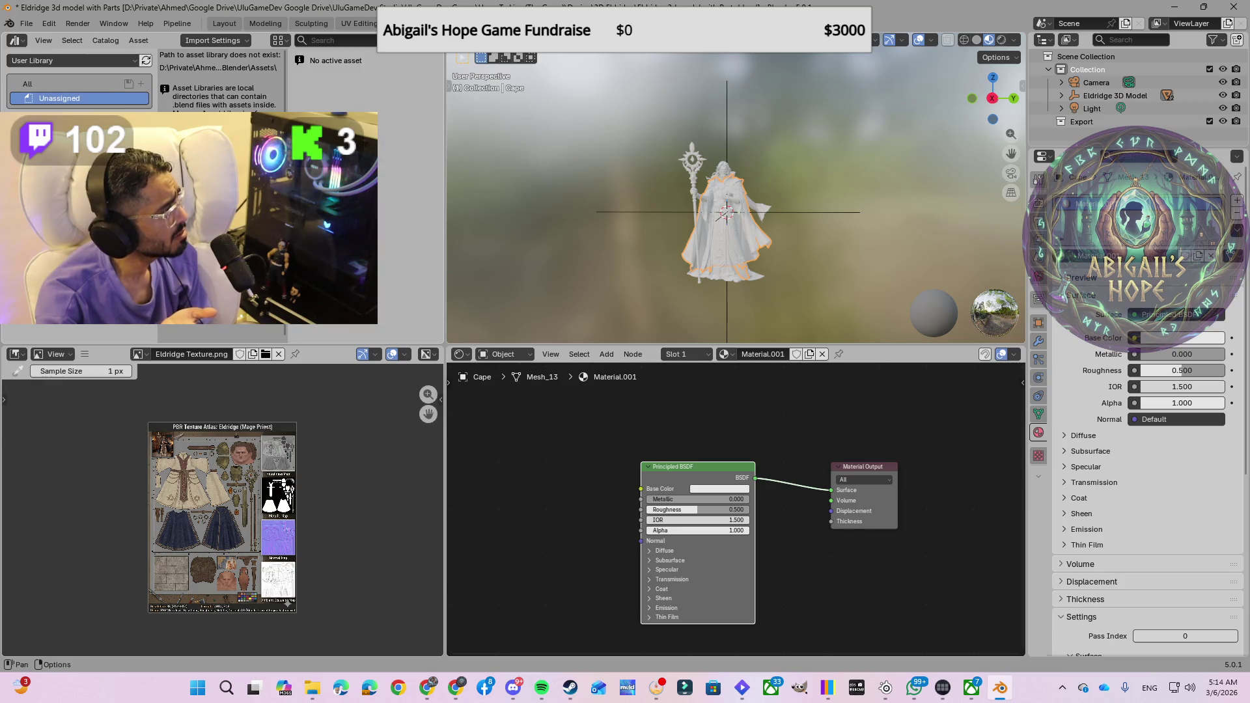
key(n)
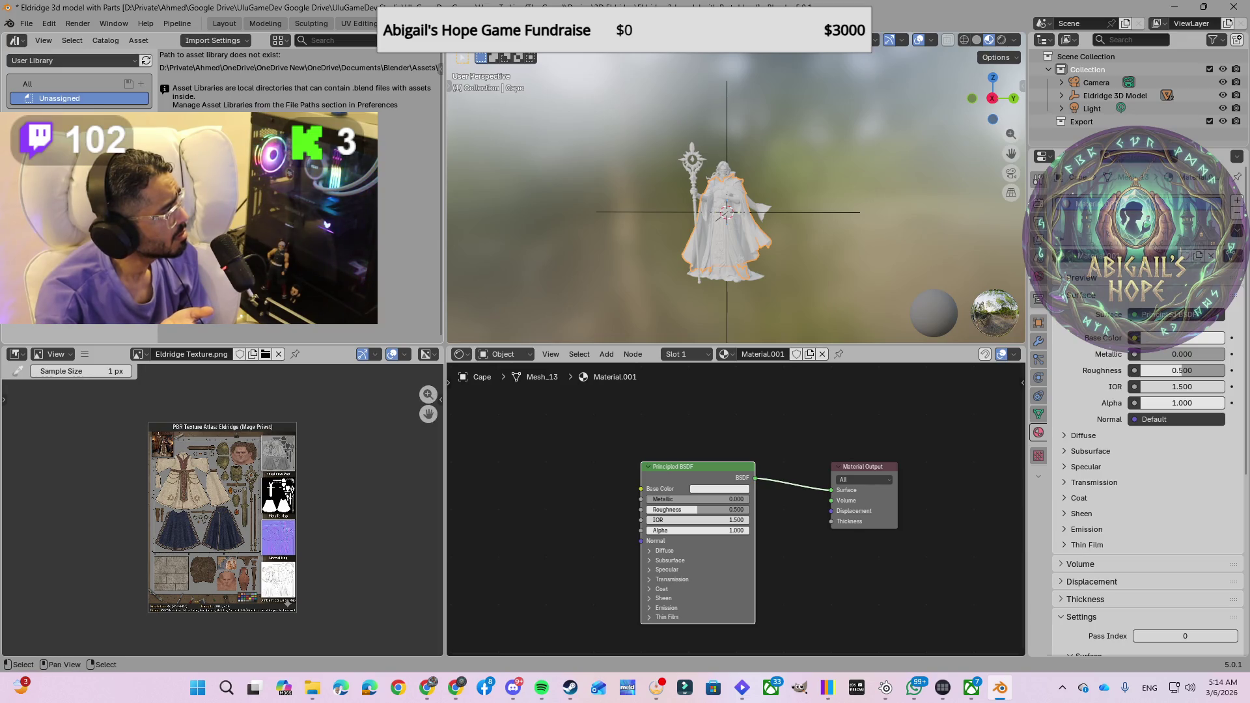
click(232, 40)
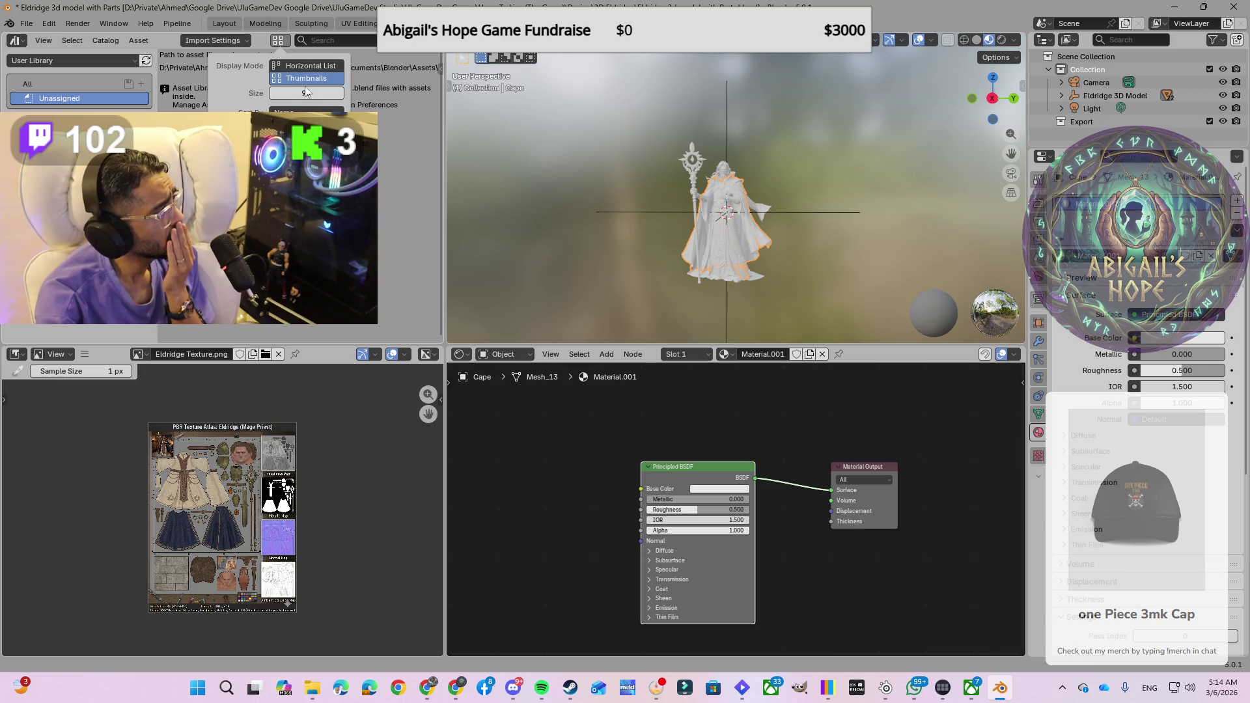
click(409, 42)
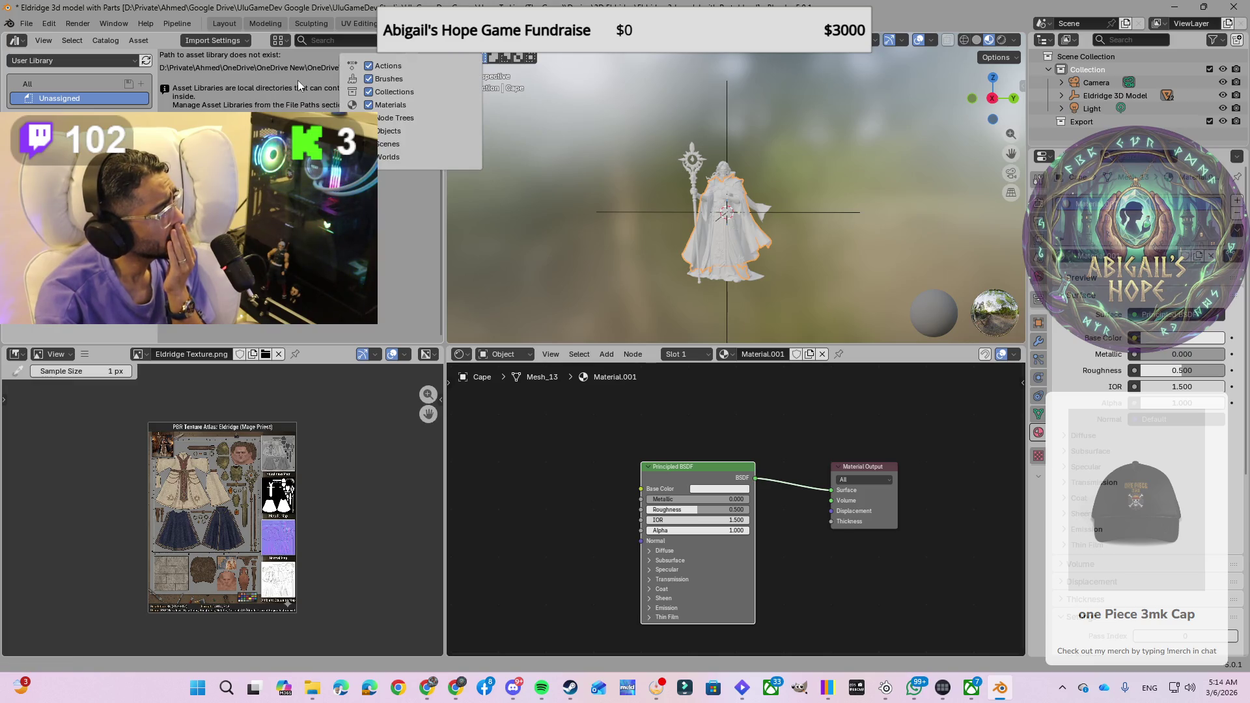
click(124, 61)
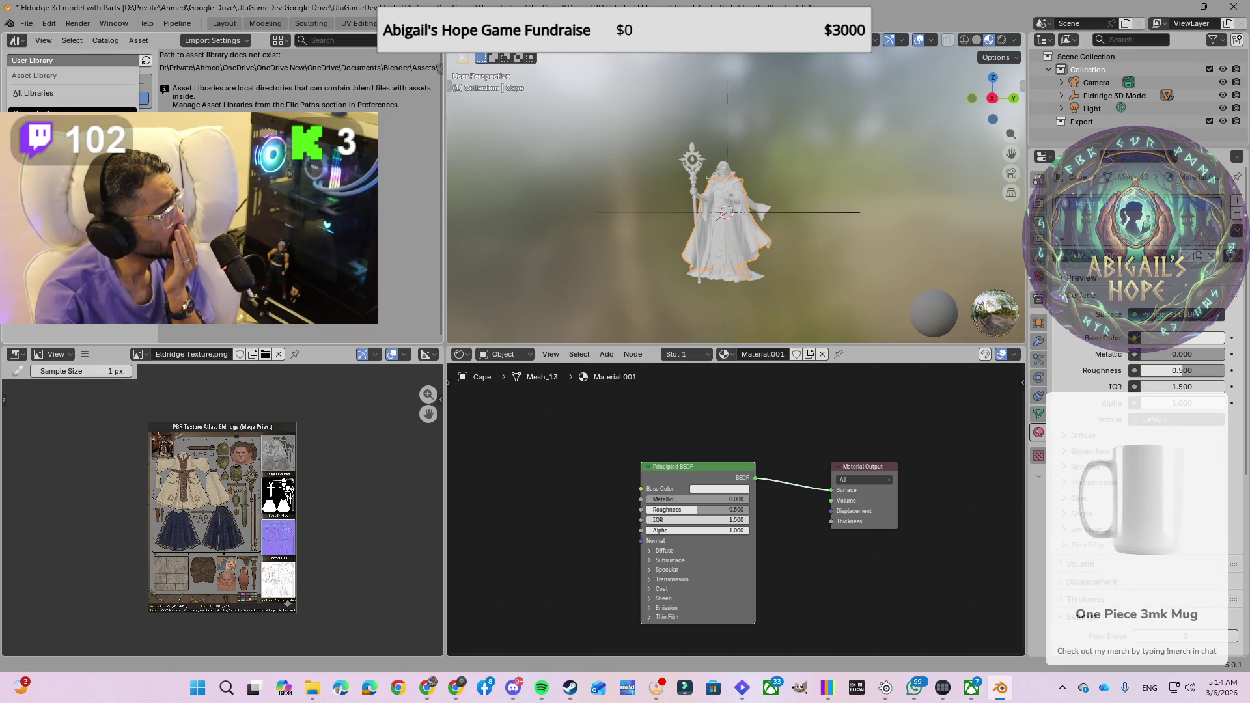
click(65, 112)
click(65, 104)
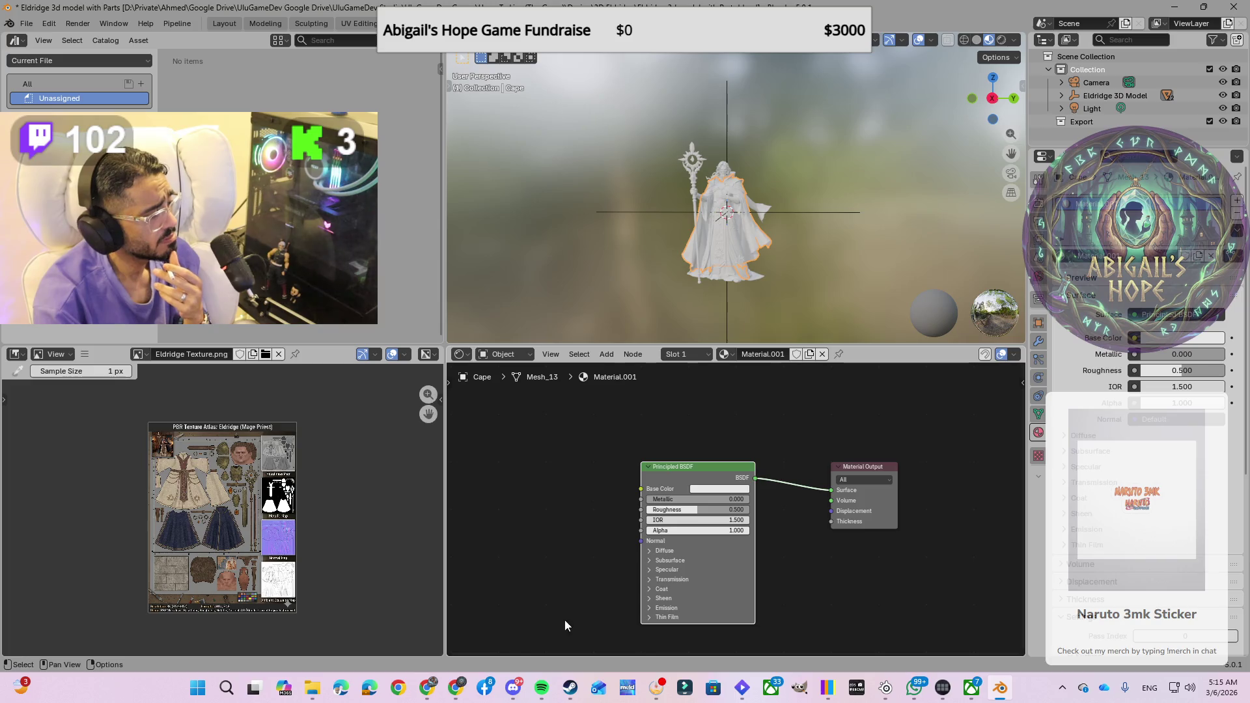
mouse_move(458, 685)
click(408, 600)
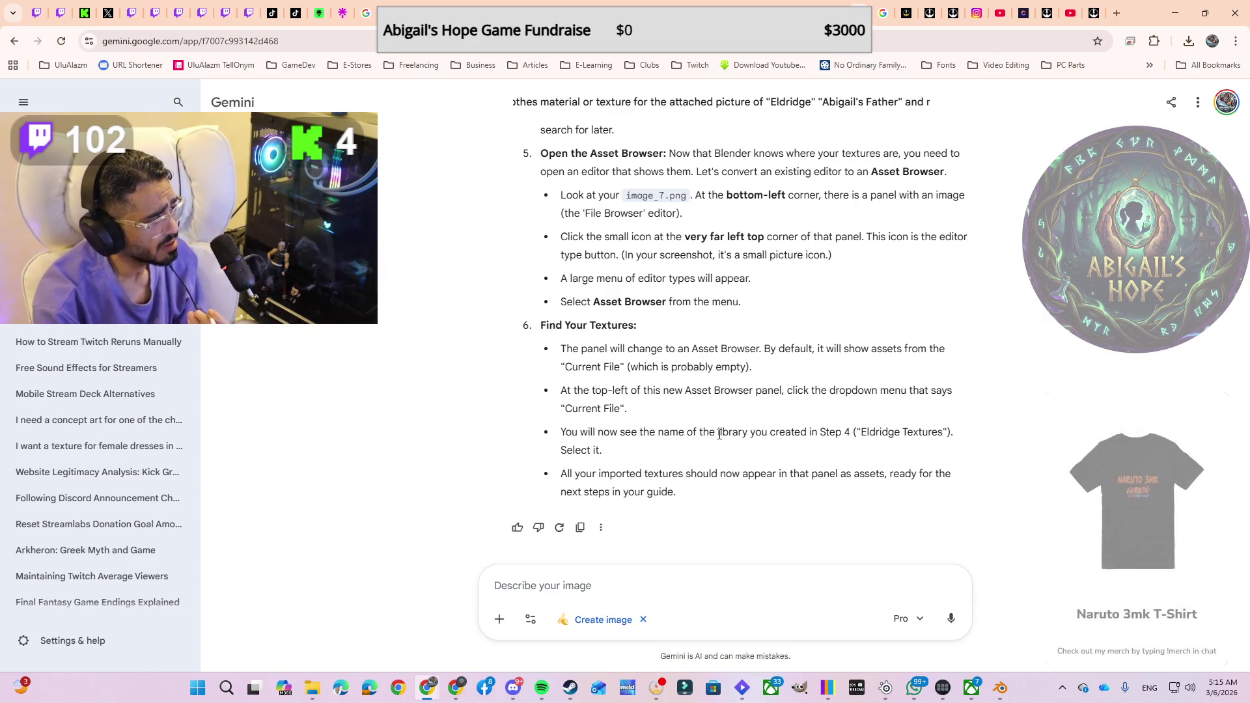
Reread Gemini's asset-library steps 2–4, then return to the Blender project
scroll(714, 430, up, 4)
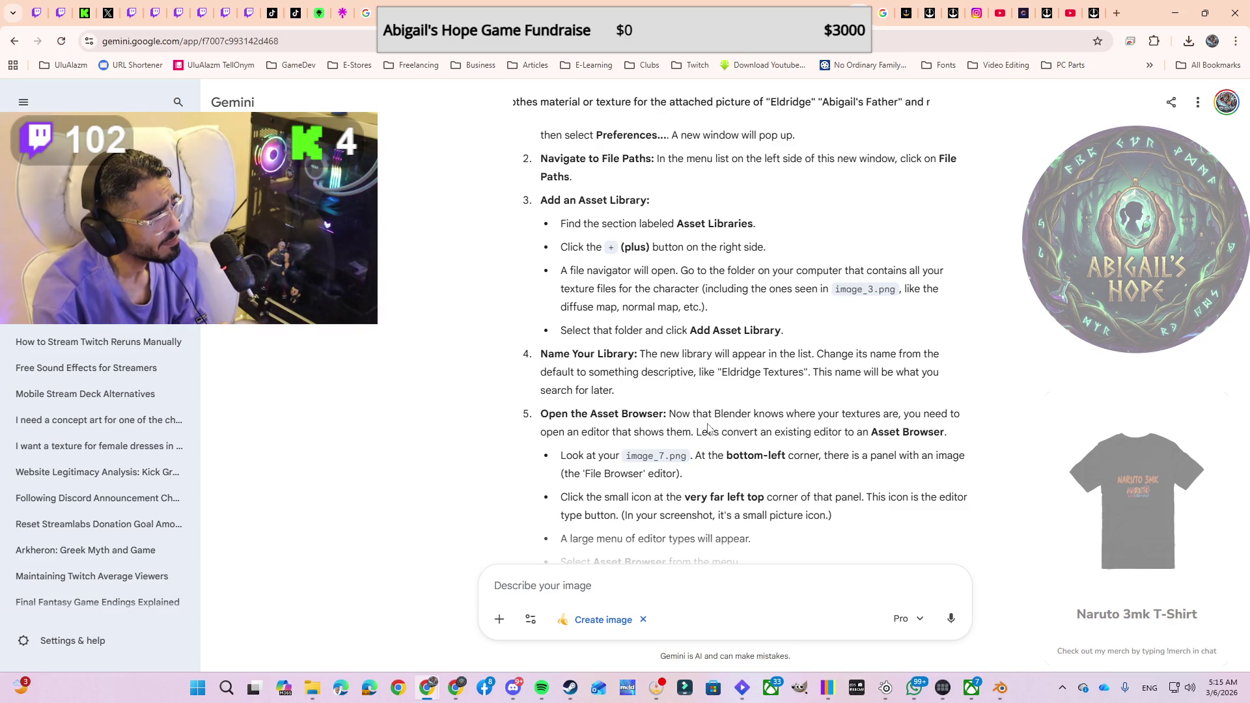
click(1000, 688)
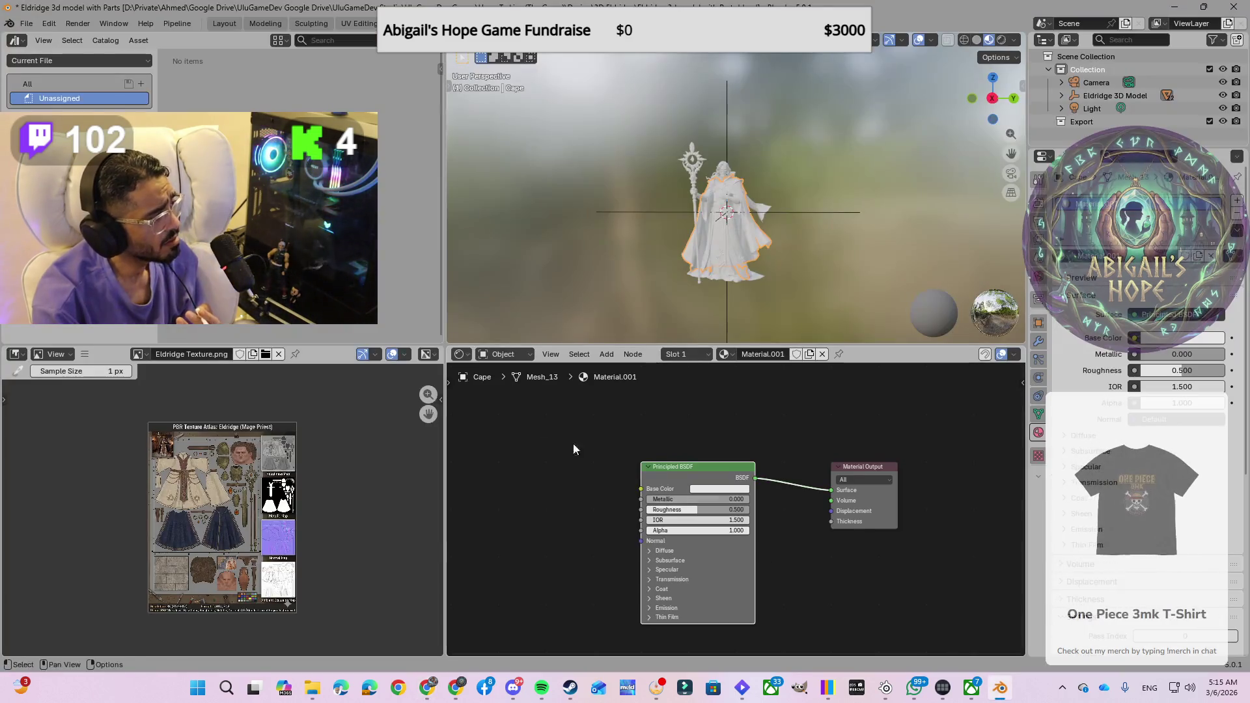
Open Edit > Preferences at File Paths to view the Eldridge Textures asset library
click(49, 25)
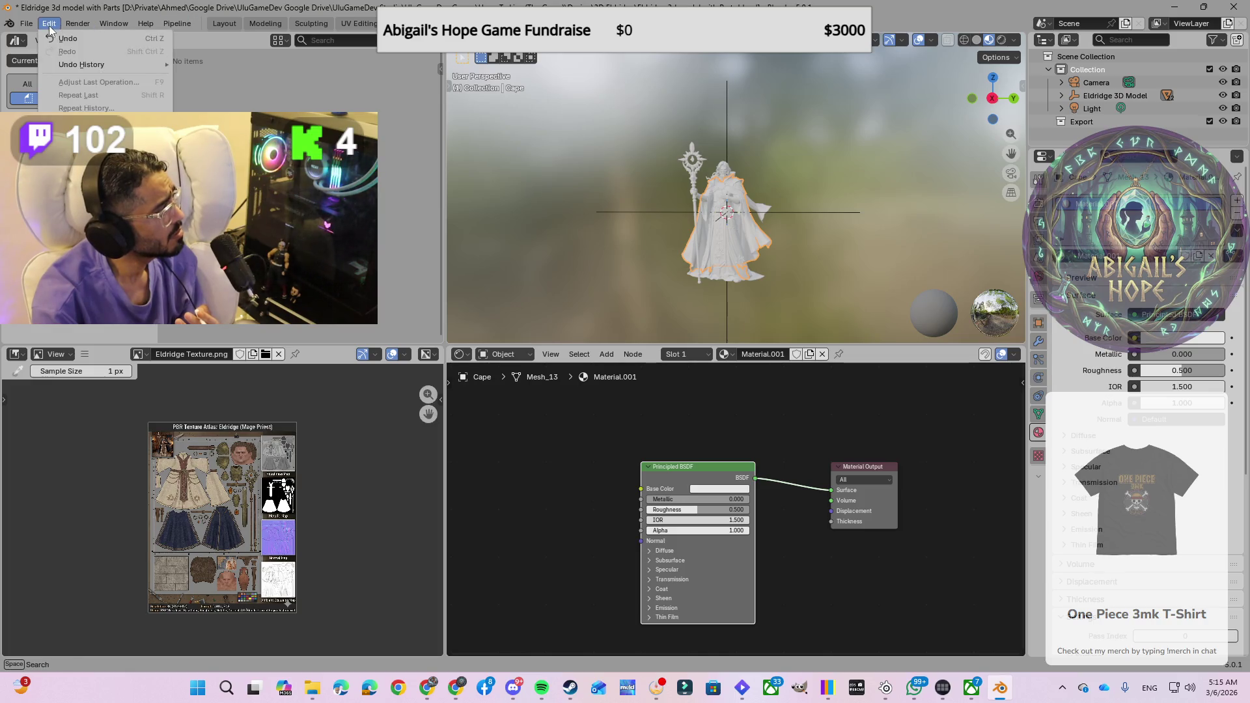
click(72, 187)
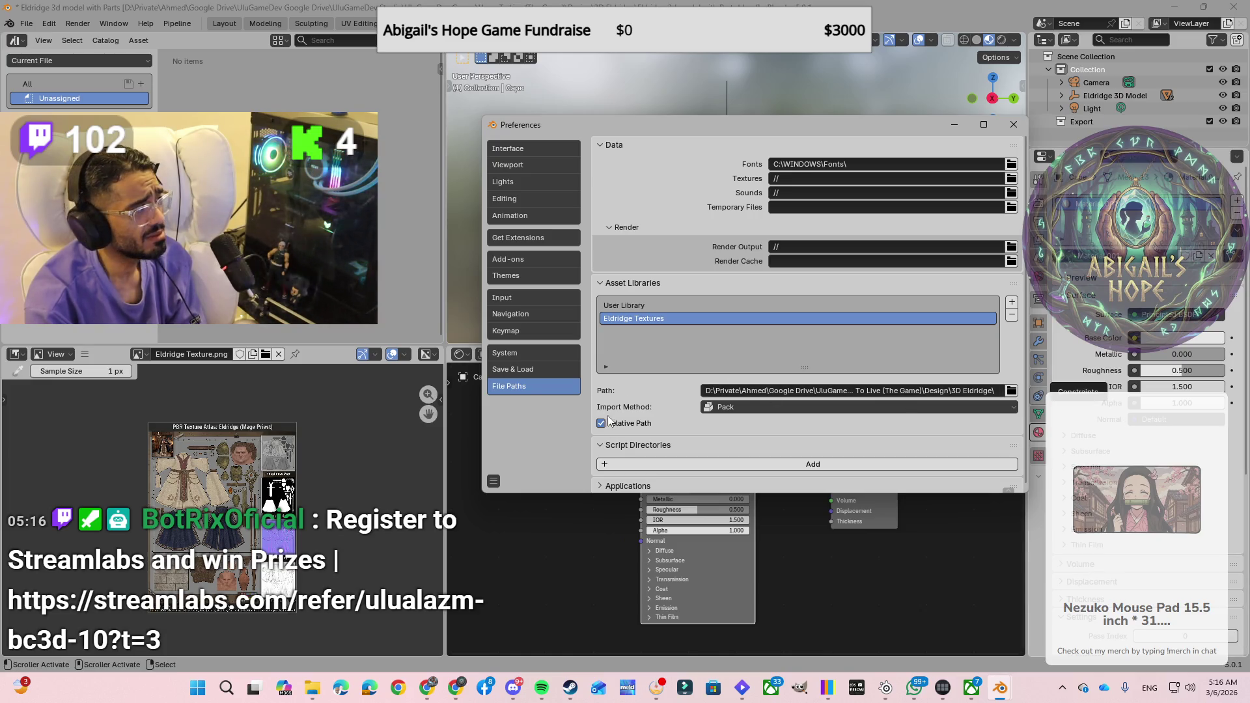
Glance at the Twitch moderator dashboard in Chrome, then return to the Gemini guide tab
mouse_move(429, 687)
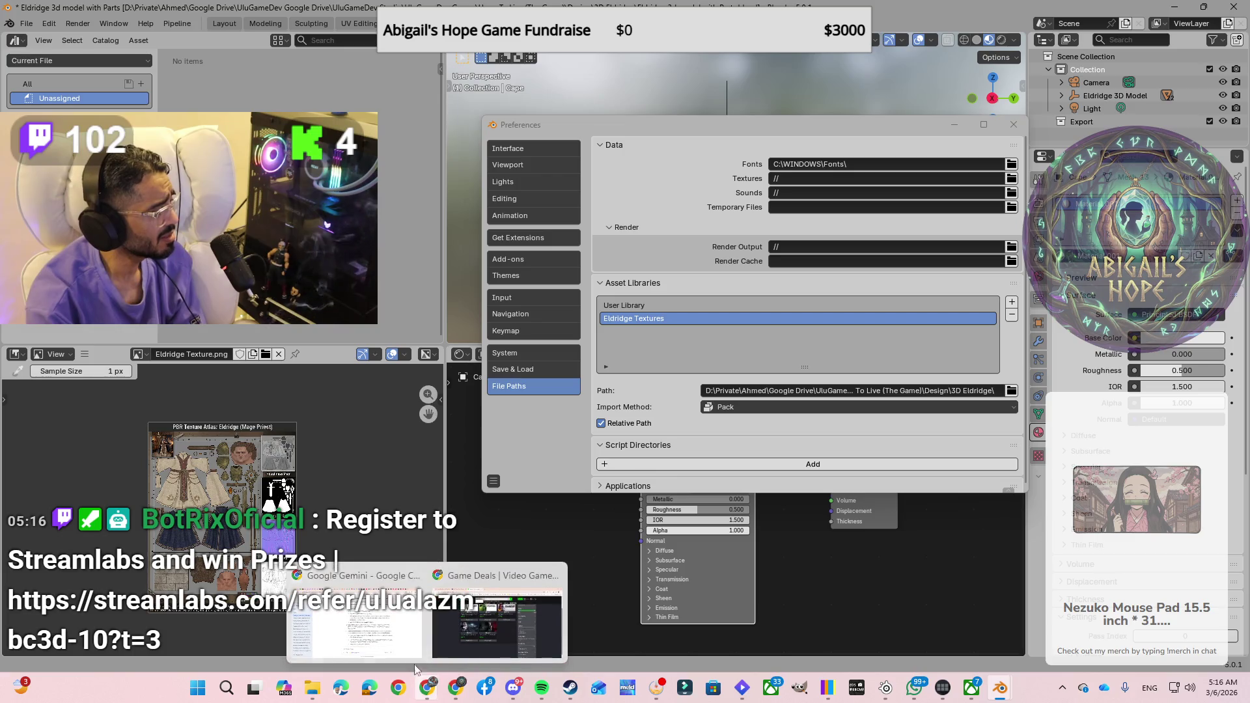
click(369, 565)
click(36, 13)
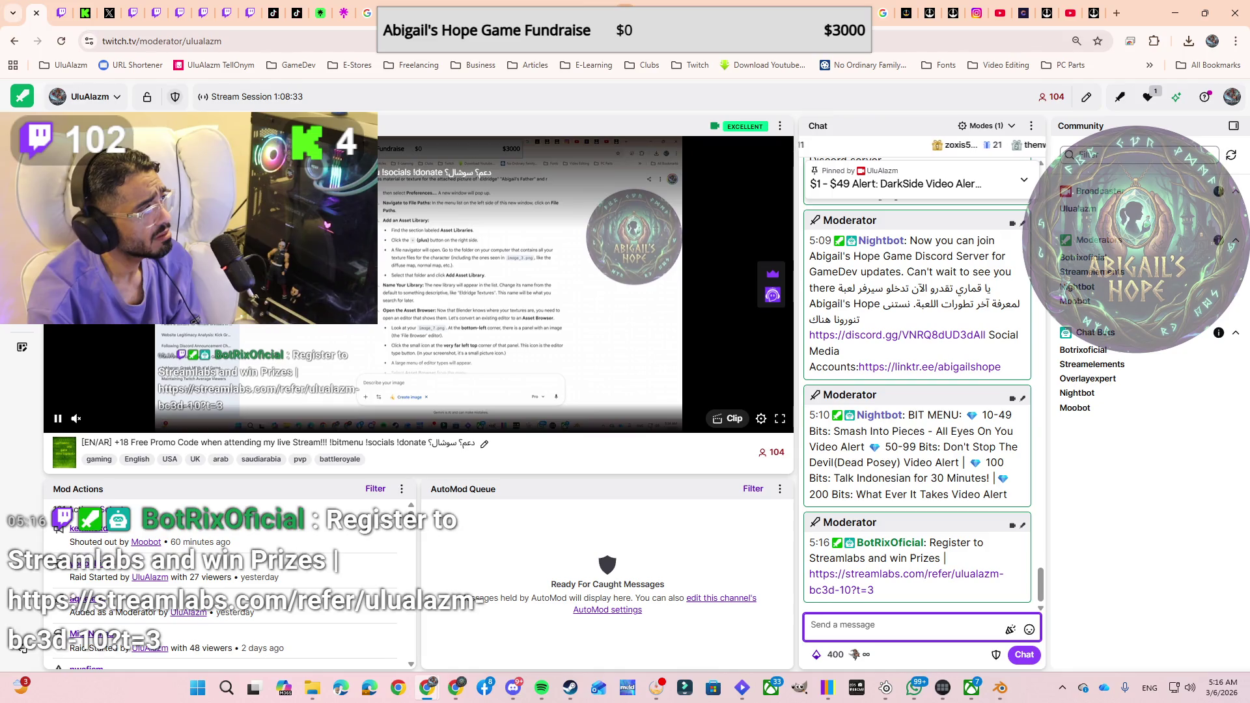
click(789, 13)
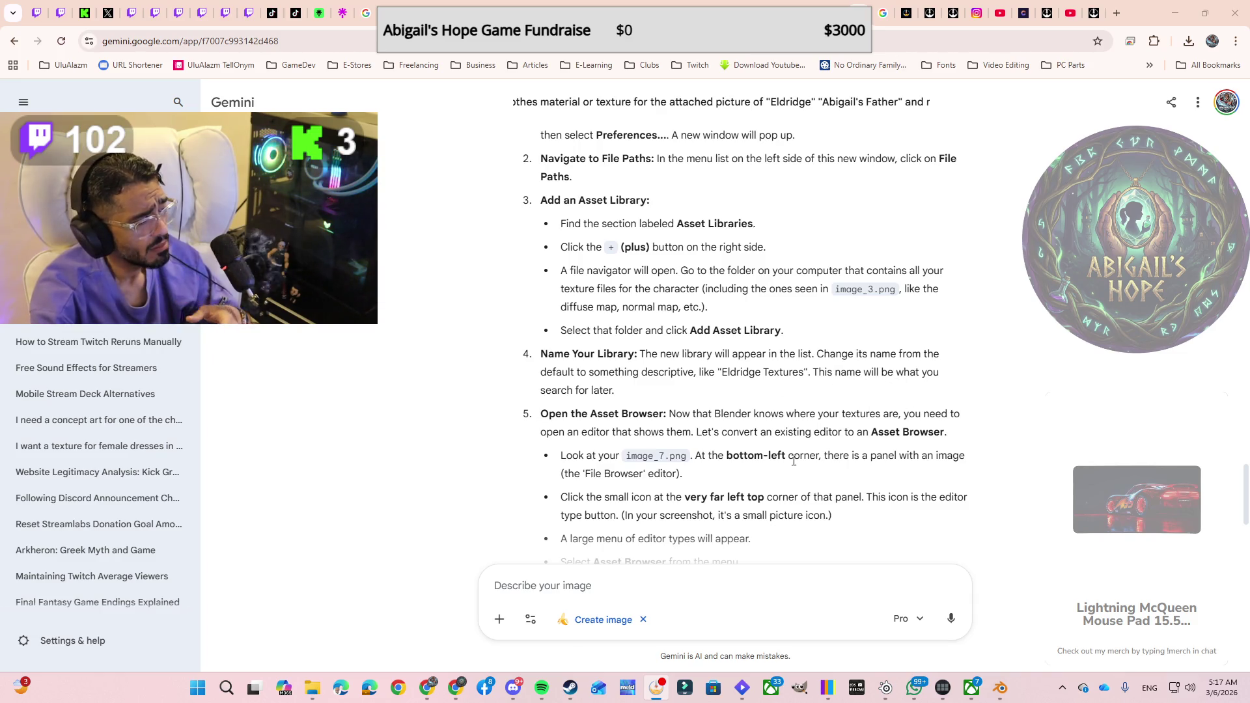
Select Gemini's step 4 paragraph on naming the library, then switch back to Blender's Preferences
triple_click(696, 372)
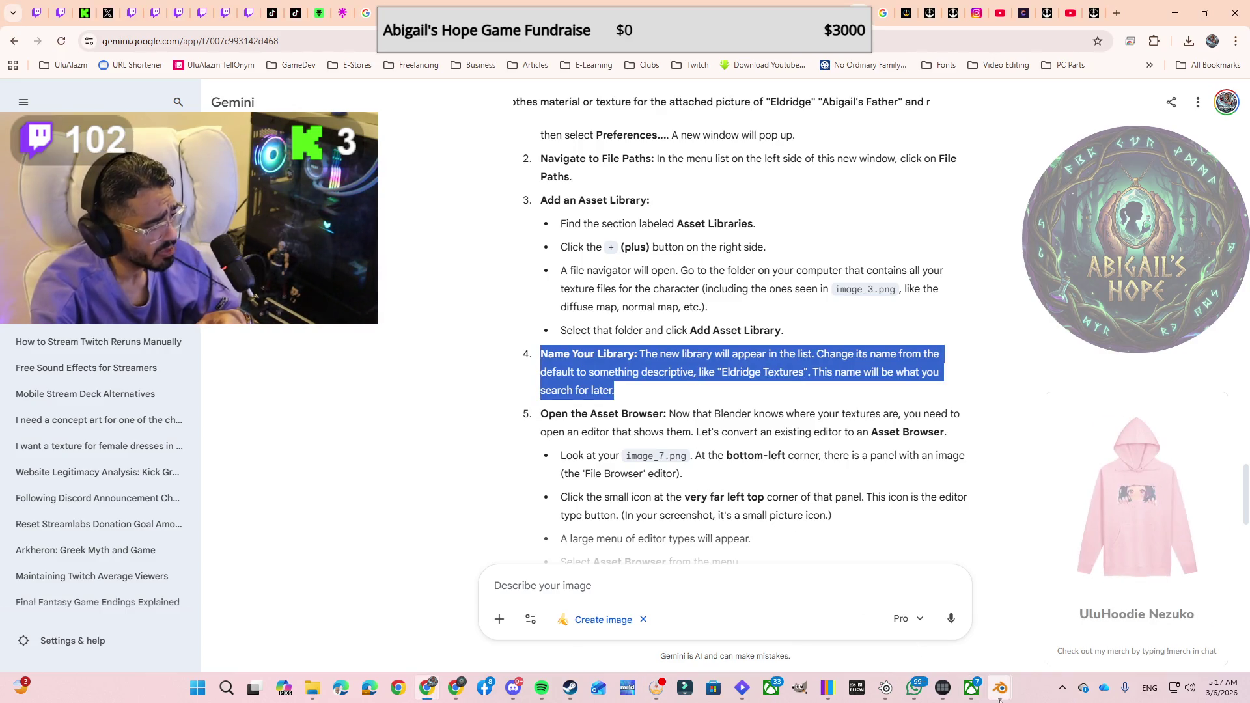
mouse_move(1002, 689)
click(1035, 632)
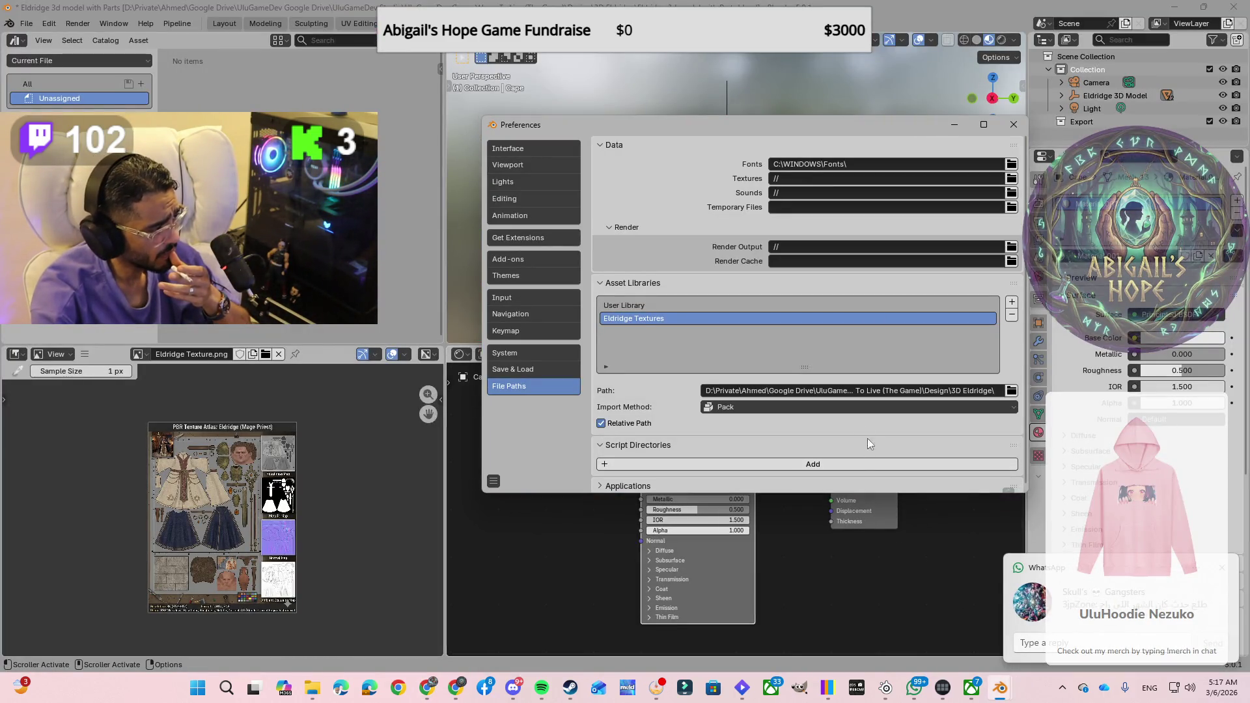
Try the Link and Append import methods, settle on Pack, and snip the whole screen
click(869, 408)
click(822, 424)
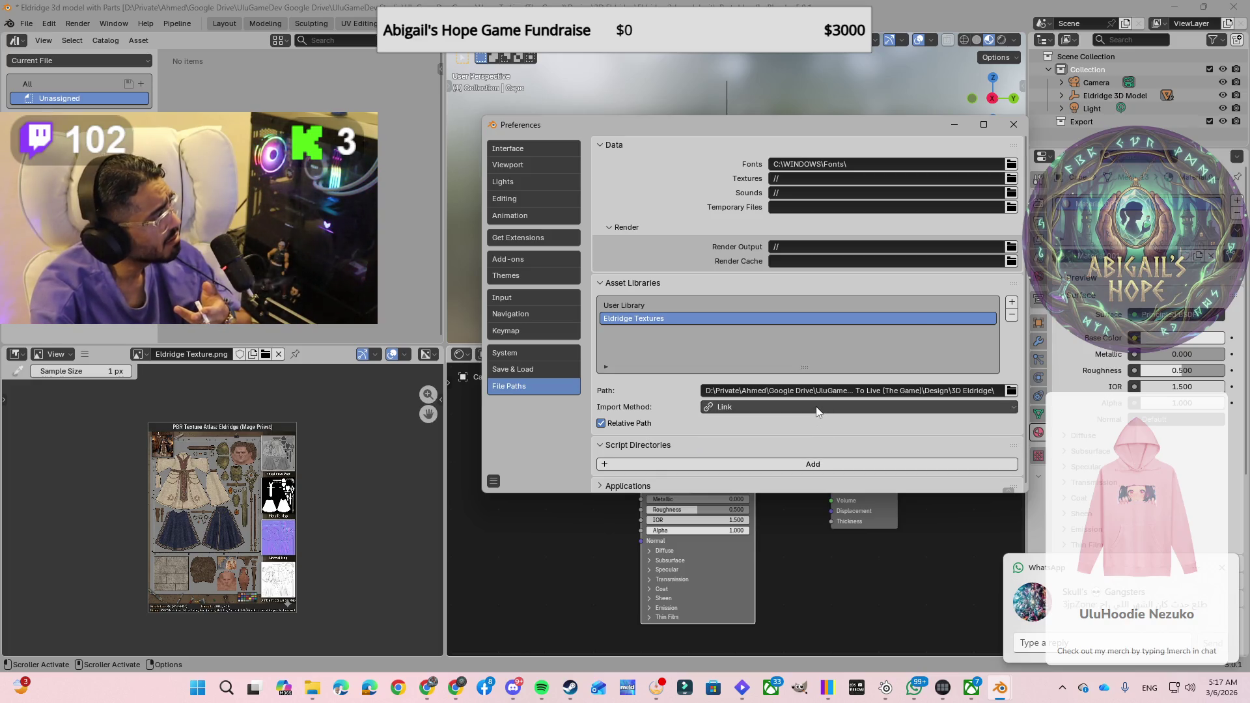
click(777, 405)
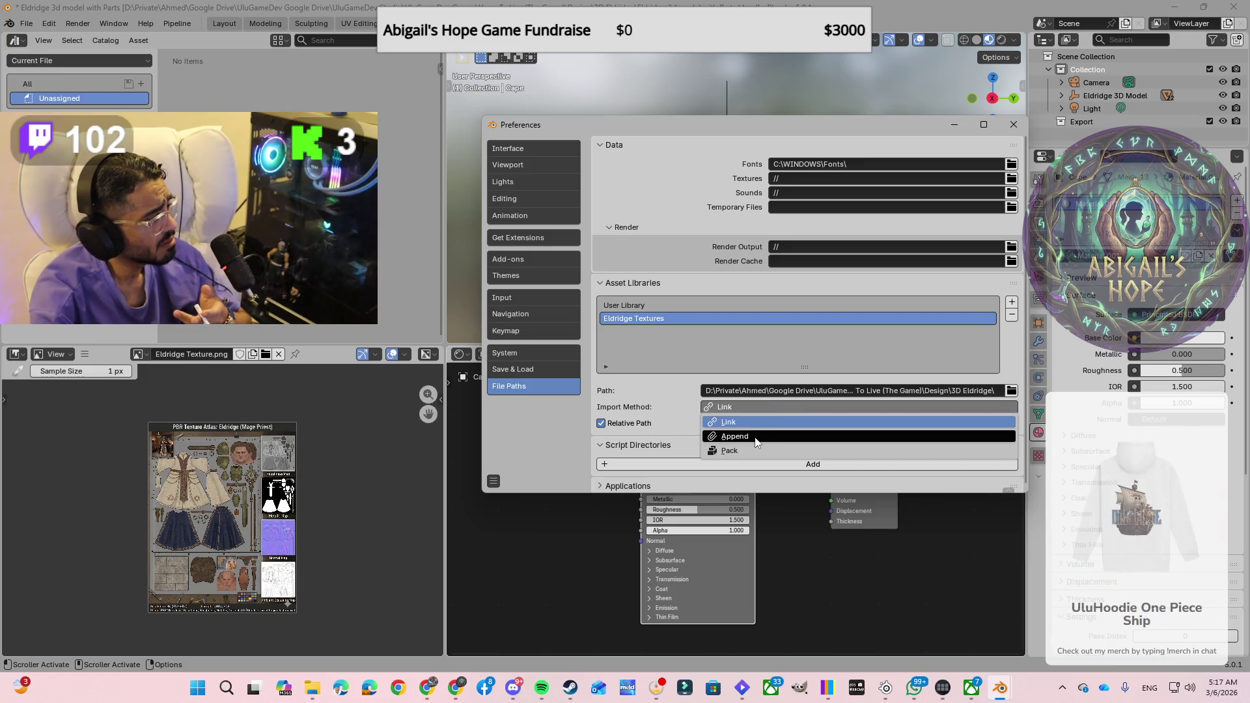
click(755, 435)
click(761, 407)
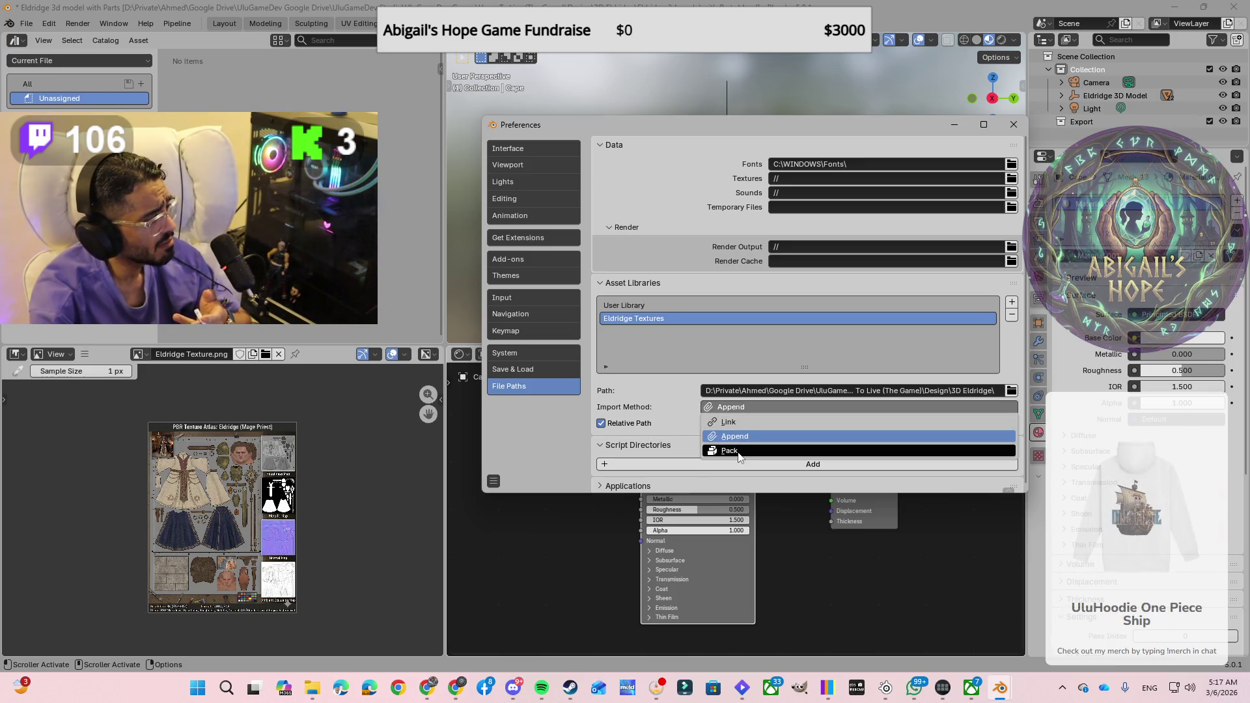
click(738, 450)
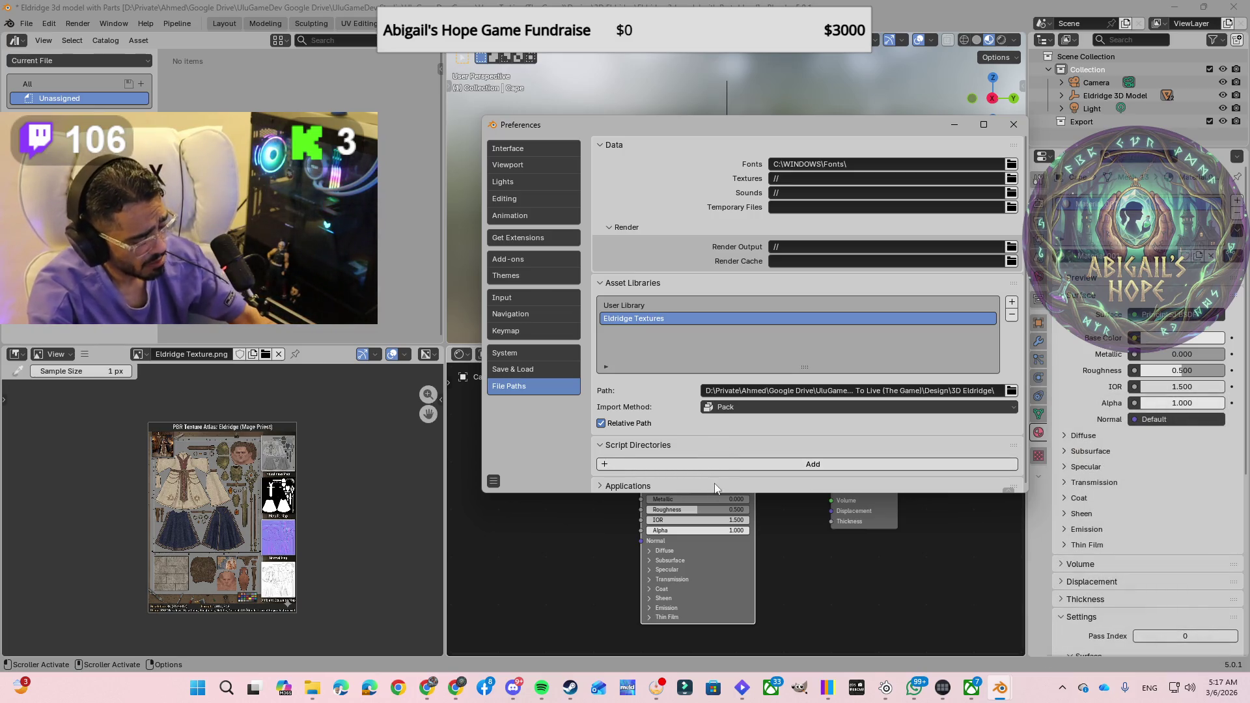
key(super+shift+s)
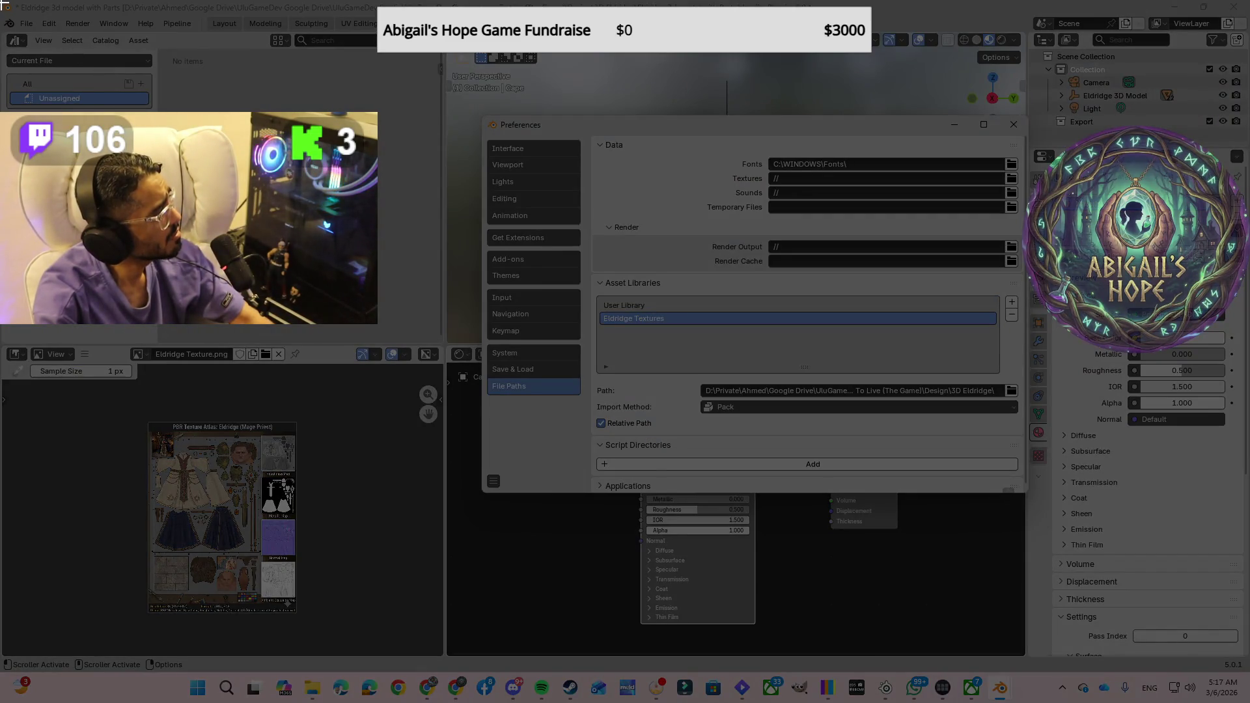
mouse_move(3, 5)
mouse_down()
mouse_move(46, 48)
mouse_move(720, 505)
mouse_move(1153, 672)
mouse_move(1242, 671)
mouse_up()
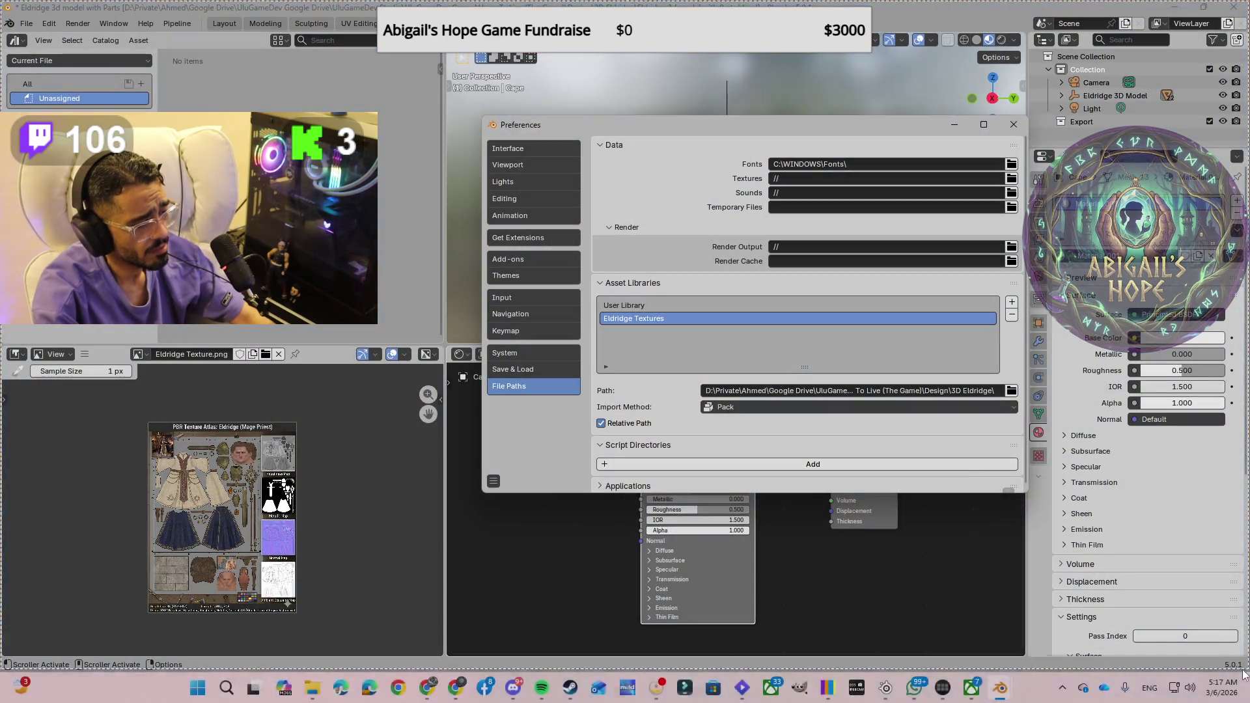
Paste the Blender screenshot into Gemini and send 'Did I do step 4 right?'
mouse_move(427, 688)
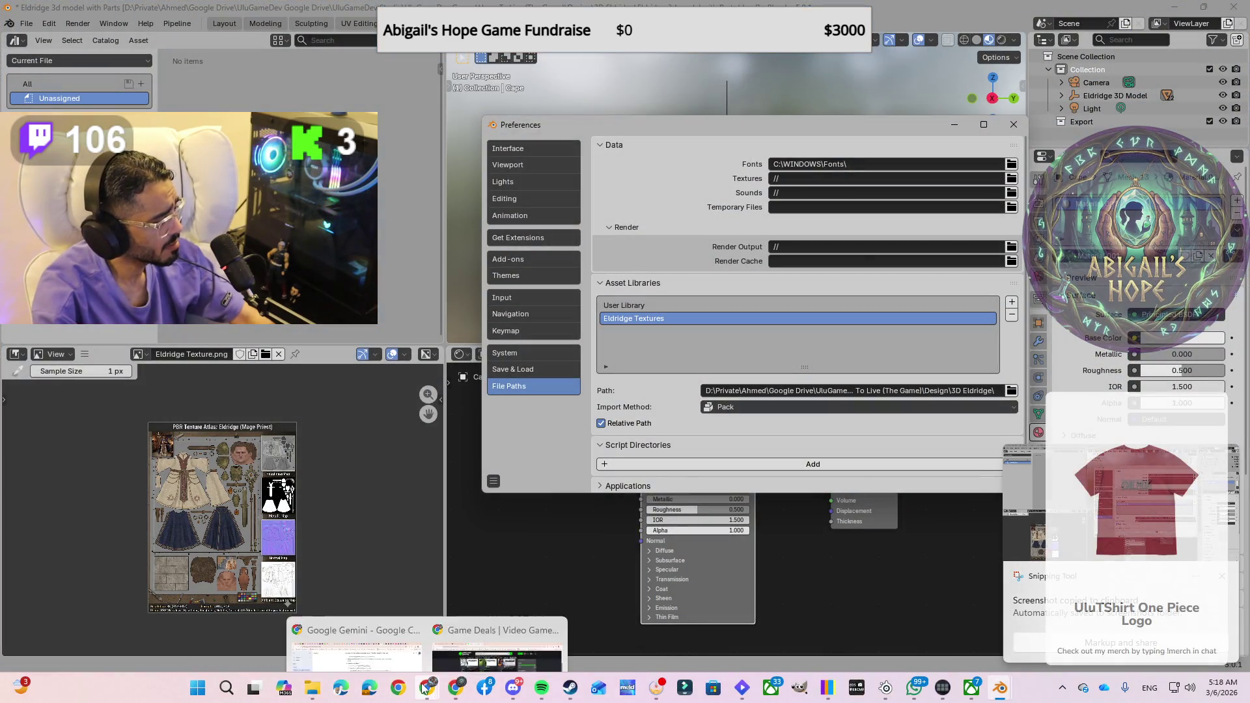
click(393, 649)
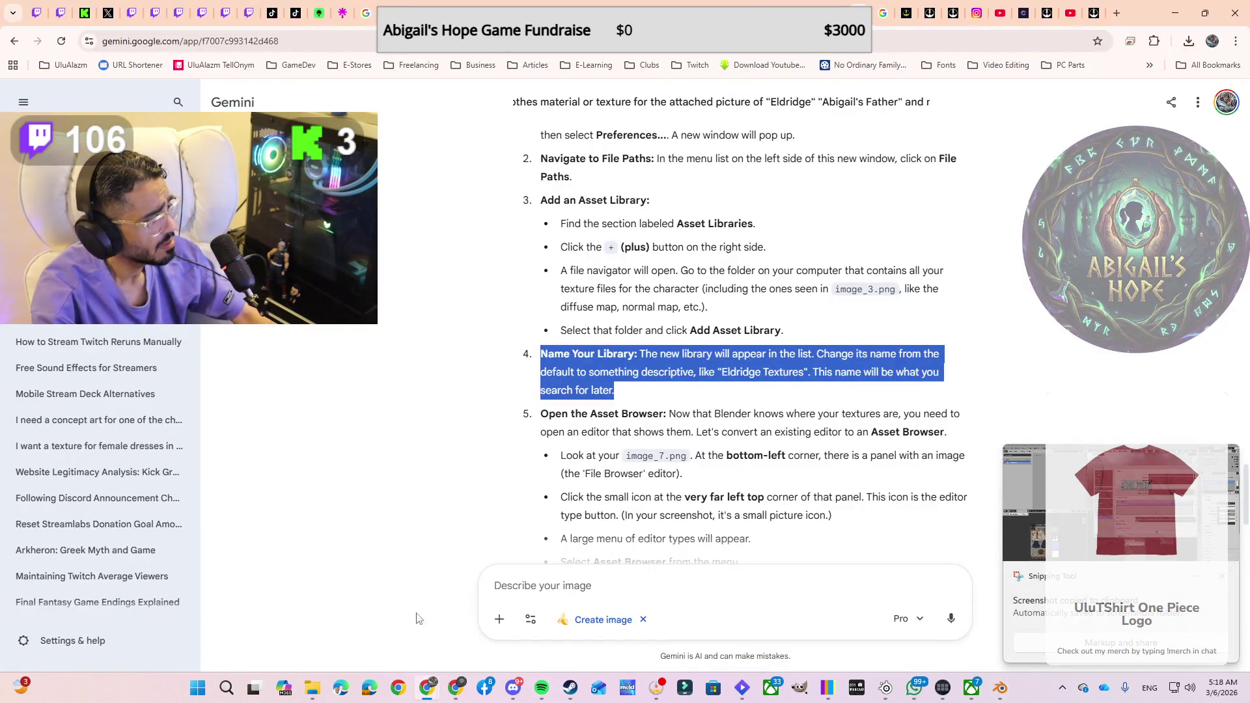
click(589, 588)
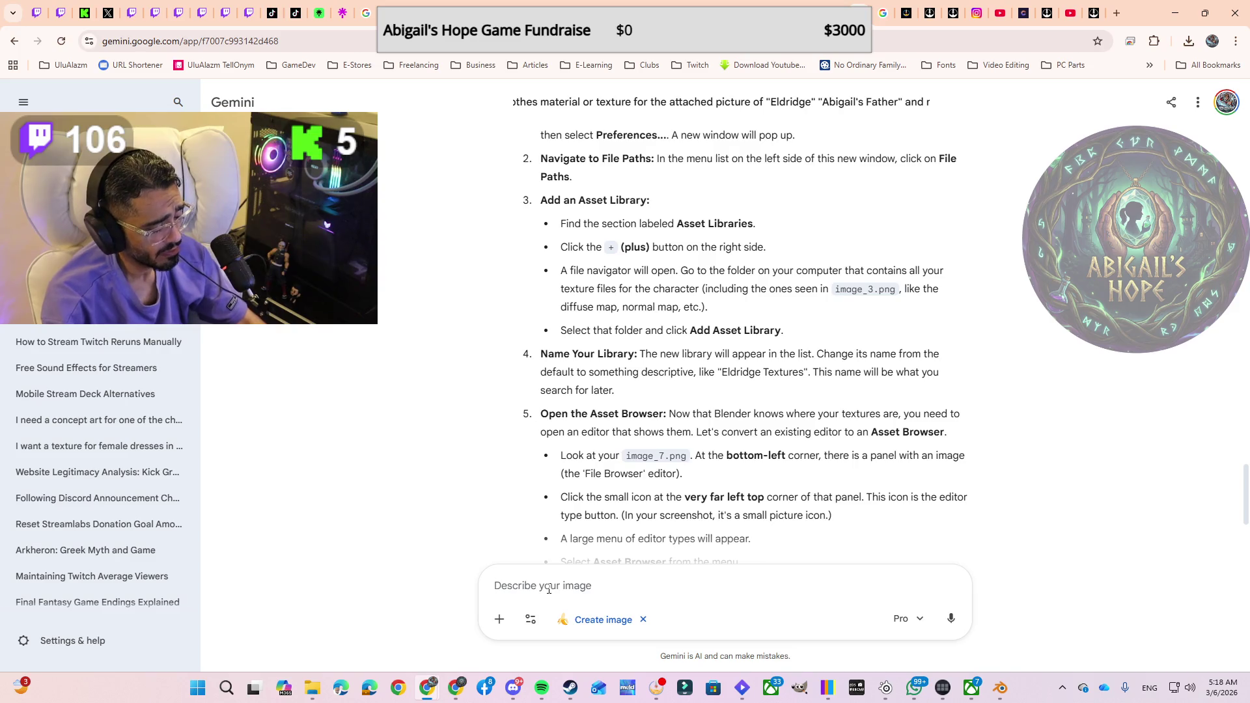
key(ctrl+v)
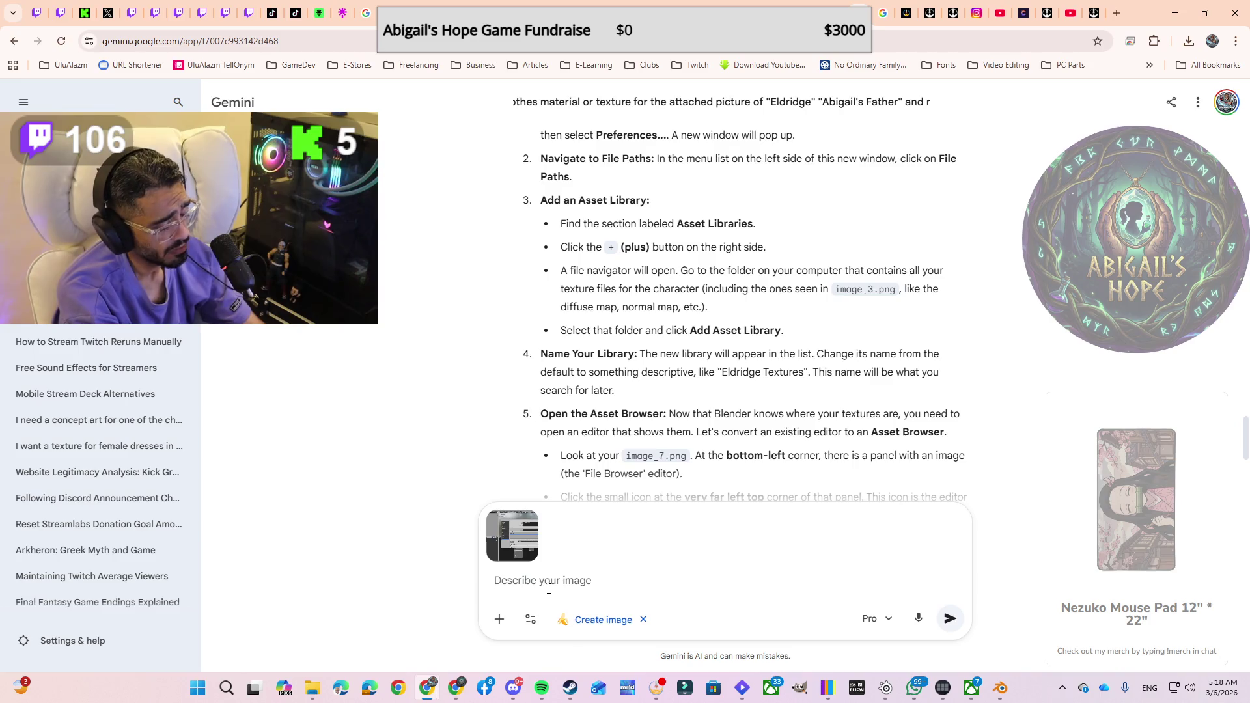
text(Did I )
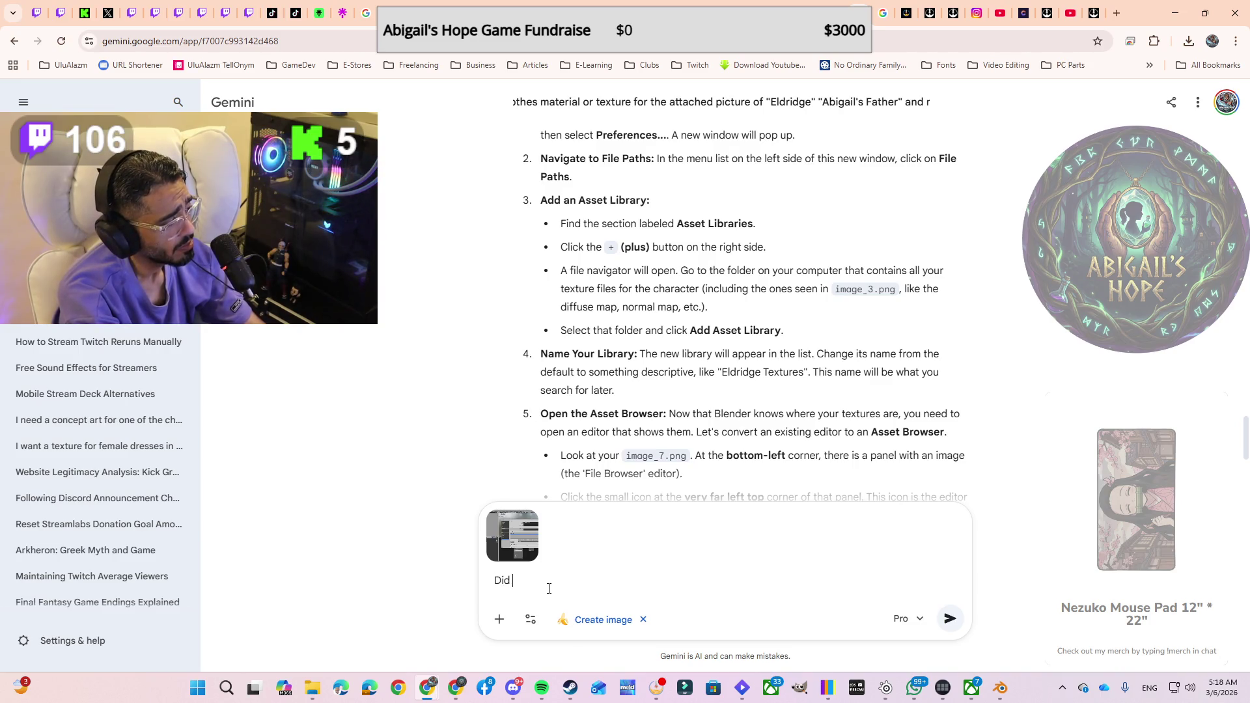
text(do s)
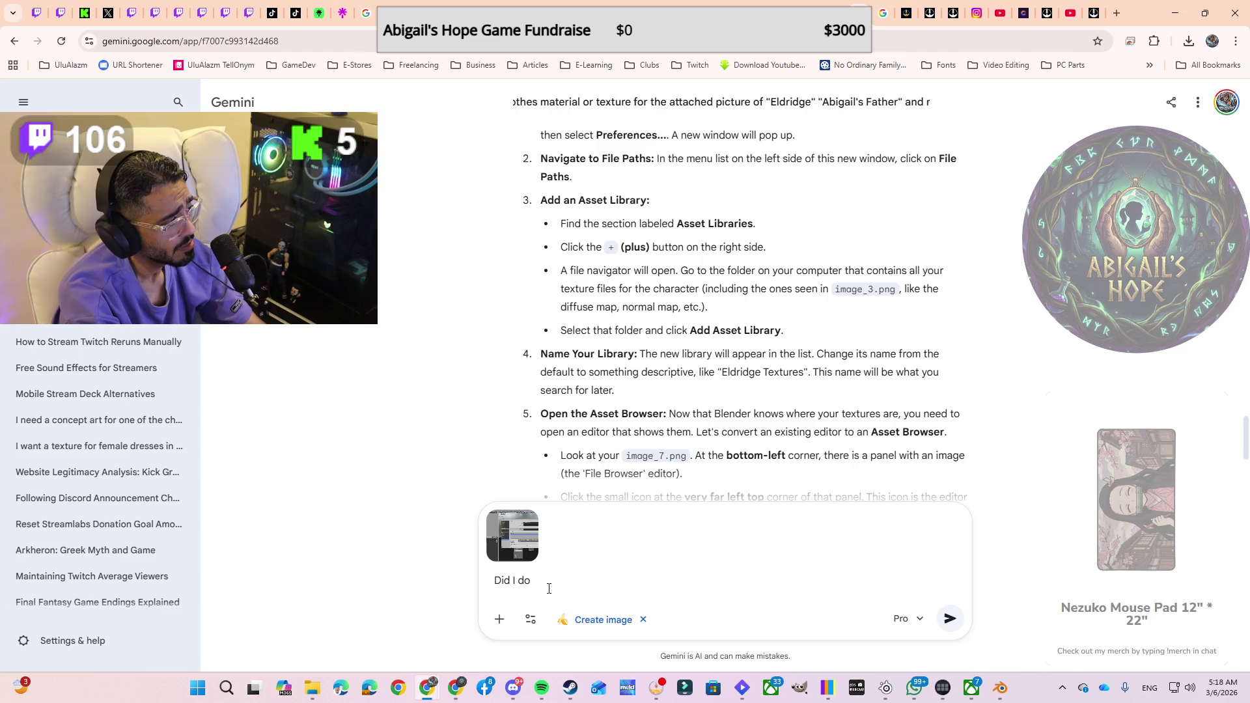
text(tep 4 )
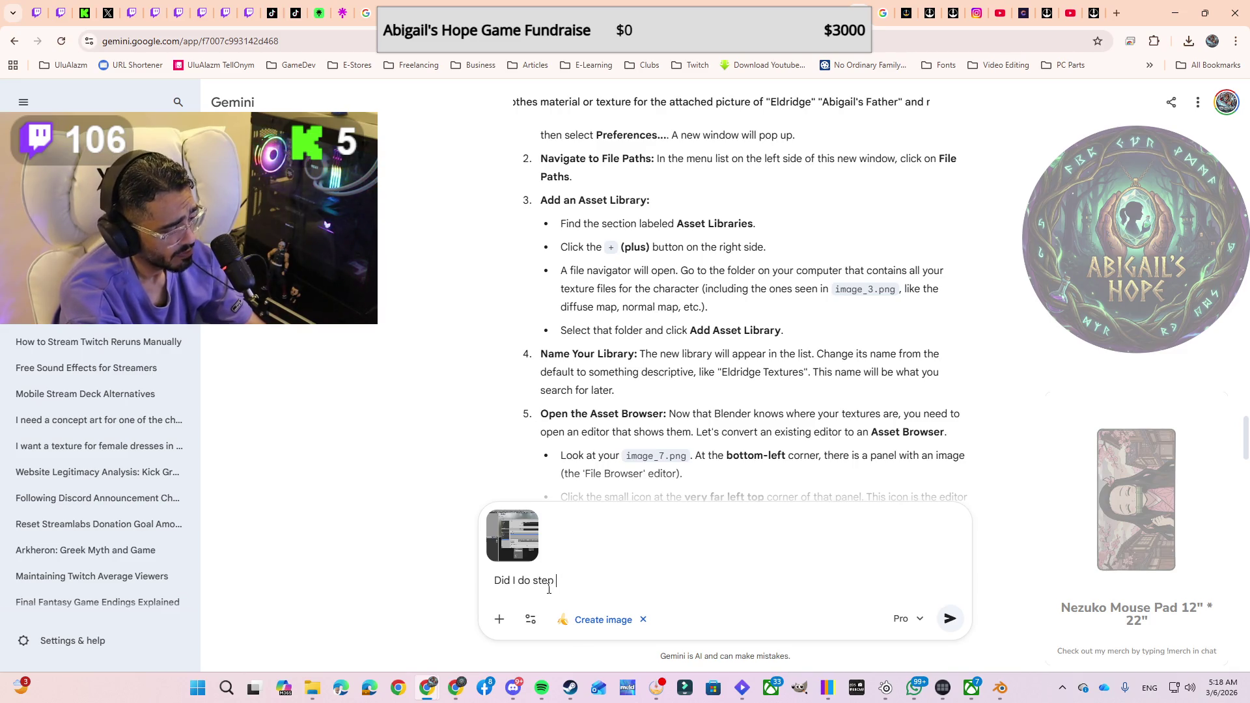
text(right?)
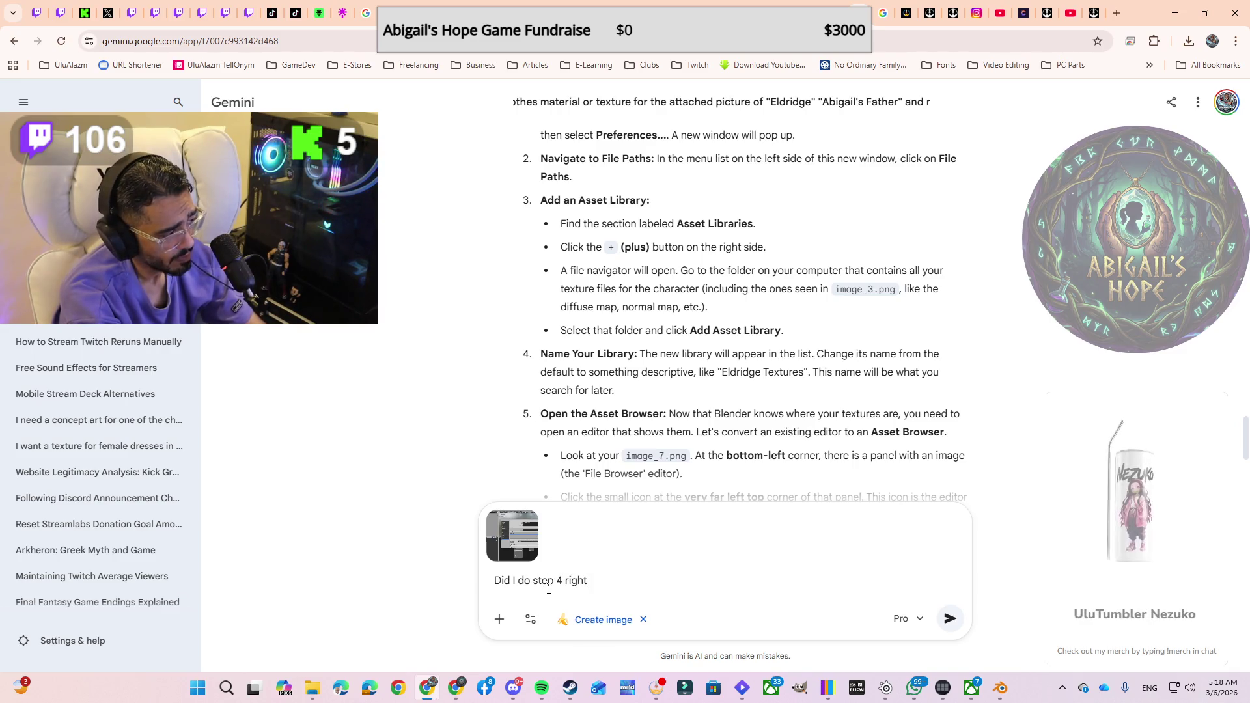
key(Return)
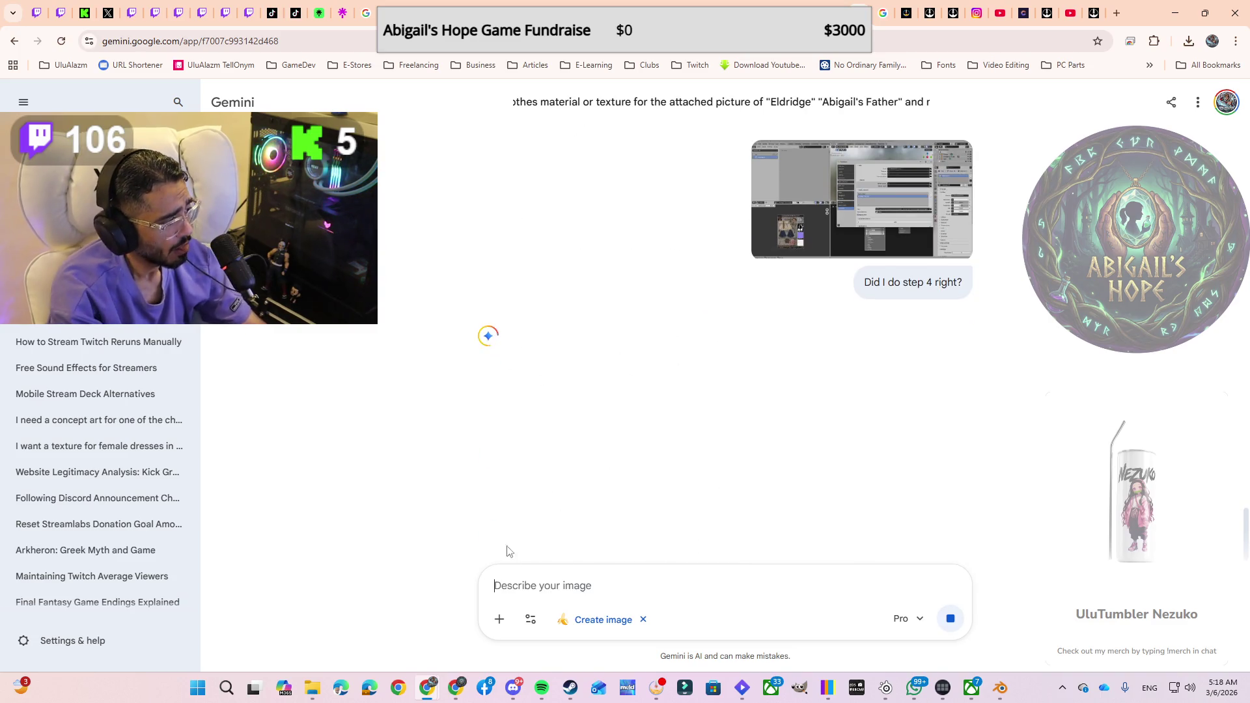
click(644, 621)
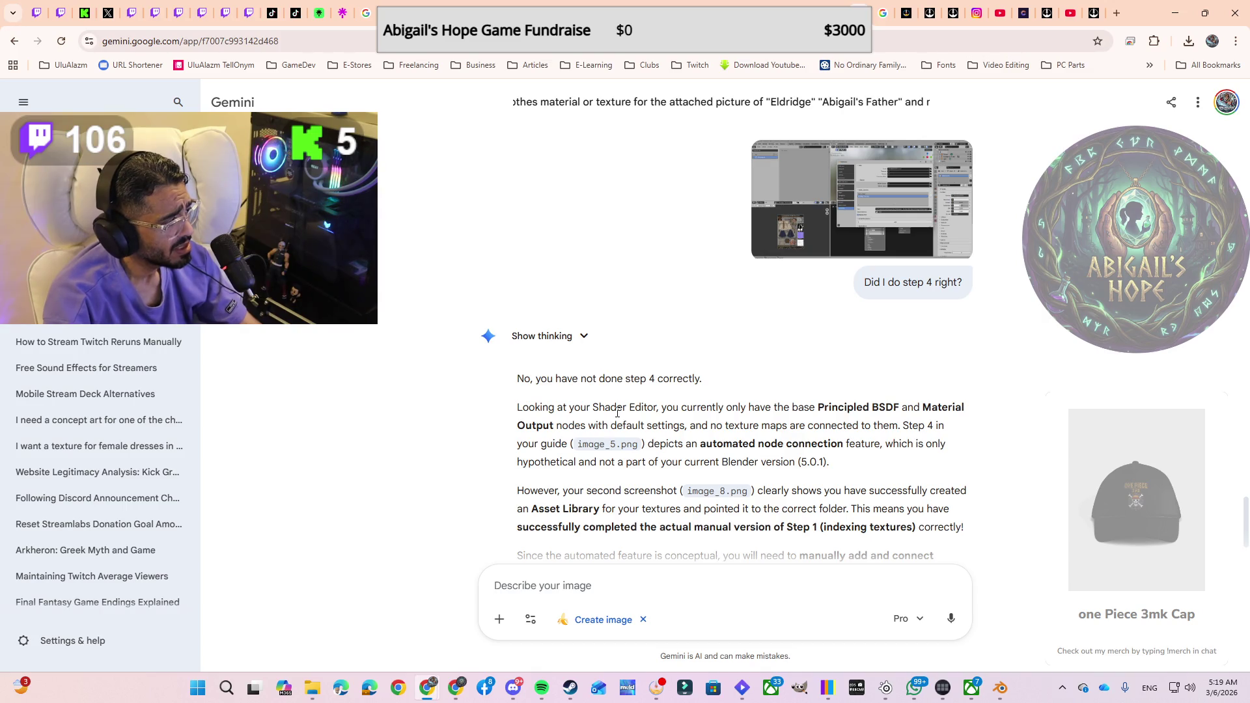
Scroll down to read Gemini's verdict on step 4 and its Image Texture node advice
scroll(578, 422, down, 1)
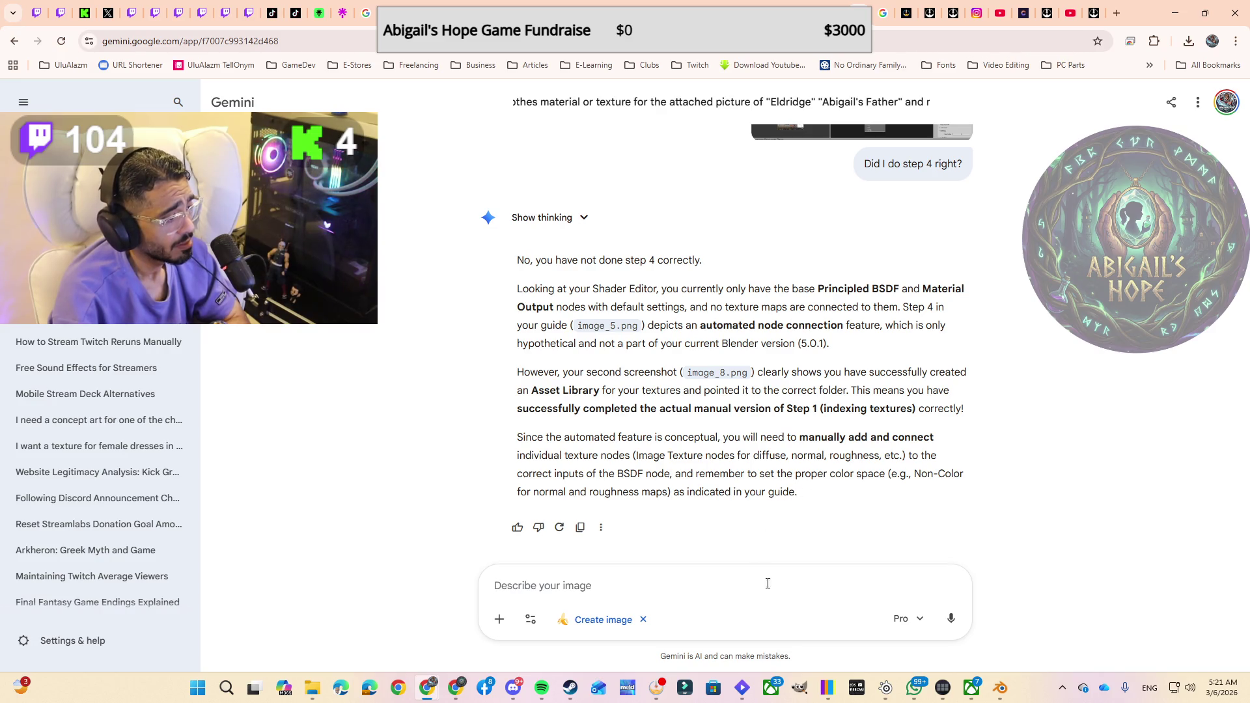
Bring Blender's Preferences window with the Eldridge Textures library back to the front
mouse_move(1000, 688)
click(973, 596)
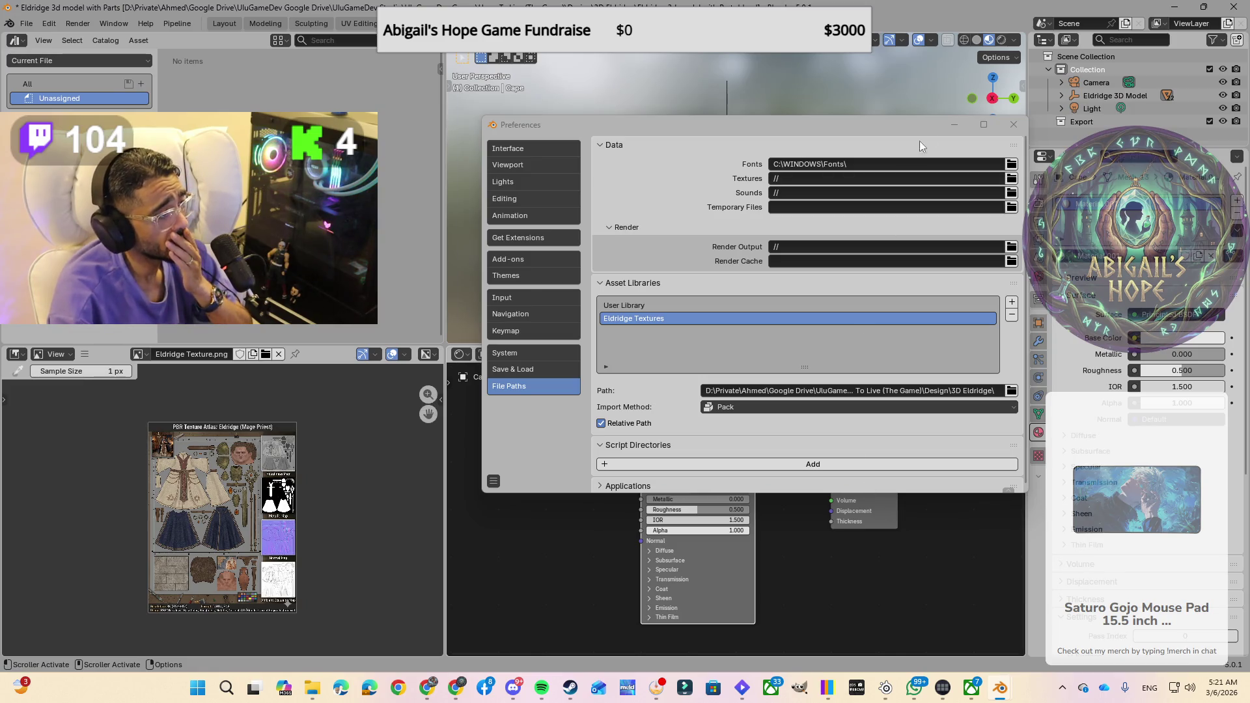
click(1014, 125)
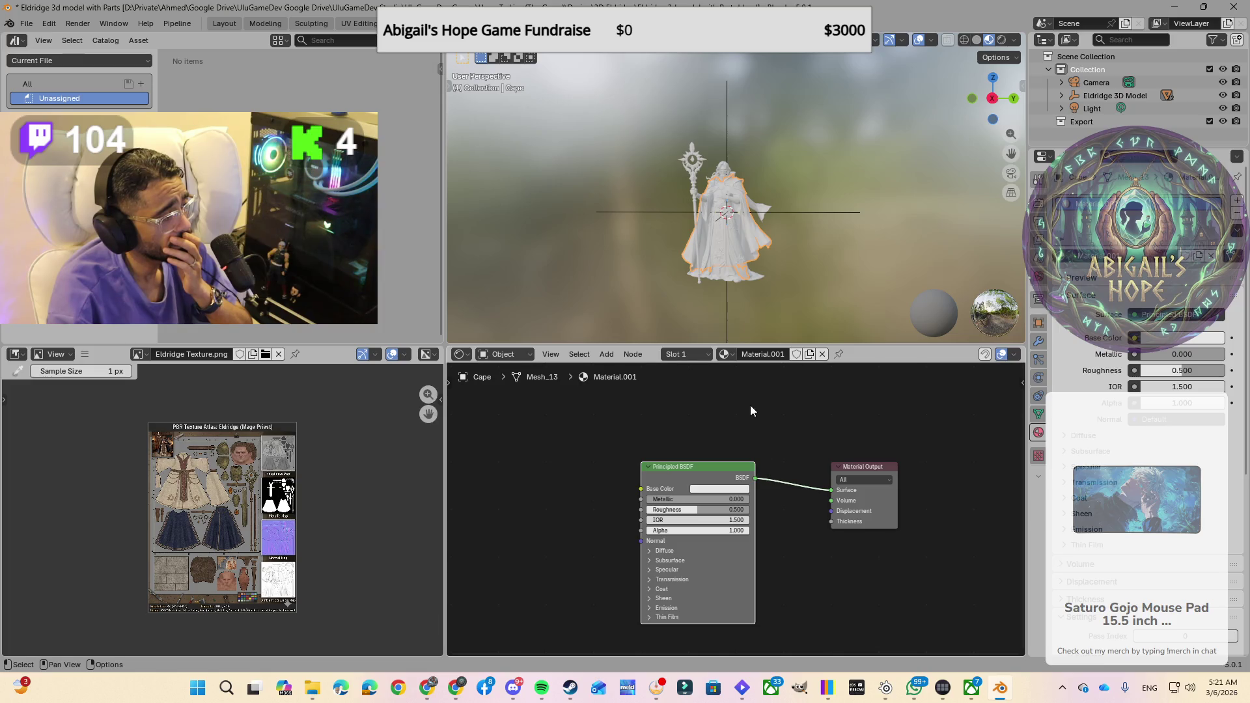
click(725, 354)
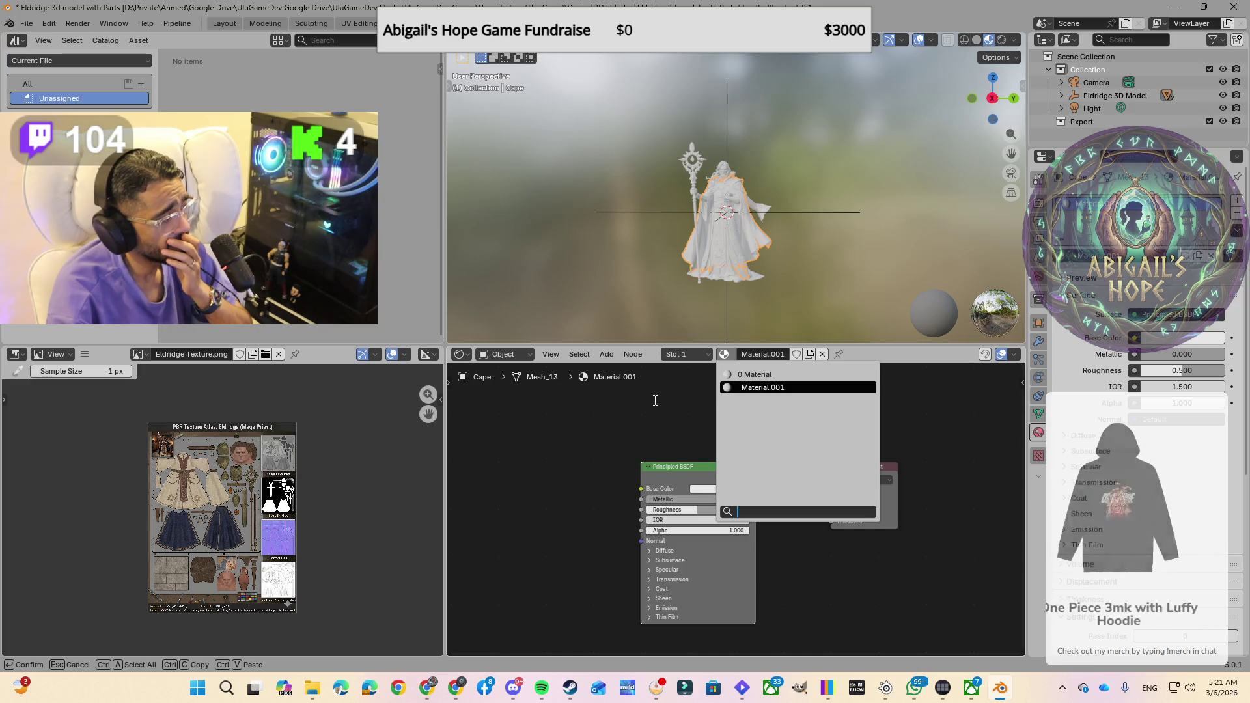
click(529, 355)
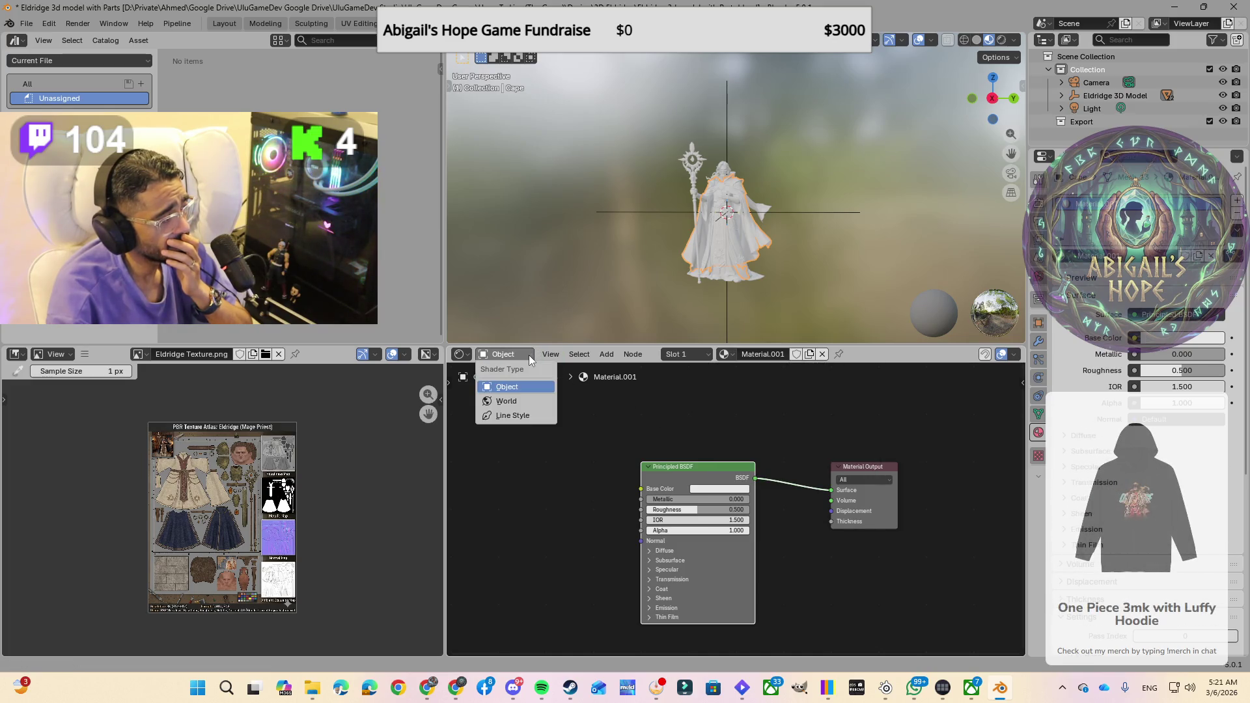
click(507, 402)
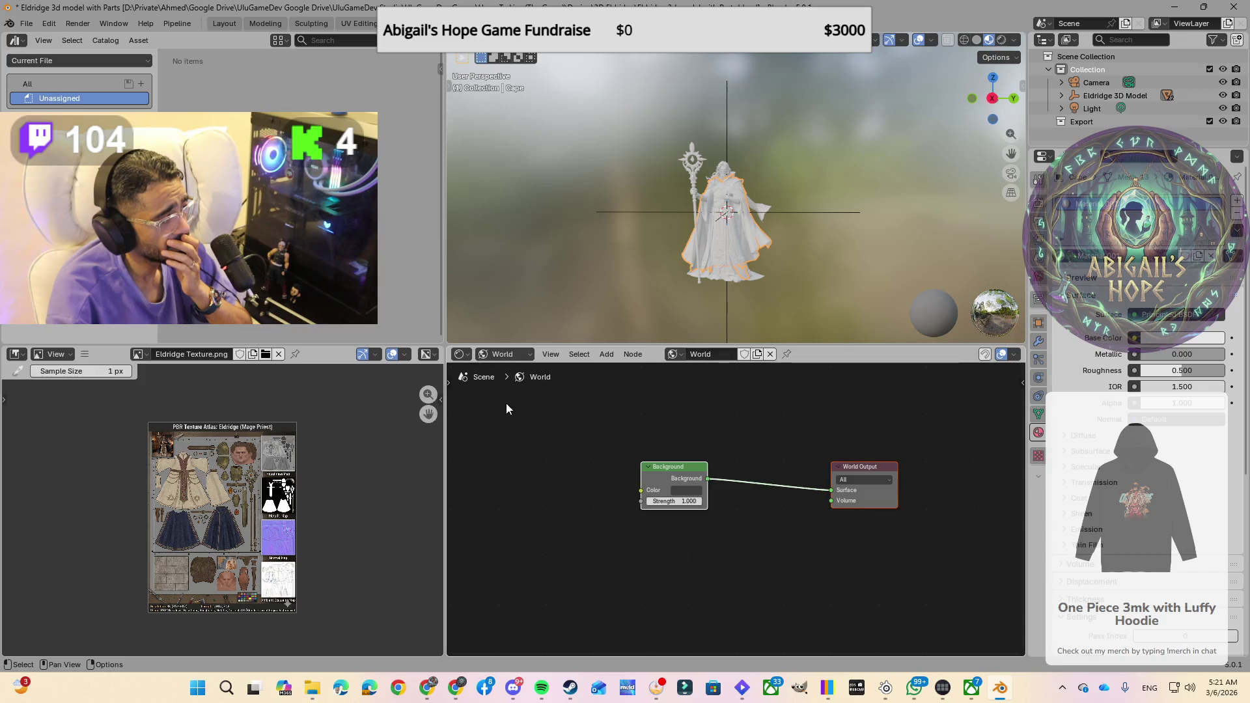
click(514, 355)
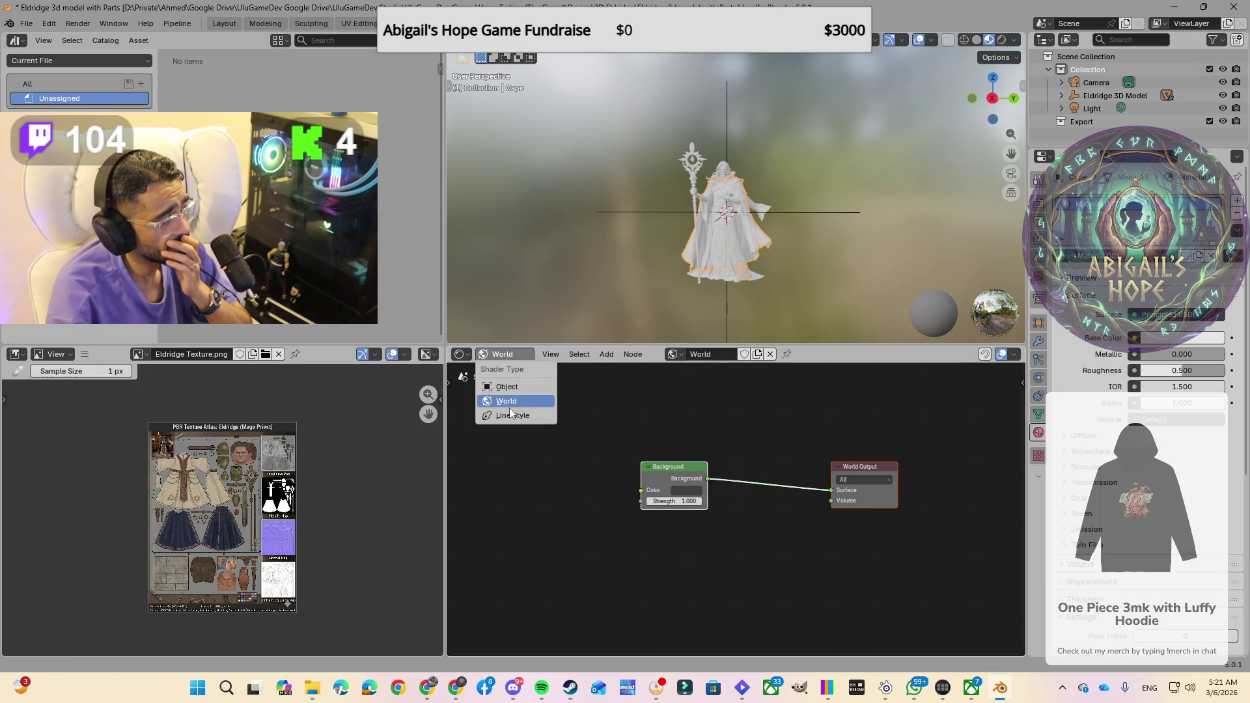
click(510, 417)
click(514, 354)
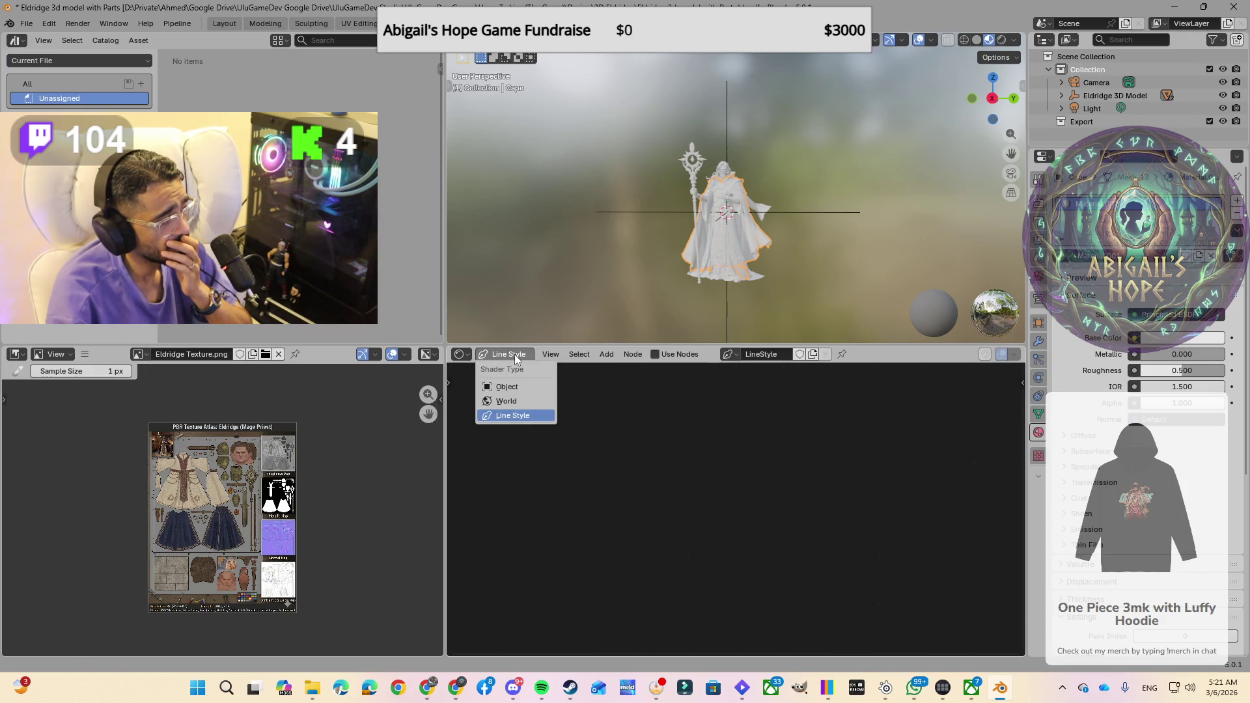
click(509, 388)
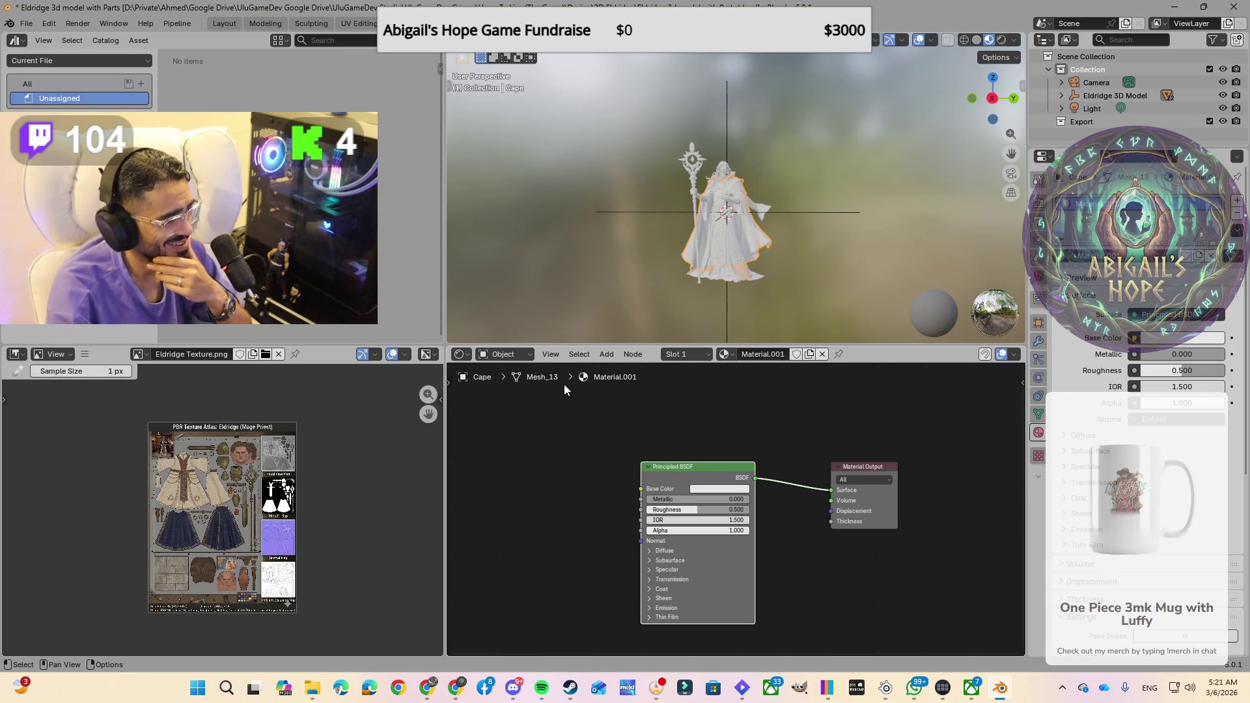
click(727, 355)
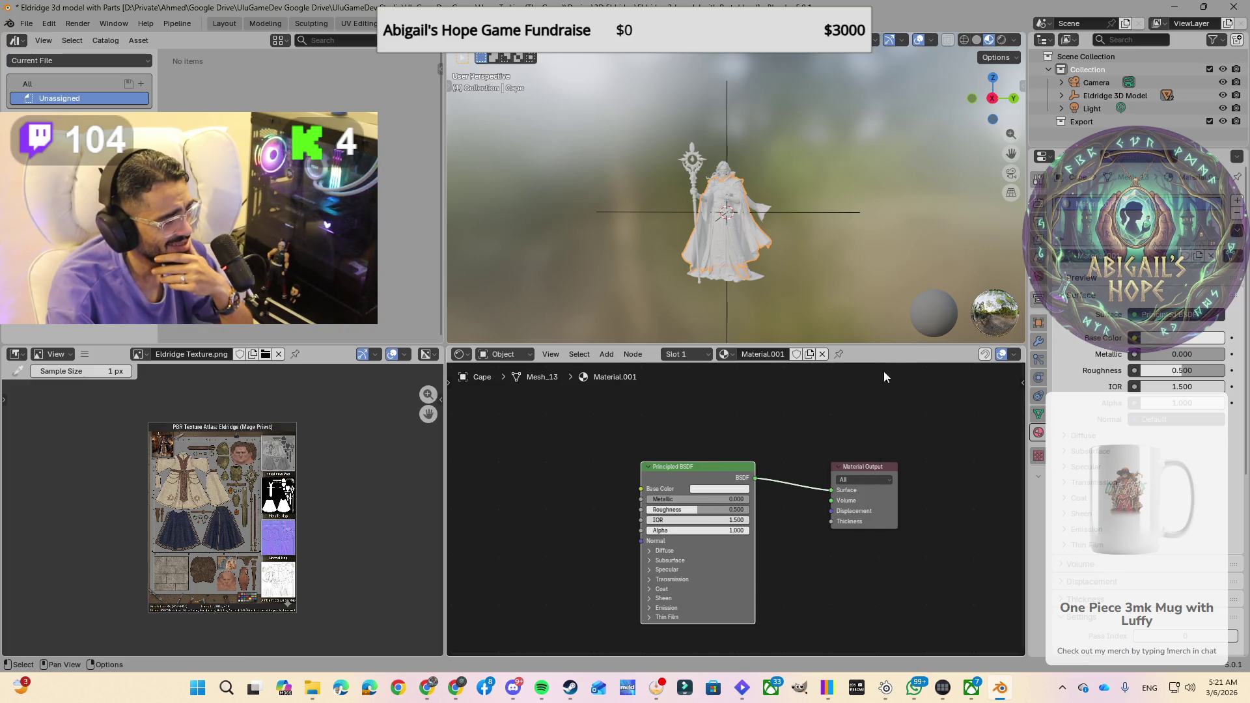
click(714, 490)
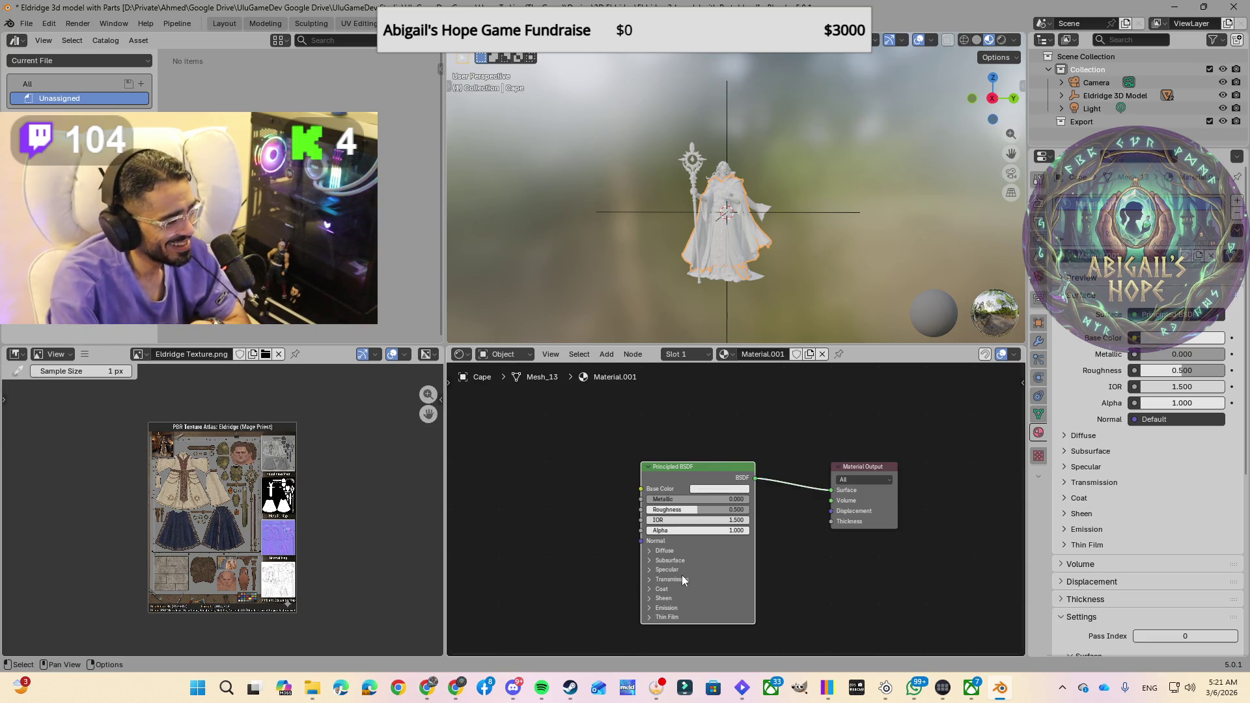
click(648, 467)
click(647, 469)
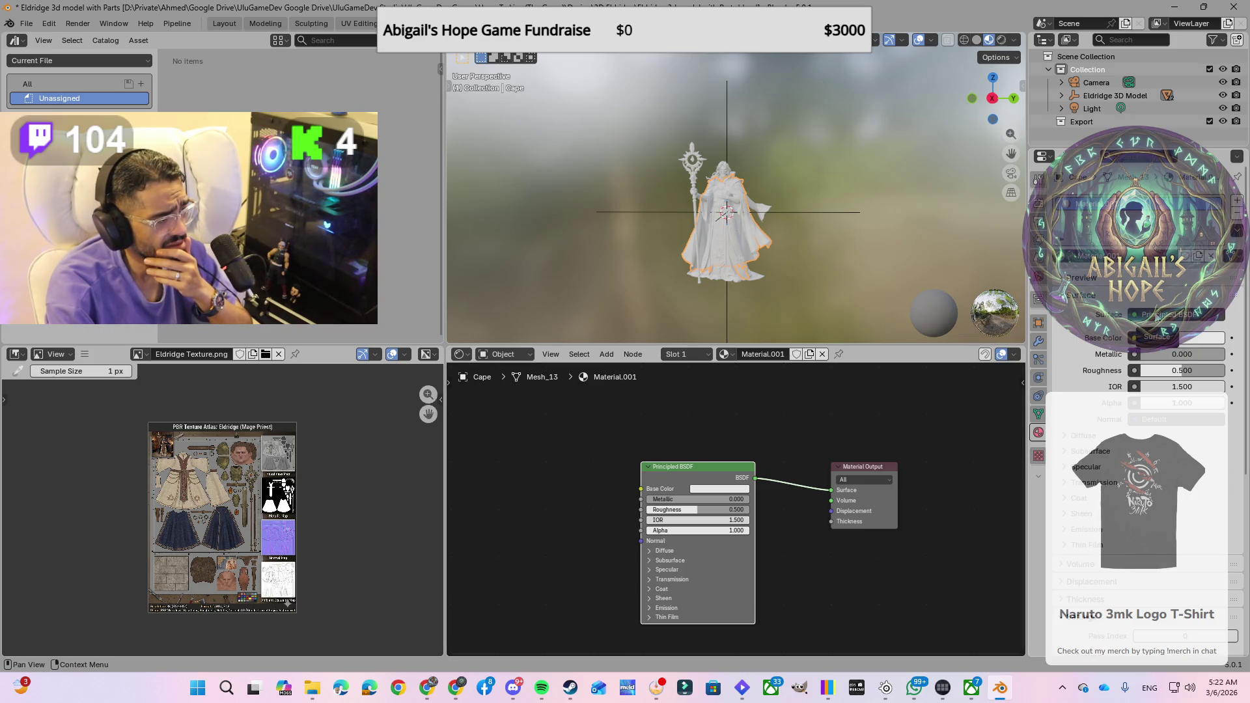
click(1069, 259)
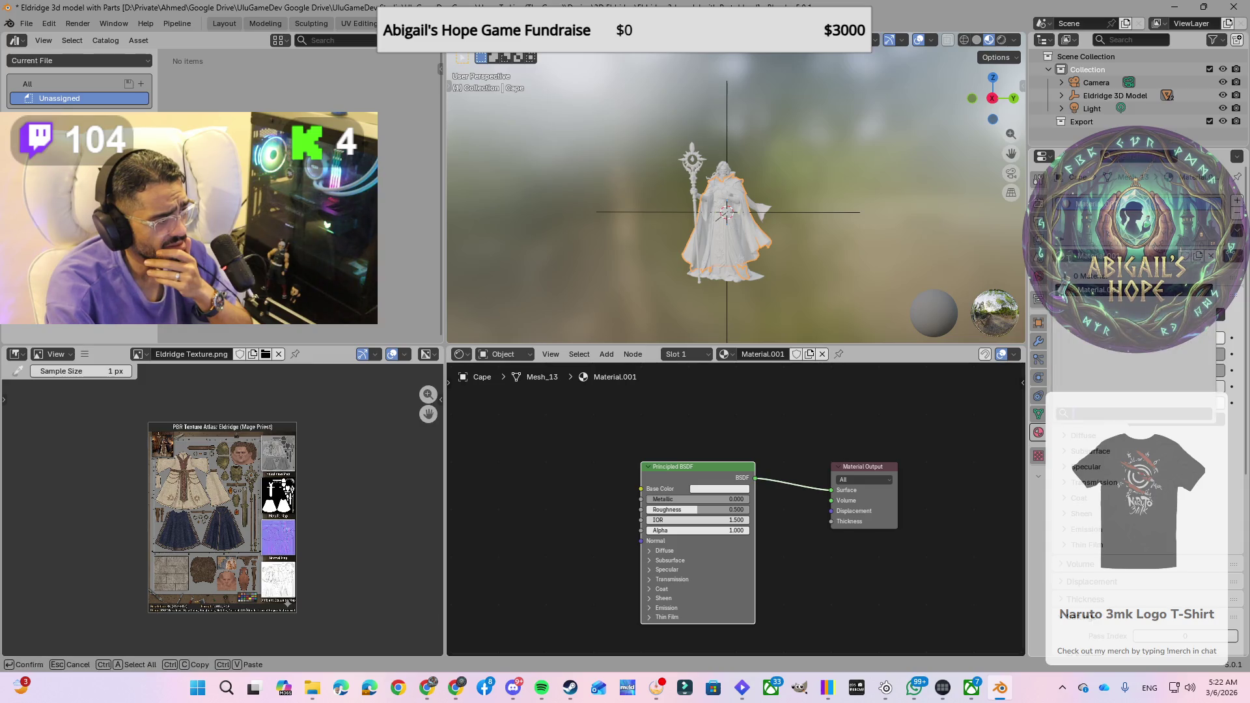
key(Escape)
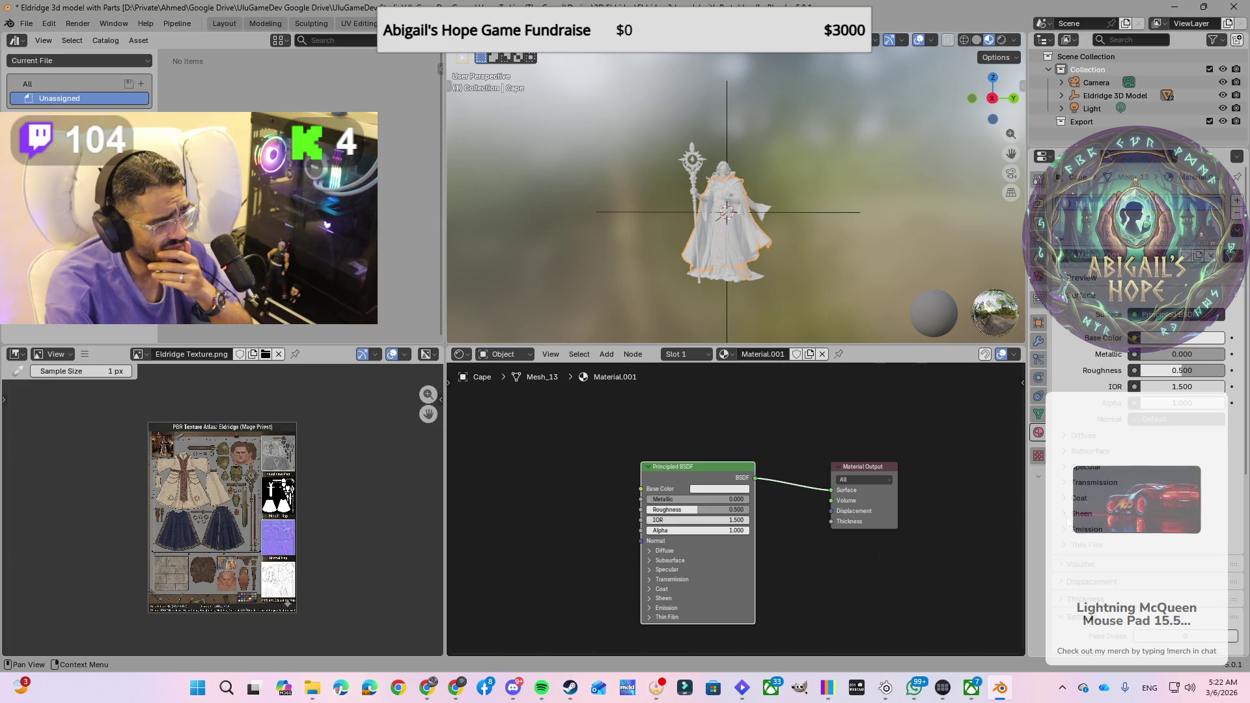
scroll(1067, 522, down, 10)
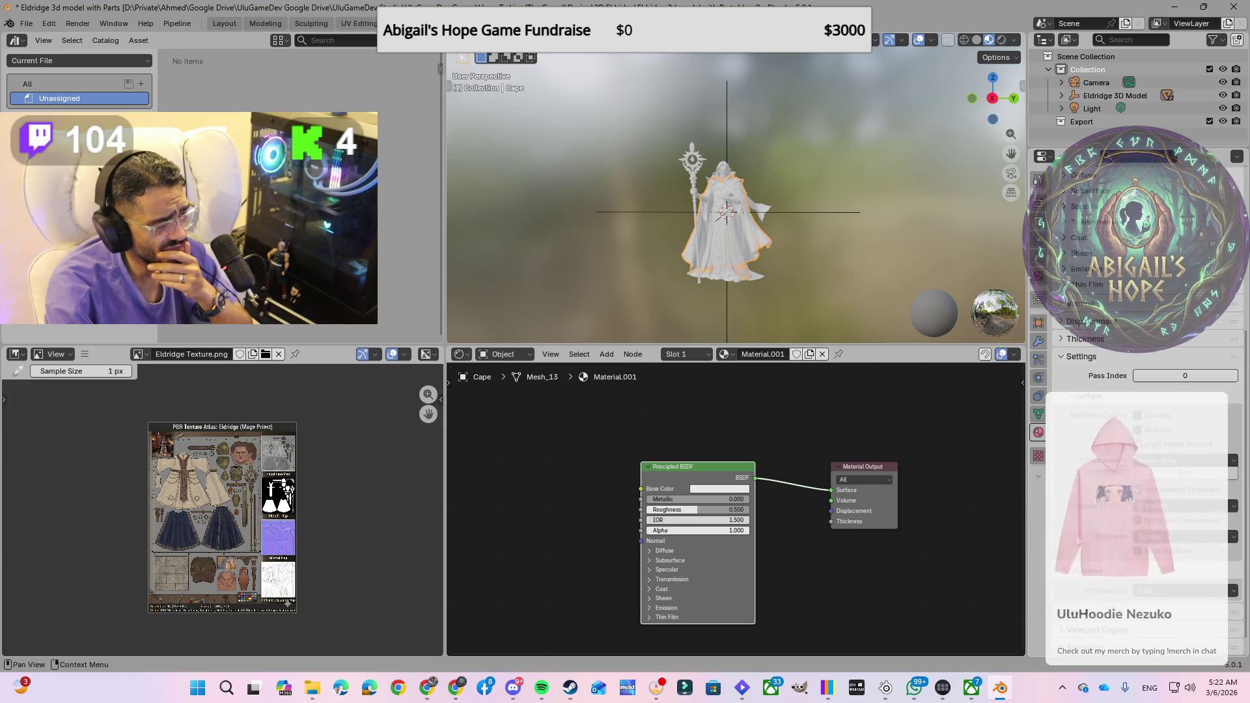
scroll(1076, 539, down, 1)
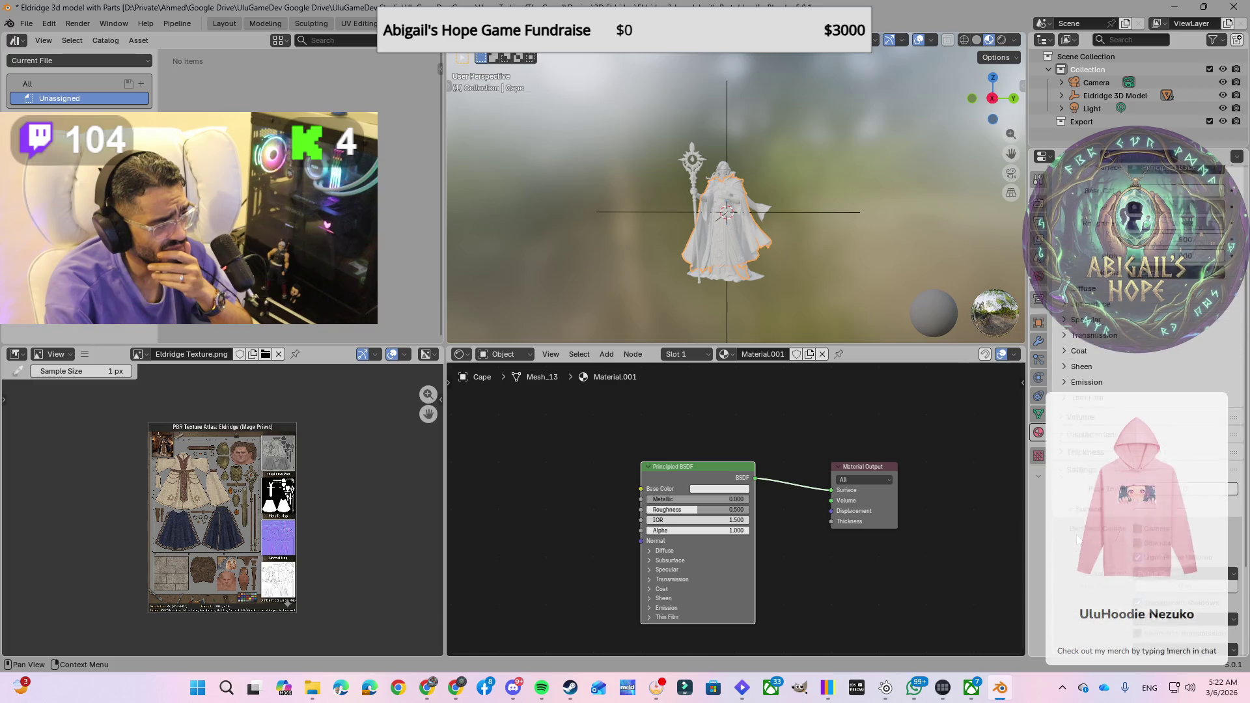
scroll(1077, 540, up, 10)
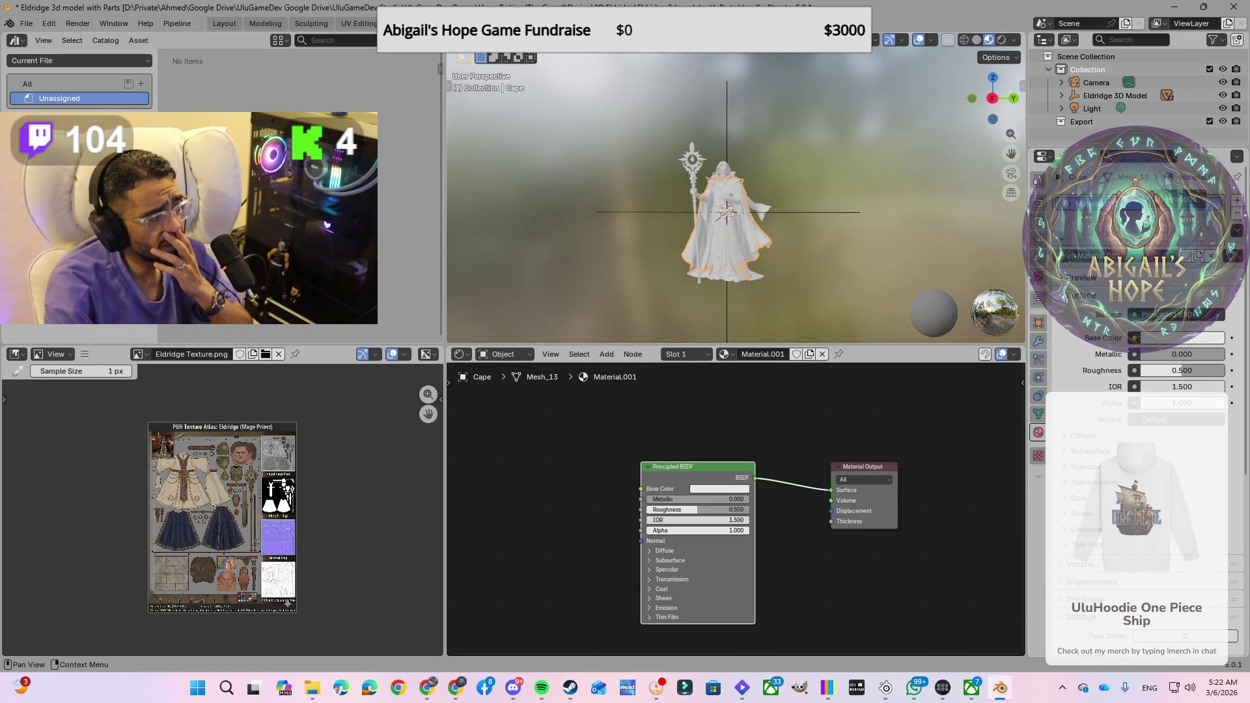
Expand Eldridge 3D Model, Cape and Mesh_13 in the Outliner to reveal Material.001
click(1063, 96)
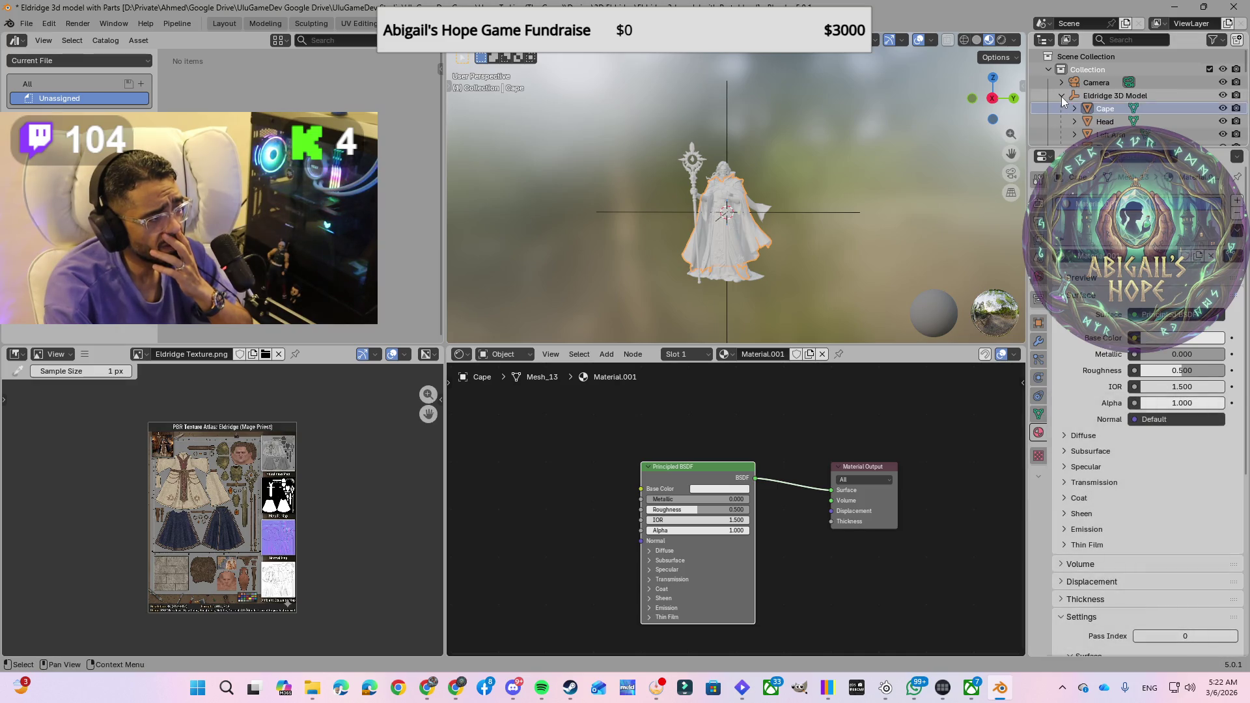
click(1074, 109)
click(1088, 122)
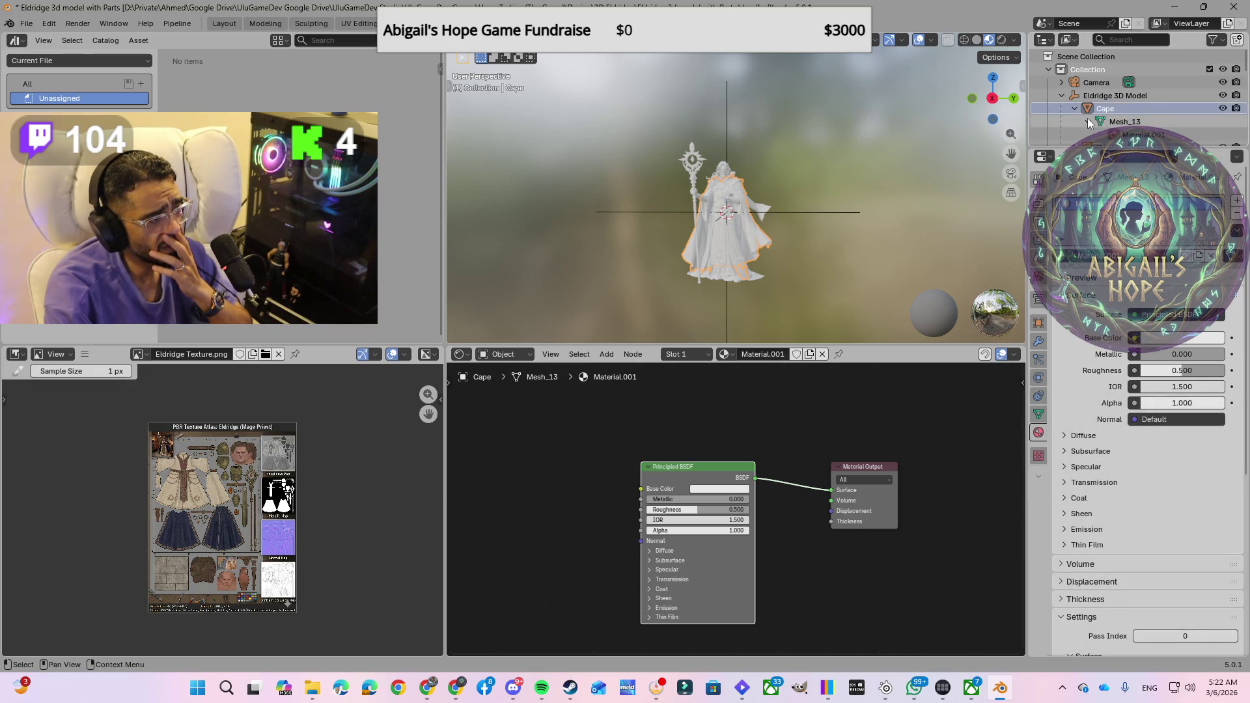
Leave Material.001's name unchanged and add an empty second material slot to the cape
double_click(1125, 136)
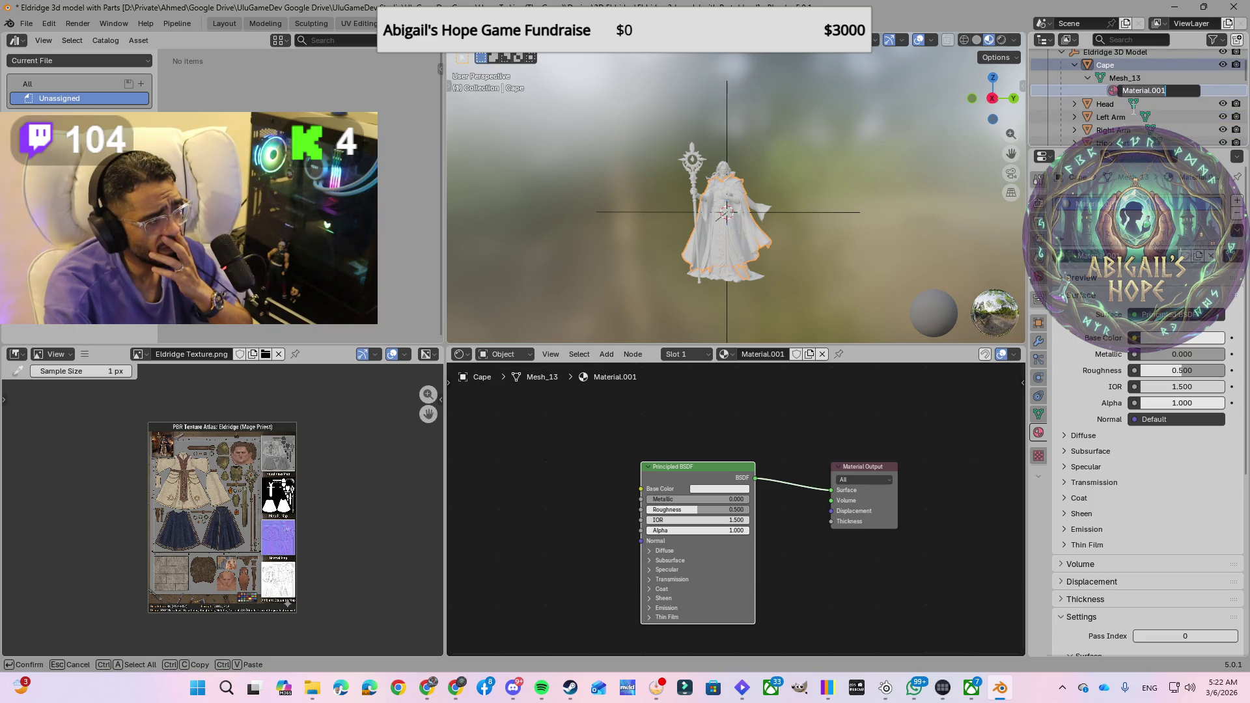
key(Return)
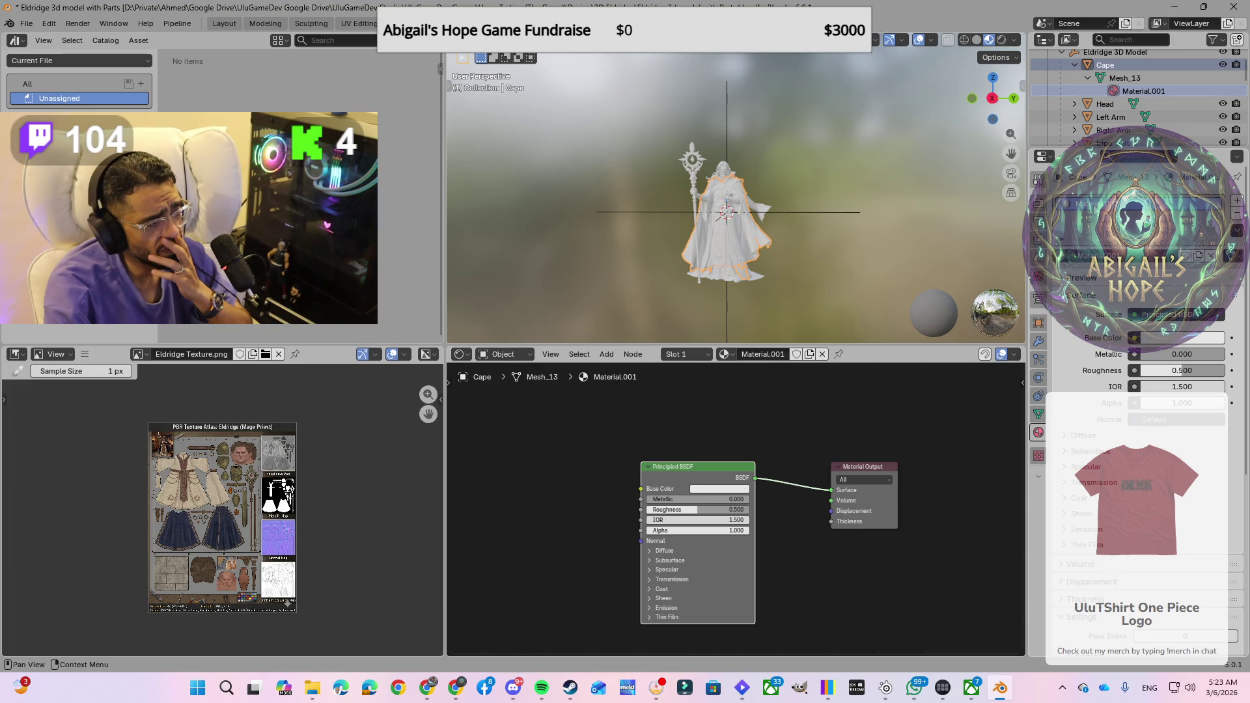
click(1237, 202)
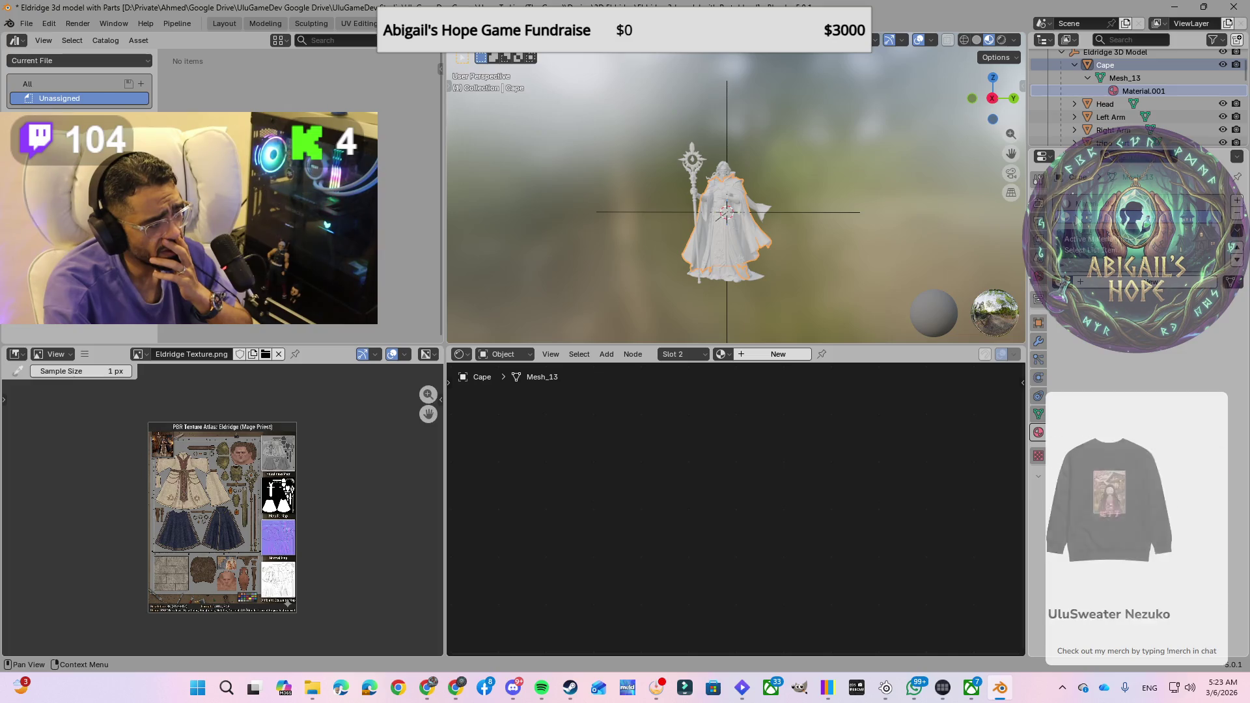
Check the material slot context menus, then make Slot 1 with Material.001 active again
right_click(1078, 218)
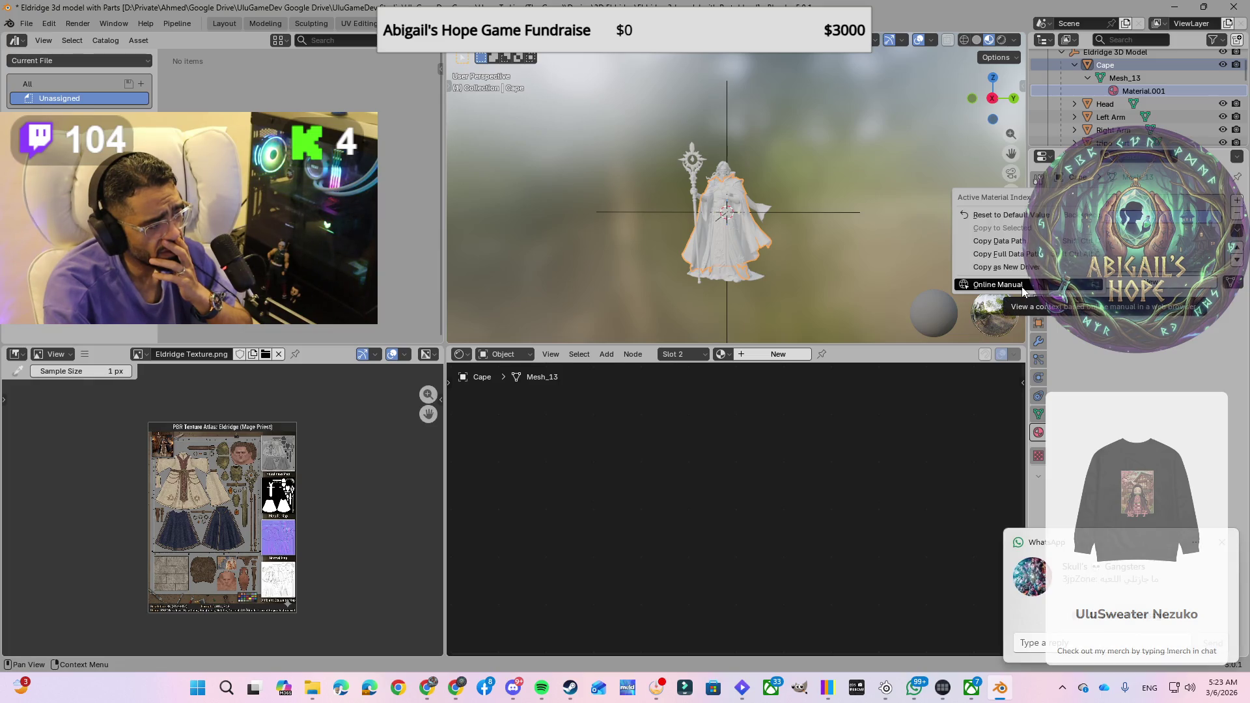
click(1003, 254)
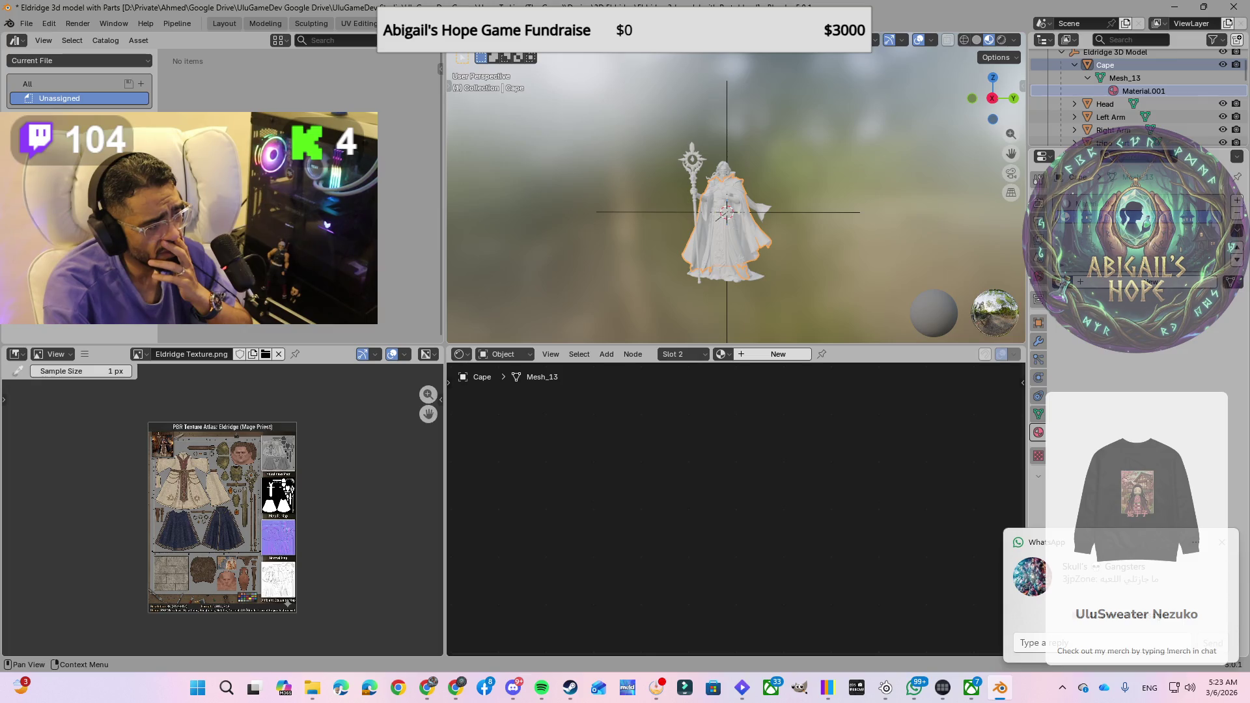
click(1236, 239)
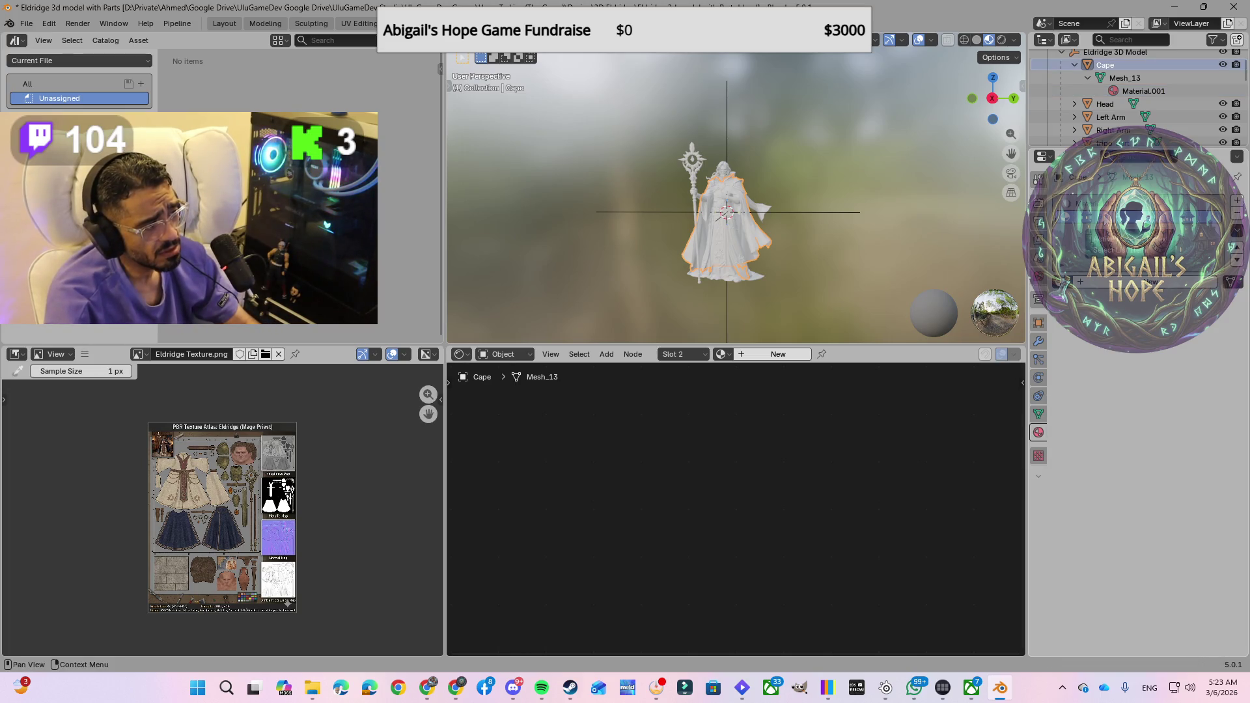
right_click(1066, 225)
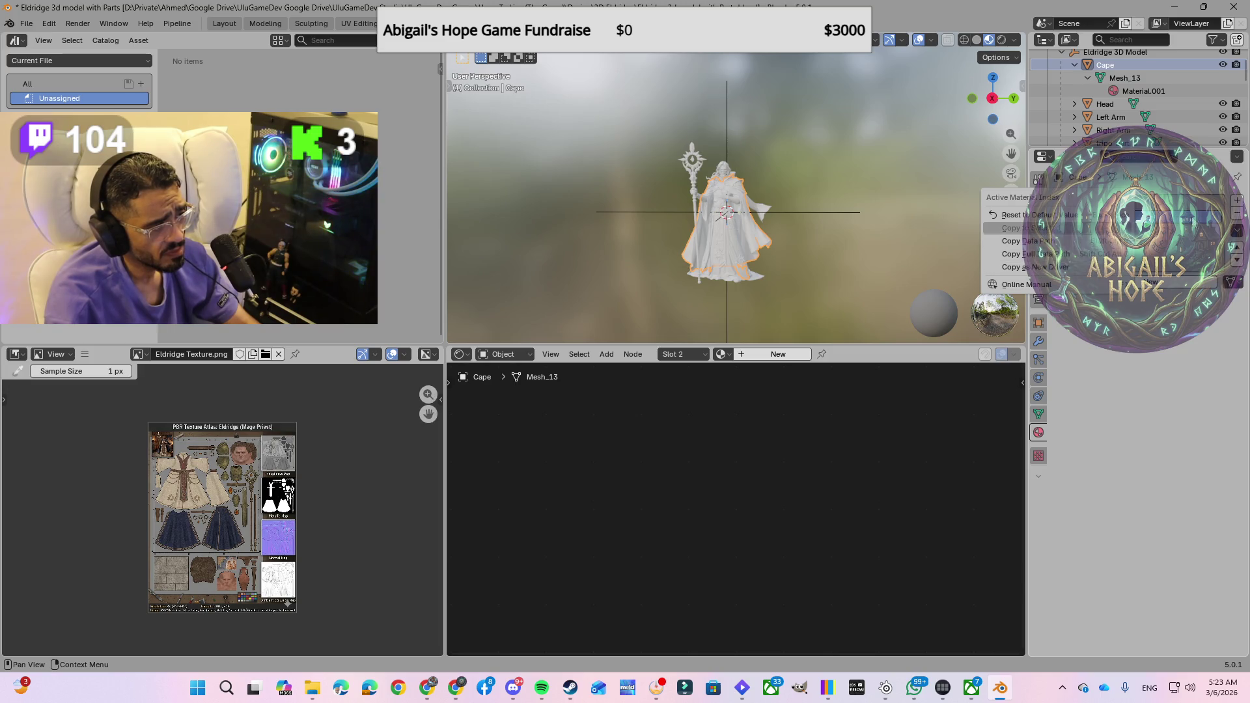
key(Escape)
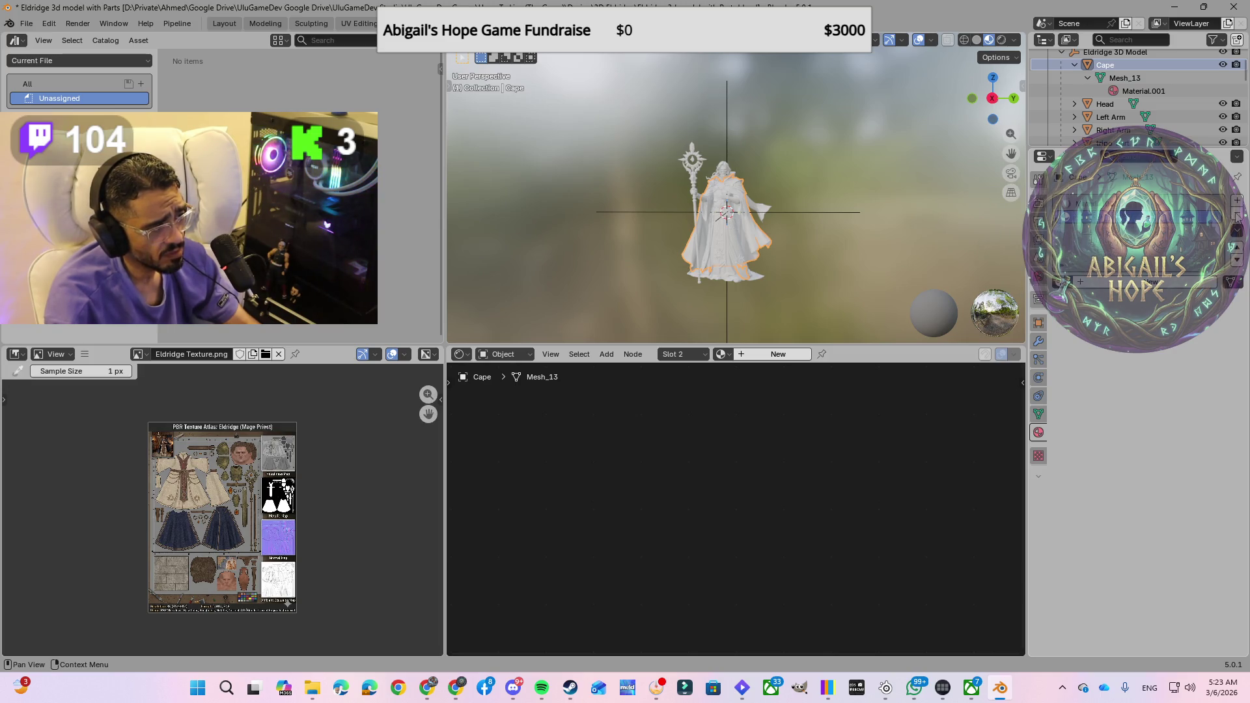
click(1101, 206)
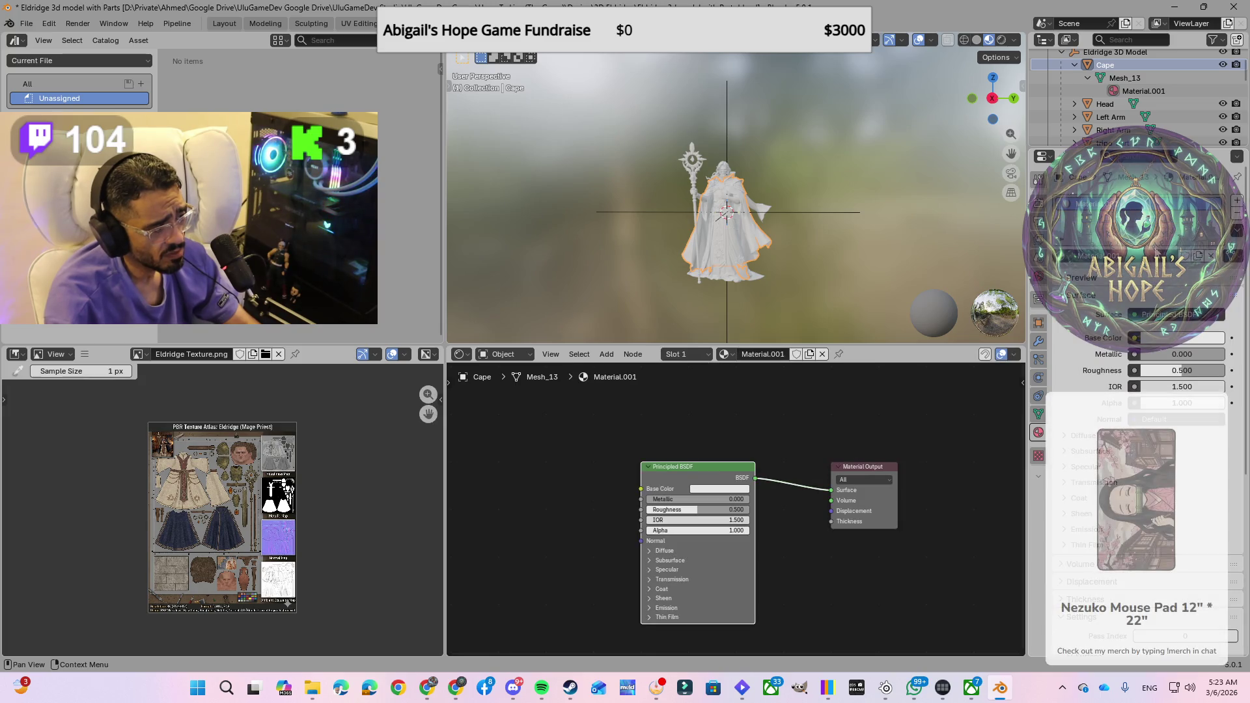
click(1176, 315)
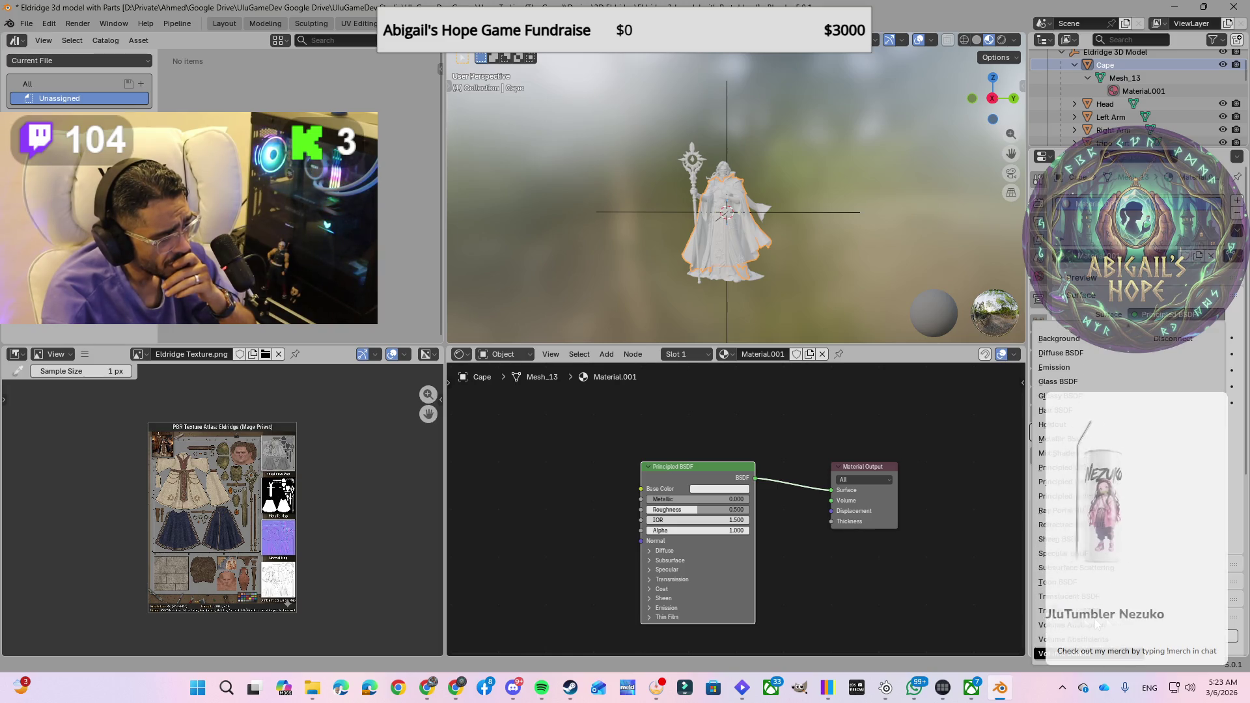
scroll(1098, 625, down, 1)
scroll(1098, 624, down, 2)
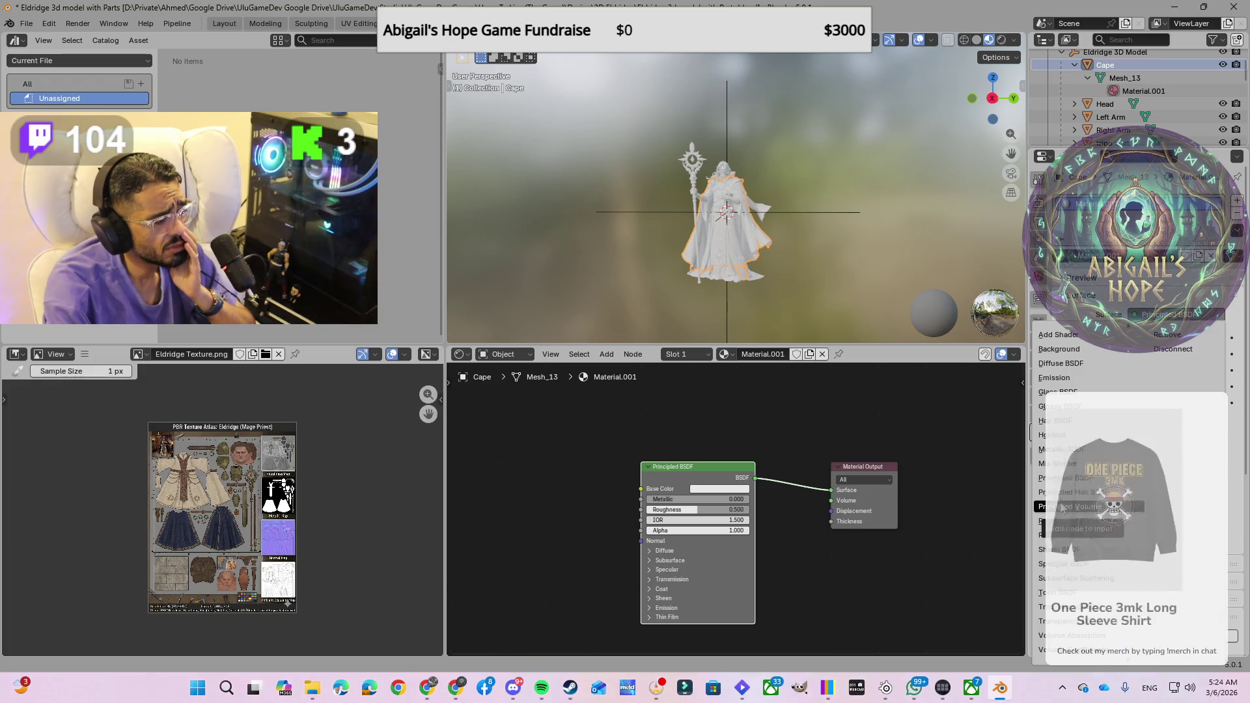
key(Down)
key(Down)
key(Down)
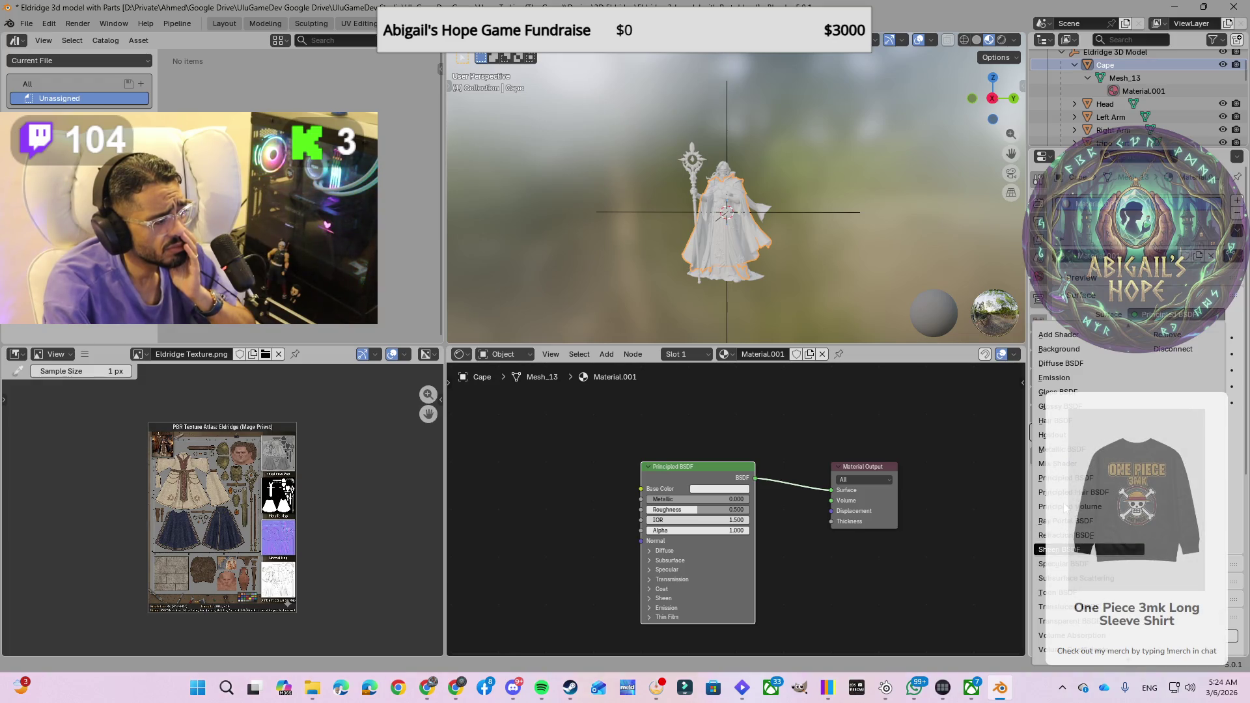
key(Escape)
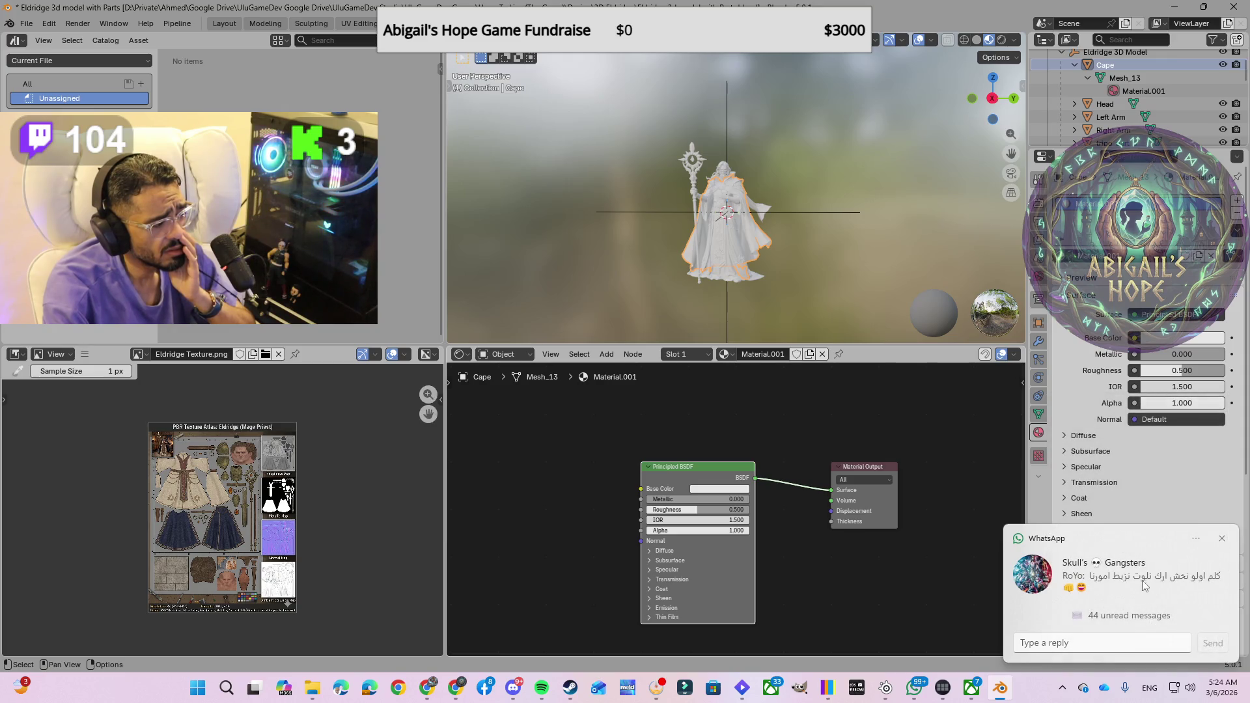
Send a short Arabic reply to the WhatsApp group notification and return to the Gemini chat
click(1070, 644)
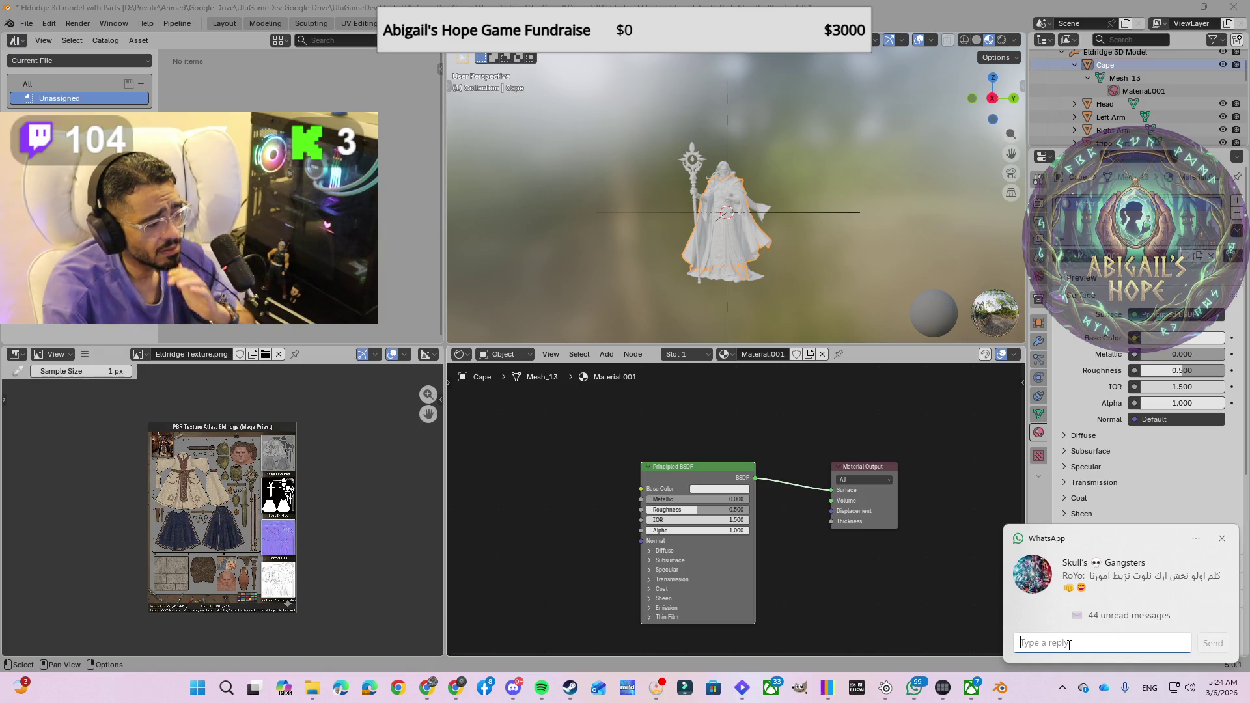
key(alt+shift)
text(سيب اولو)
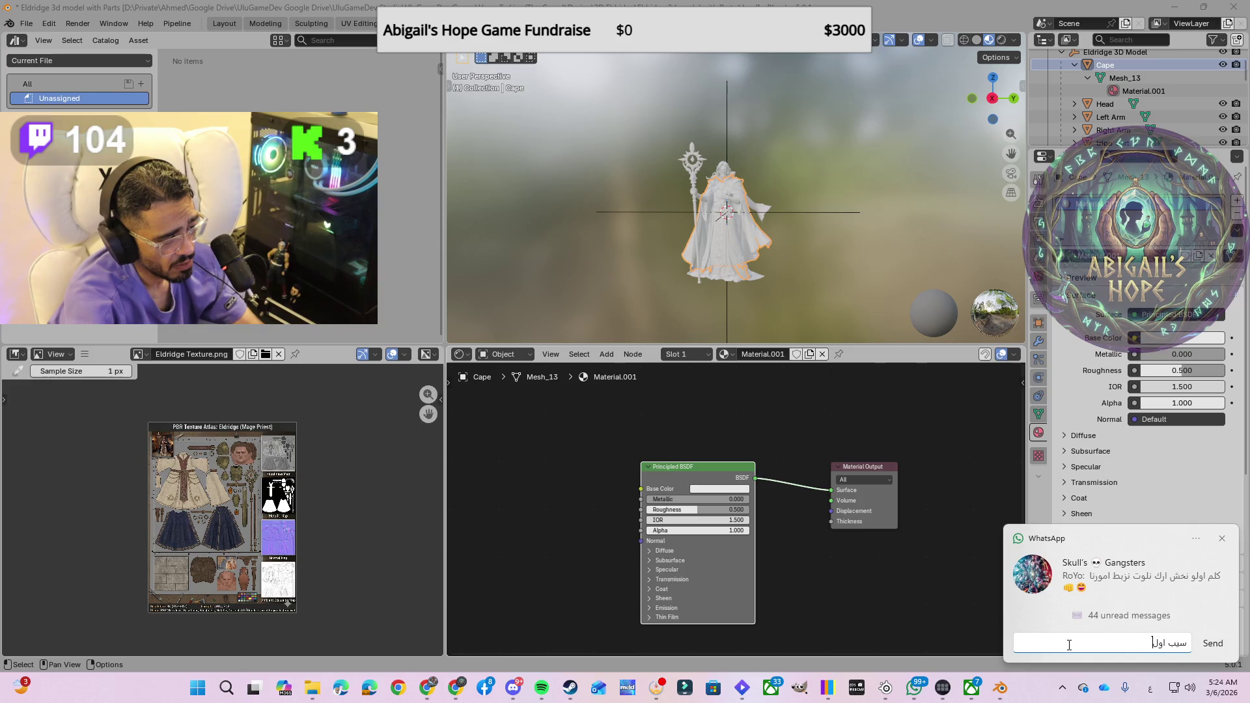
text( مشغول مخه مهنق)
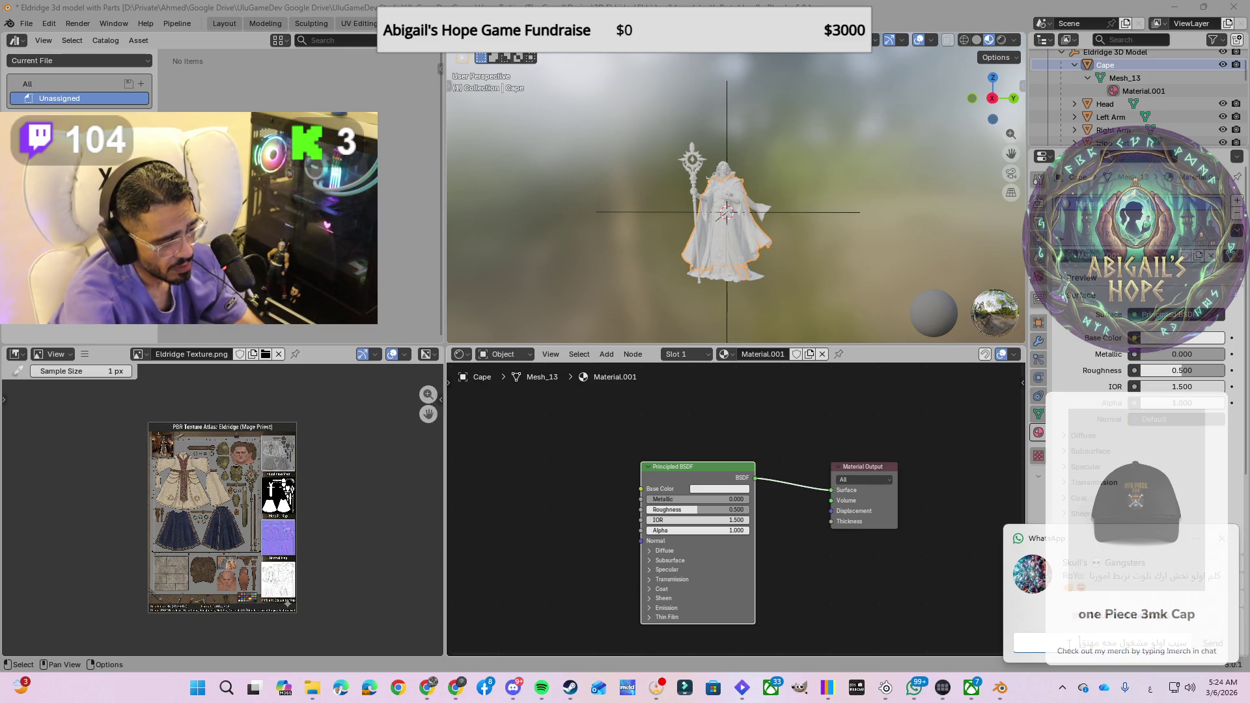
text(ه مفق هههههههههههه)
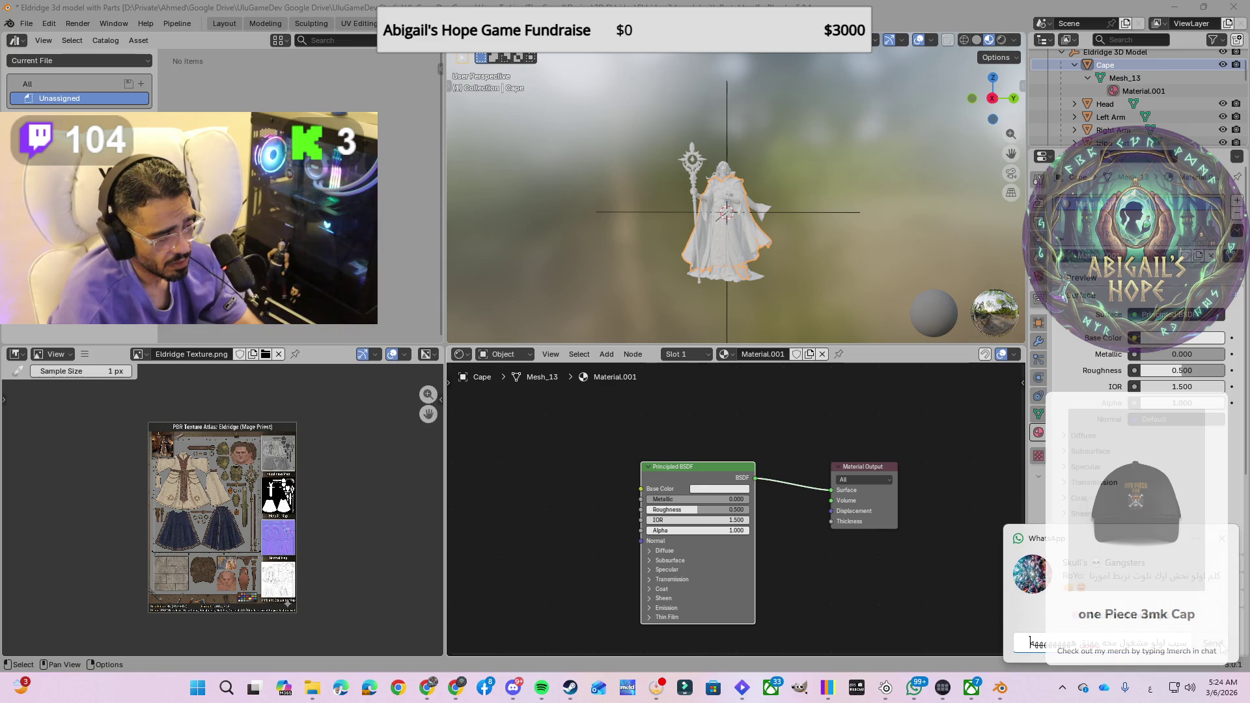
key(Return)
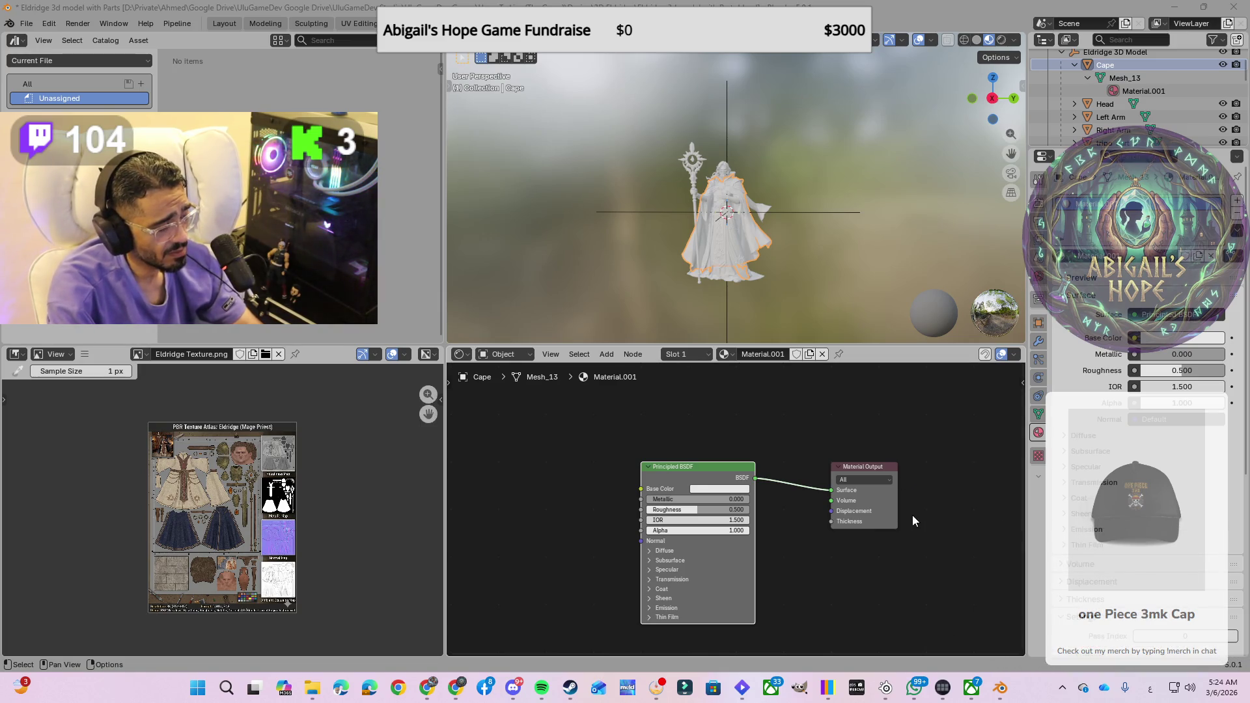
key(alt+Tab)
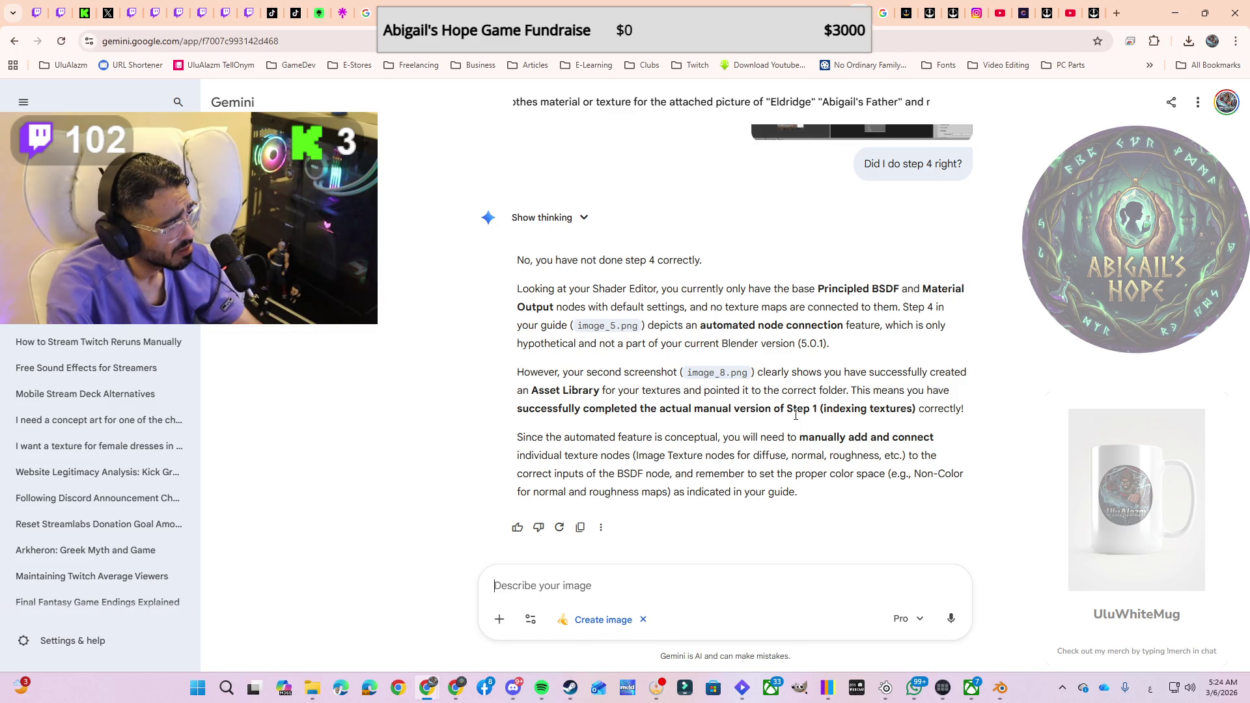
scroll(795, 415, up, 5)
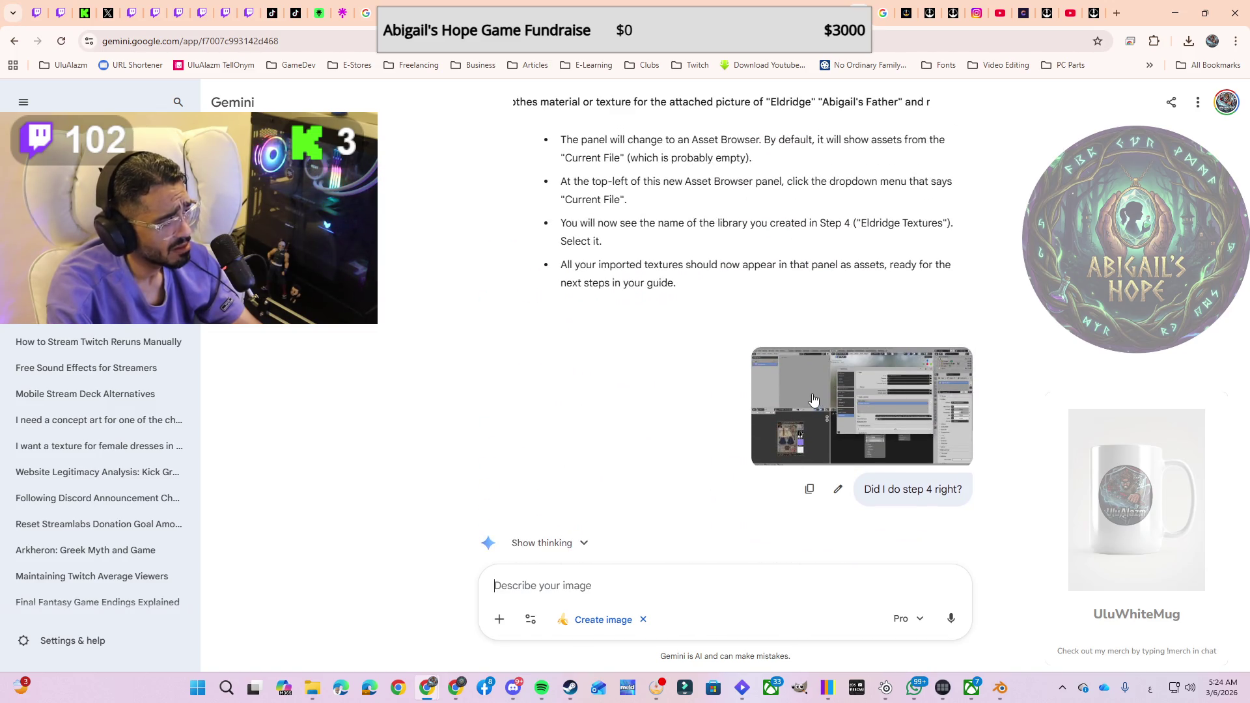
click(813, 400)
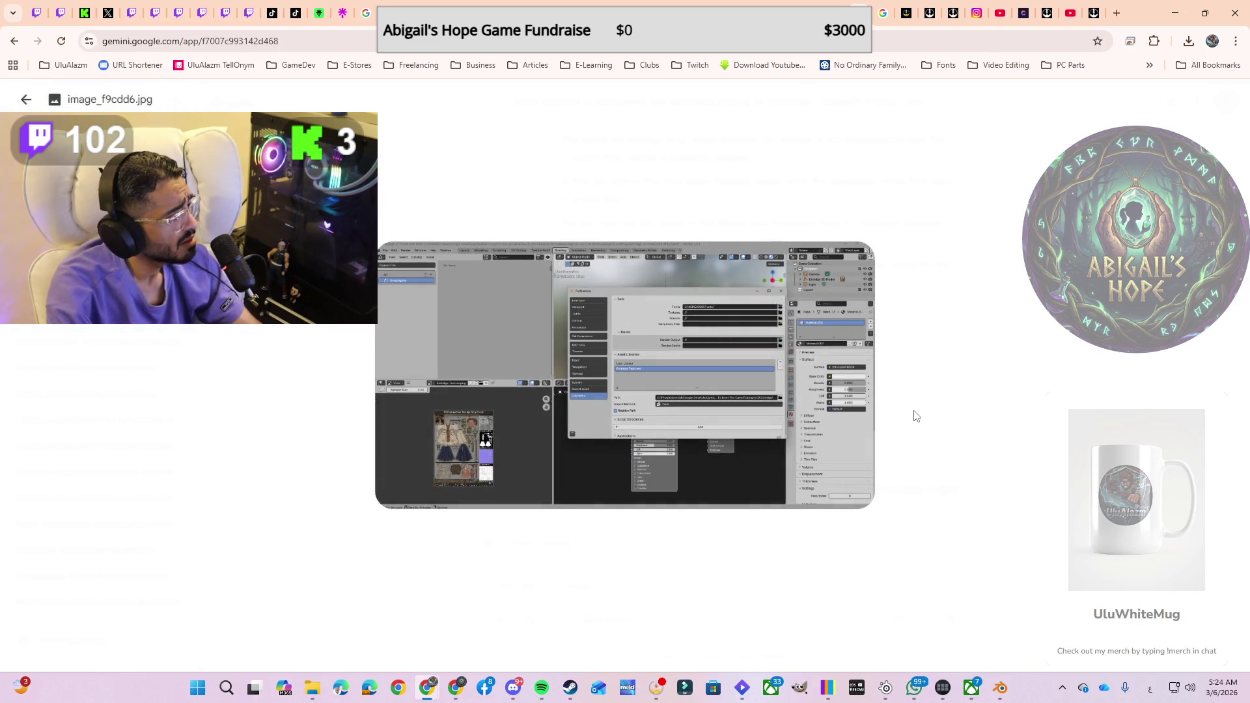
click(975, 415)
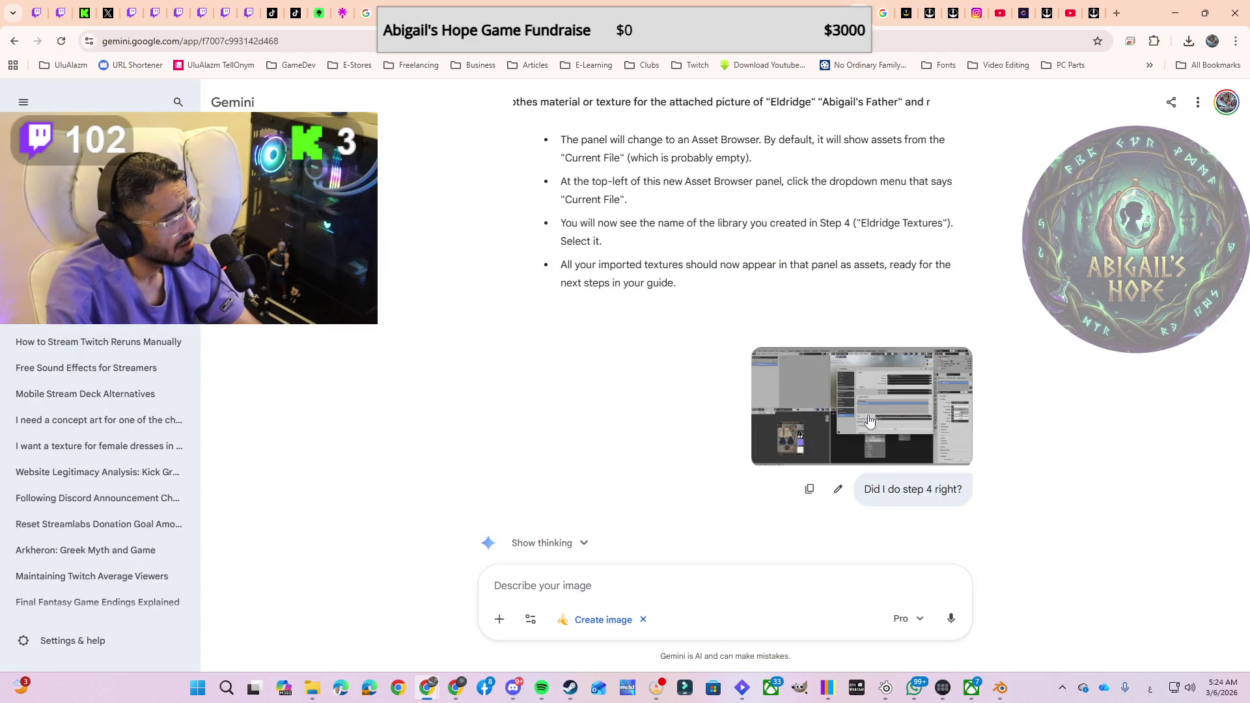
scroll(871, 422, up, 10)
scroll(870, 417, up, 5)
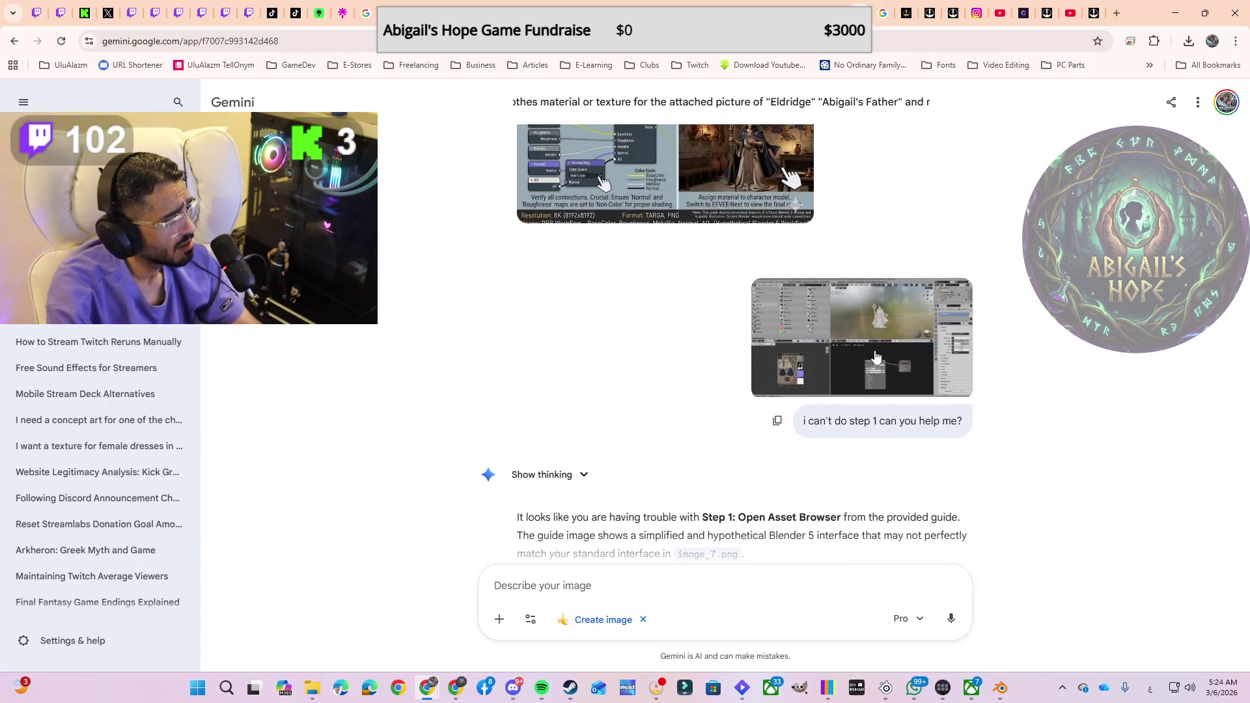
click(853, 356)
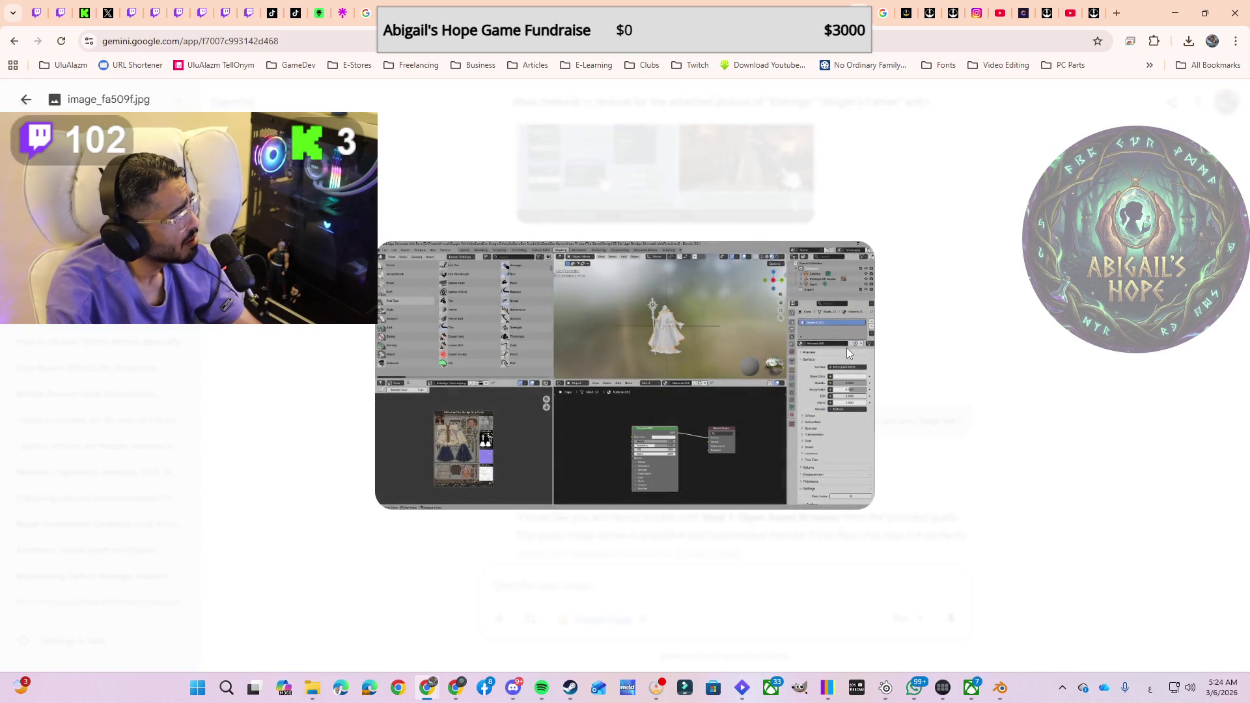
click(969, 357)
scroll(793, 317, up, 3)
click(733, 319)
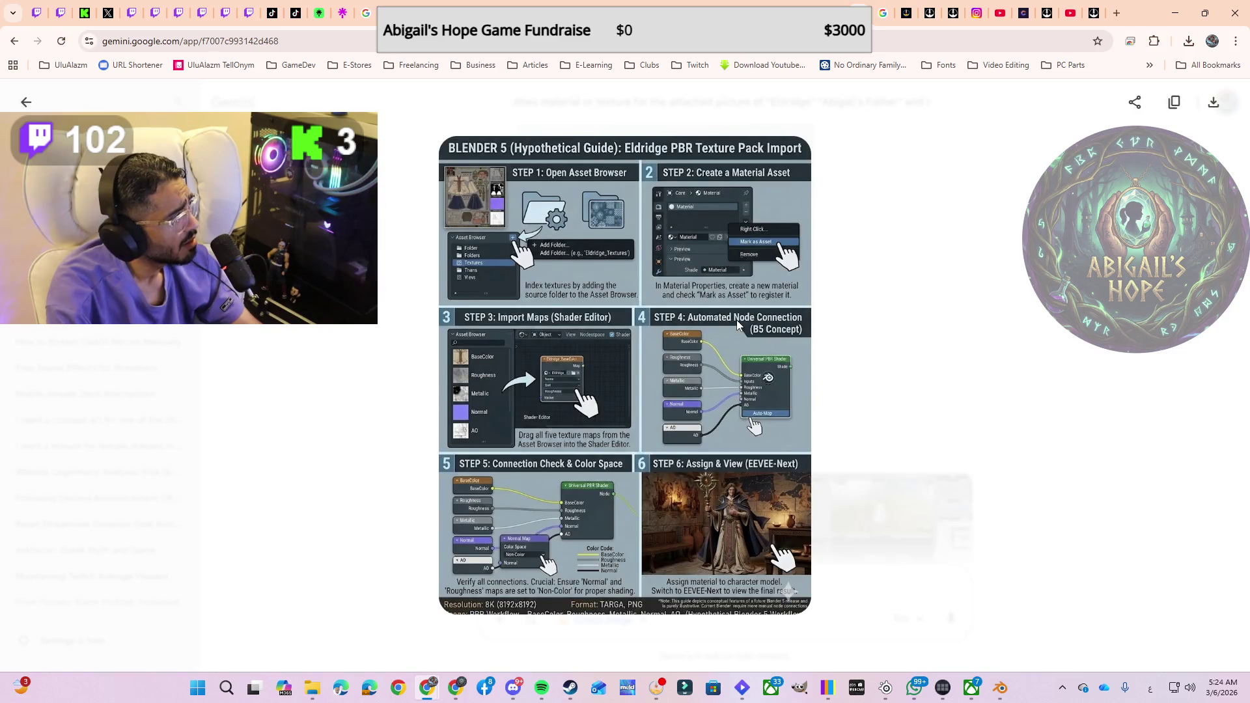
click(858, 301)
scroll(868, 321, up, 3)
scroll(871, 324, down, 10)
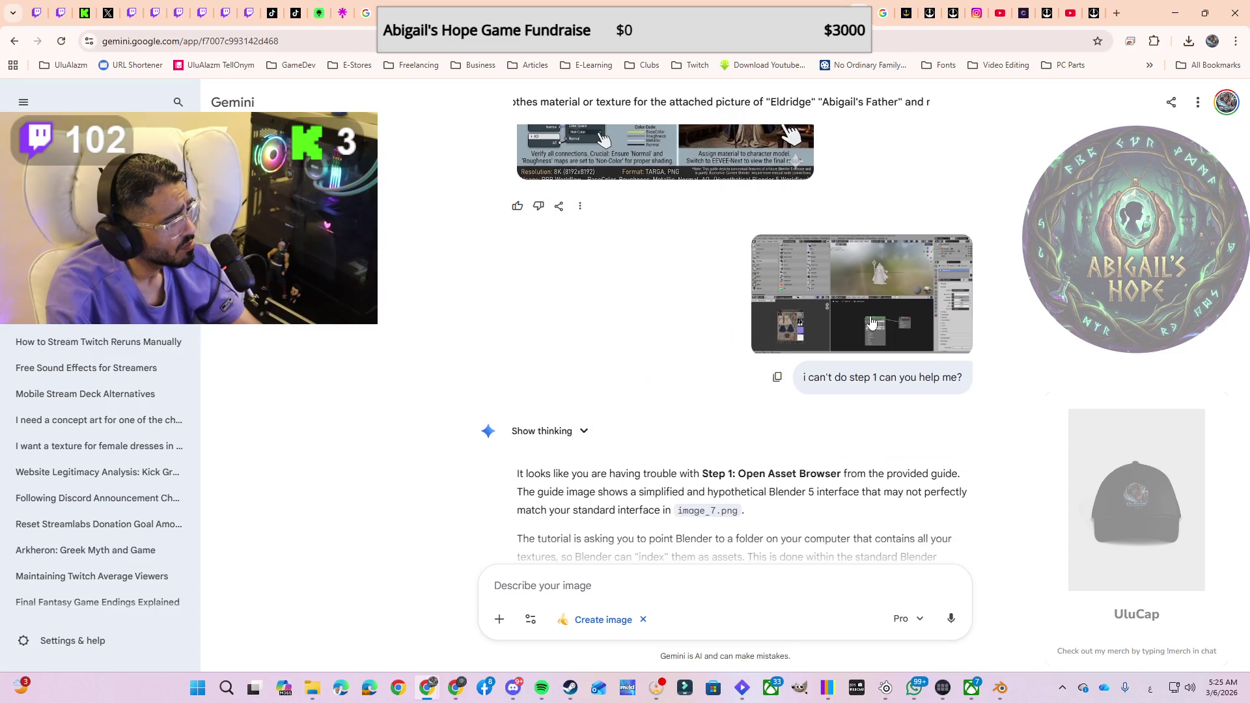
click(893, 302)
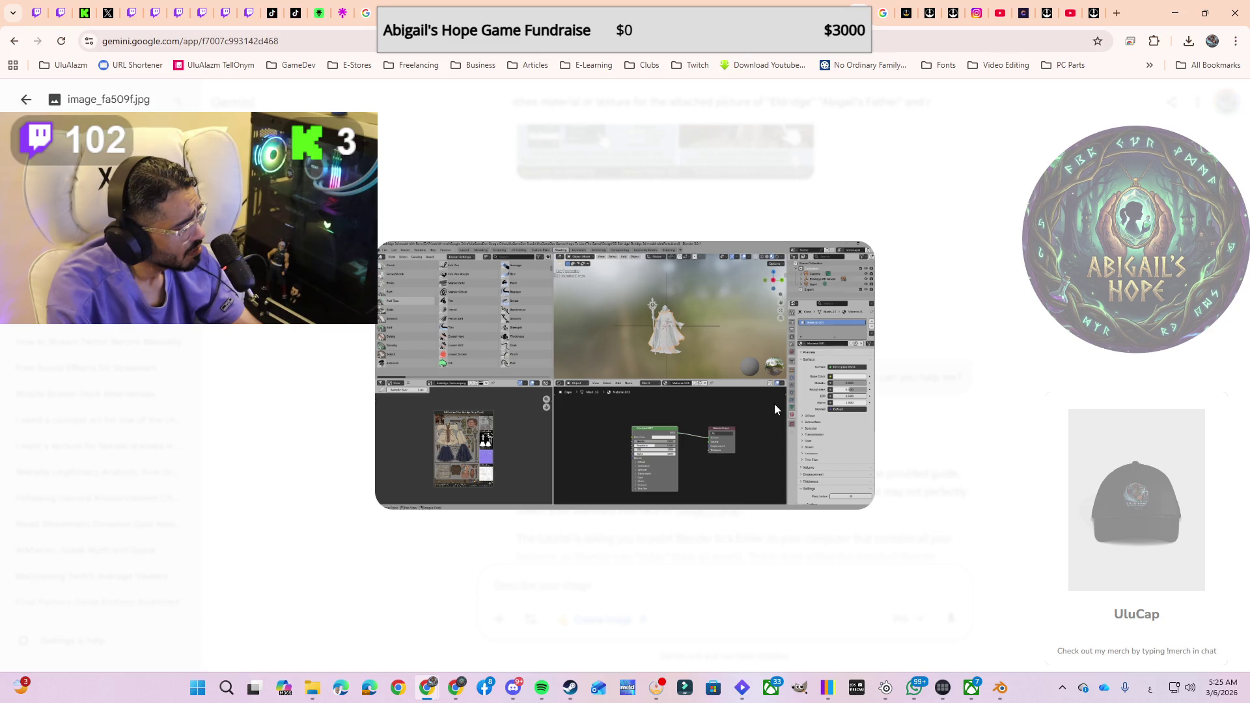
click(908, 402)
scroll(882, 456, down, 15)
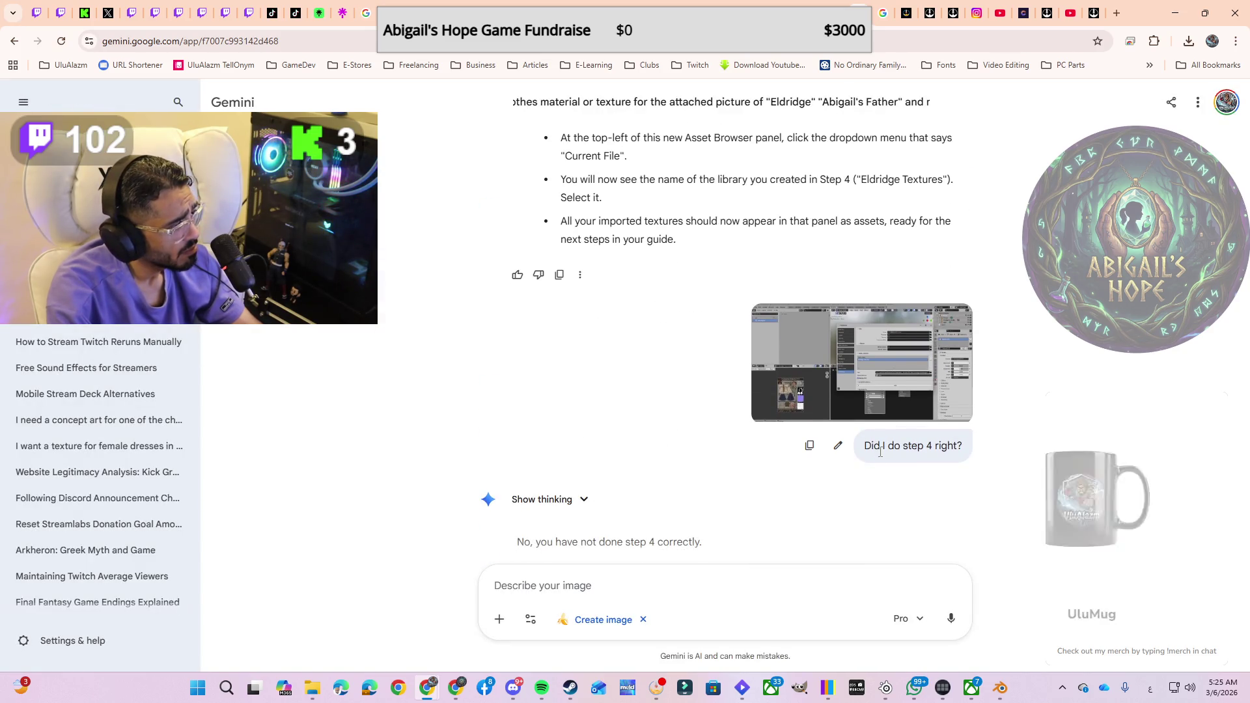
scroll(881, 455, down, 4)
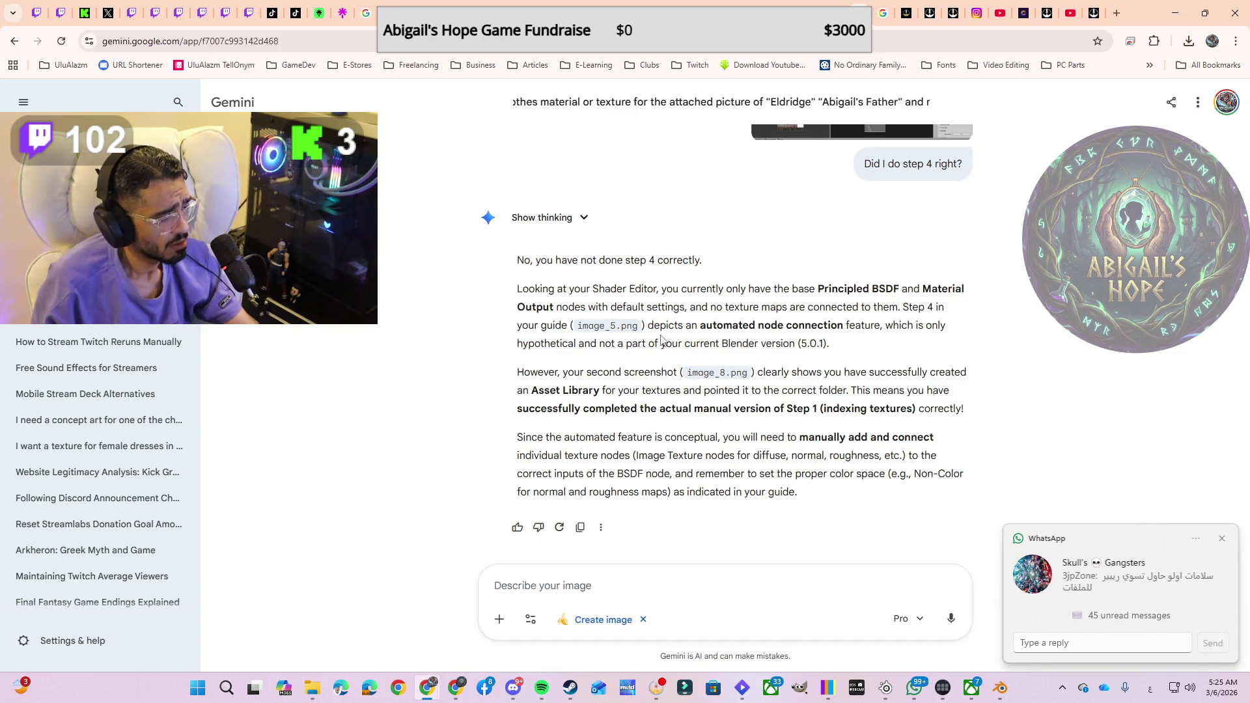
Send two short WhatsApp replies from the notification, then bring up the Twitch moderator tab
click(1047, 642)
text(ههههه)
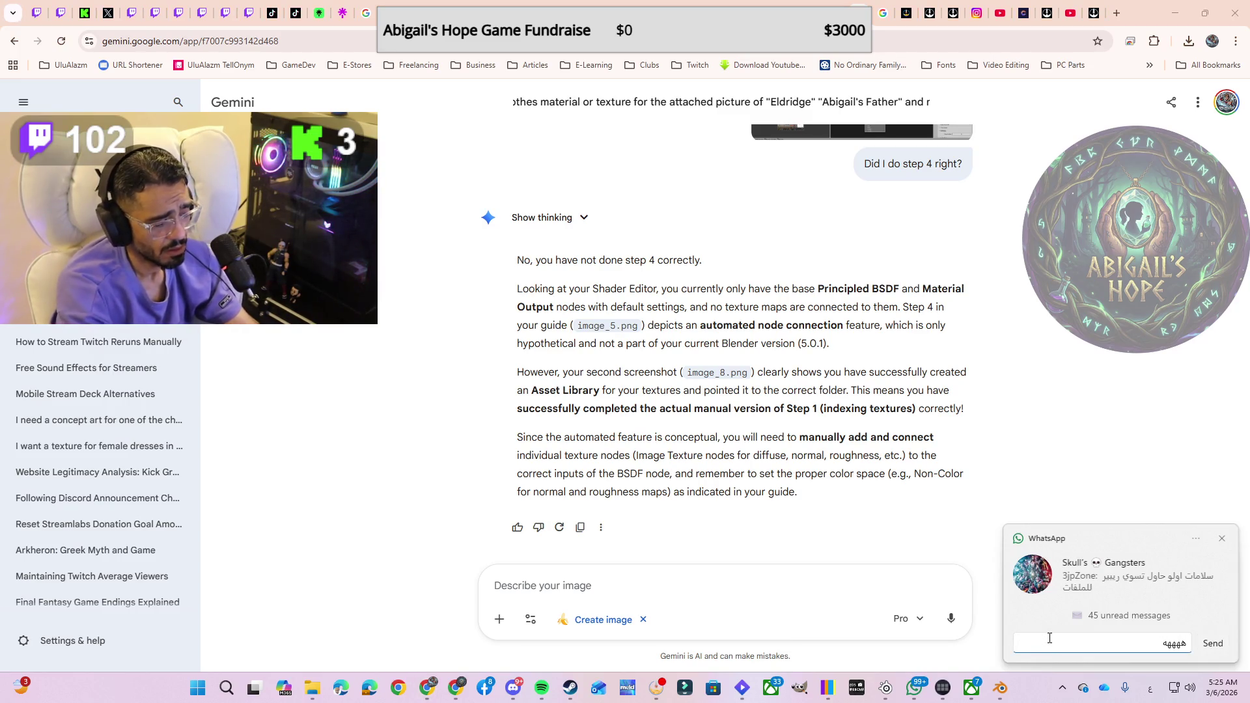
click(1205, 644)
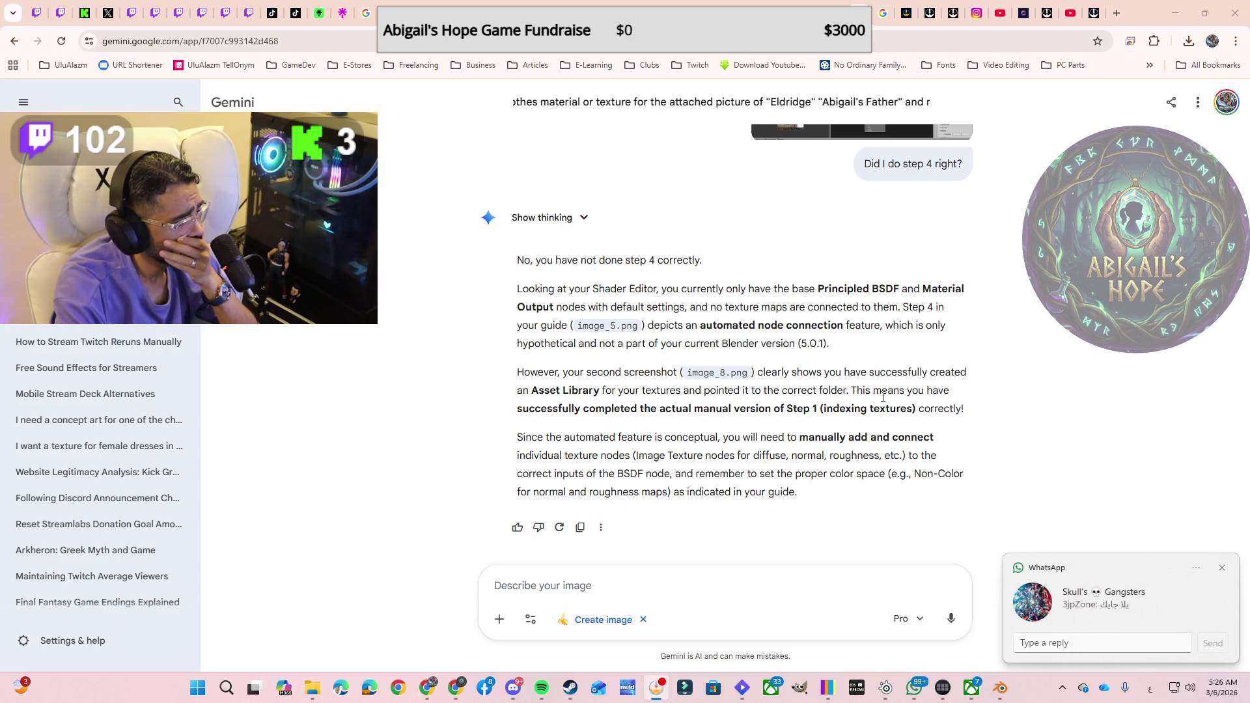
click(1053, 643)
text(حياك)
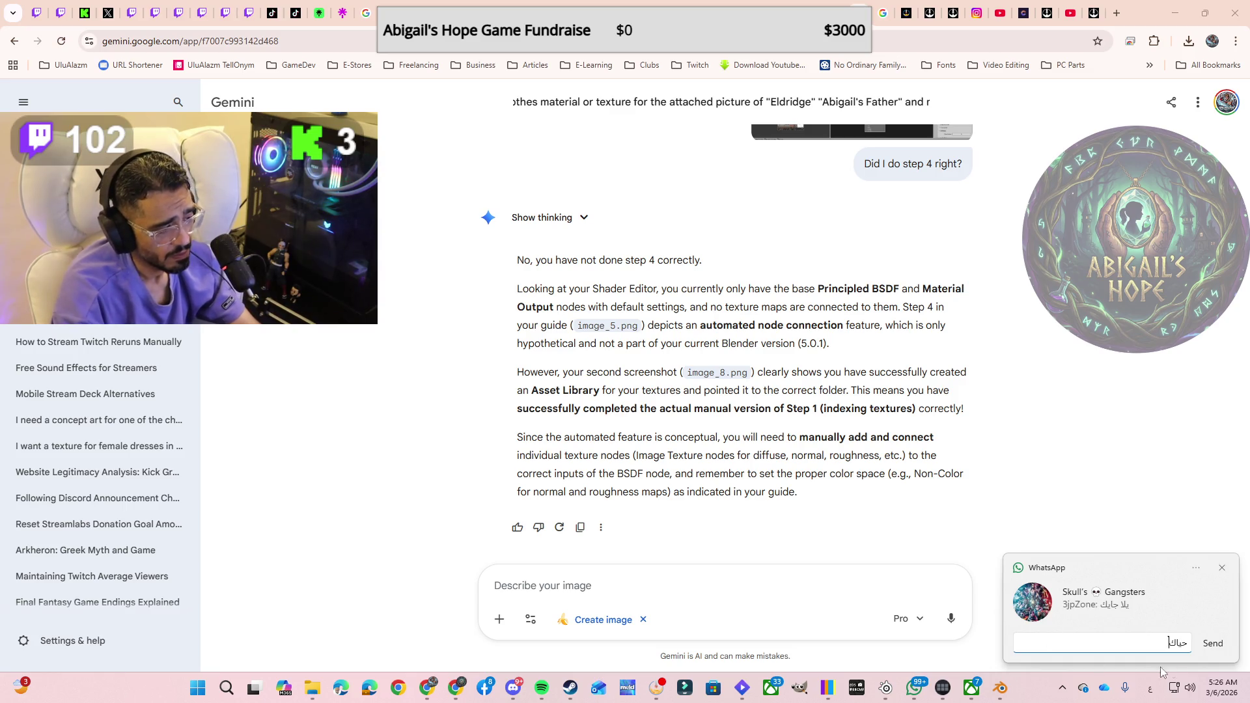
click(1205, 643)
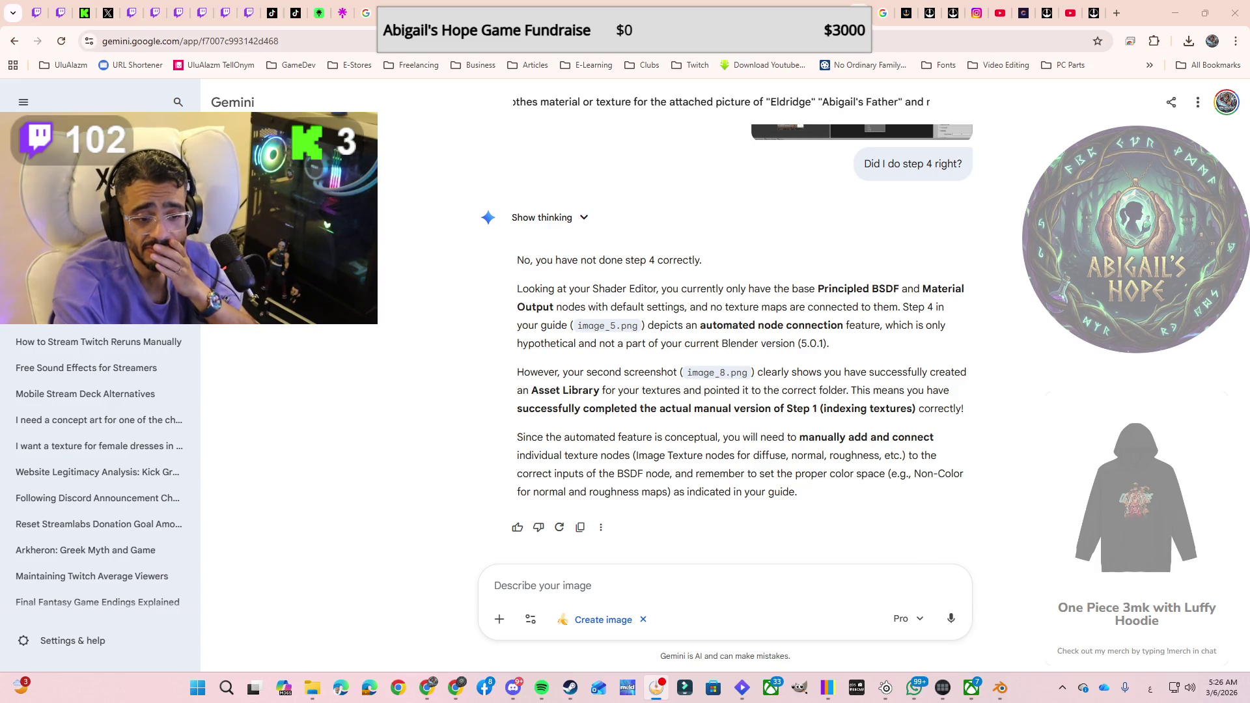
click(40, 20)
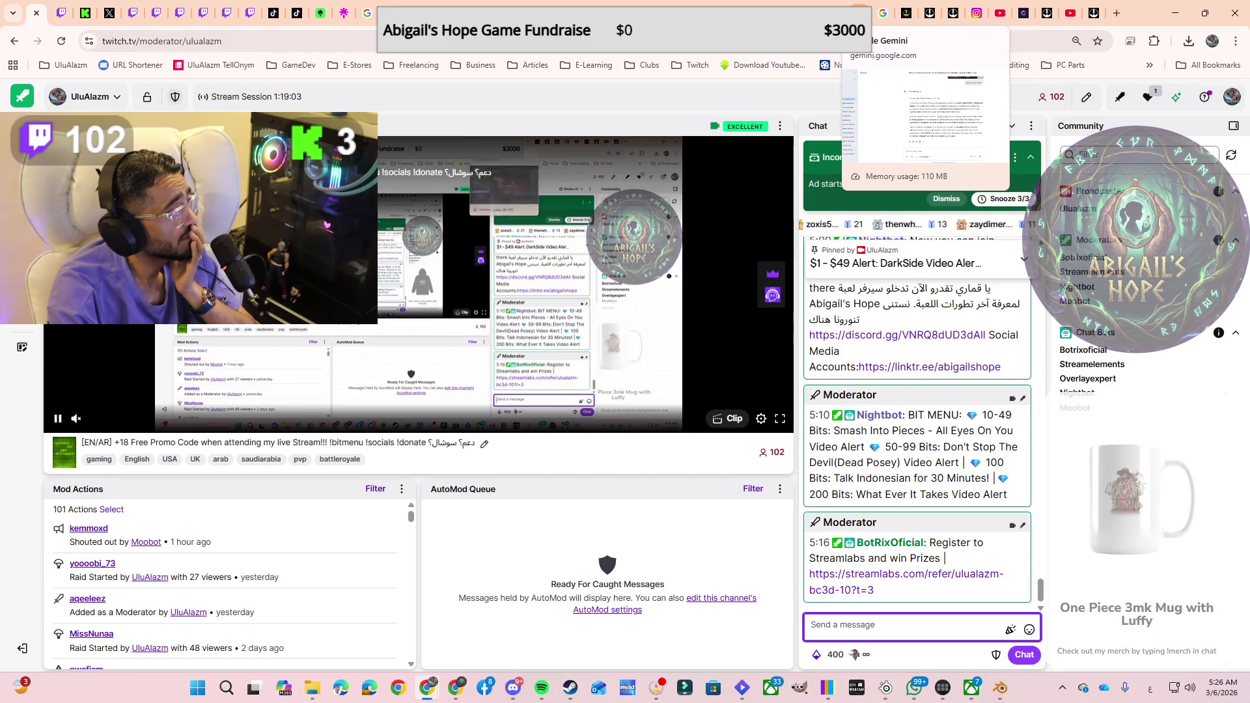
Close the clip_missing page, return to the Twitch moderator view and clip the live stream
click(858, 13)
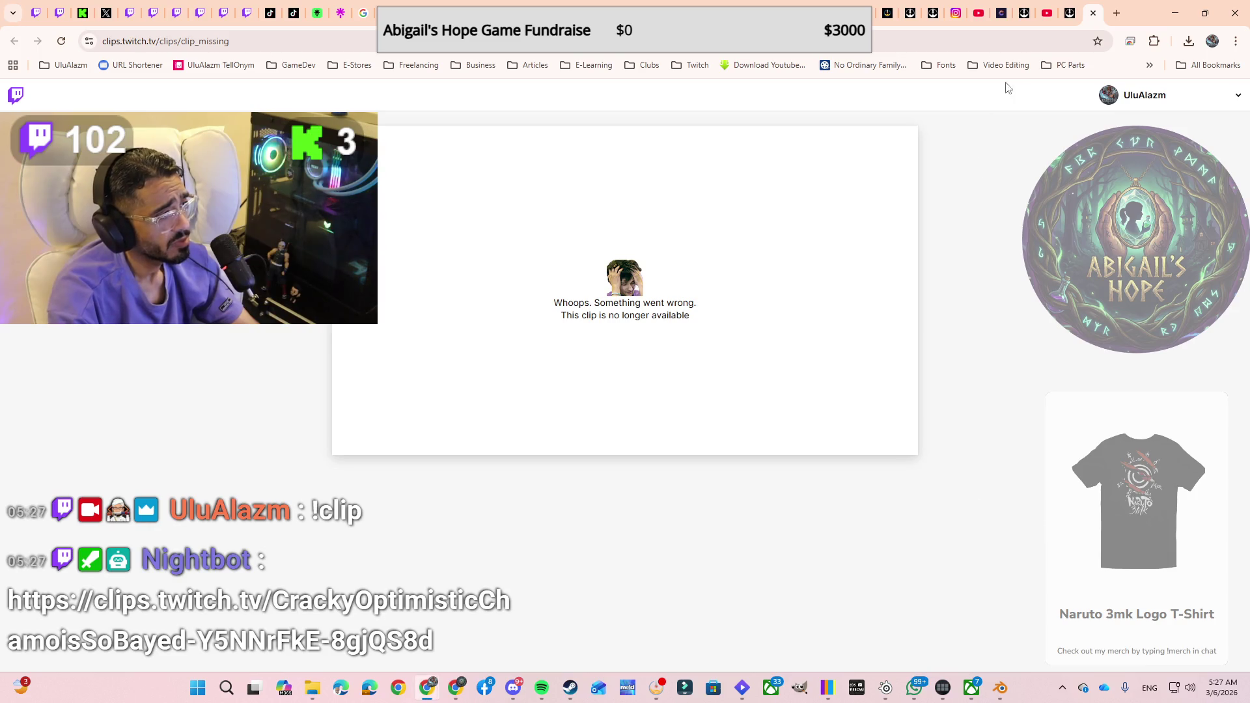
click(1093, 13)
click(36, 13)
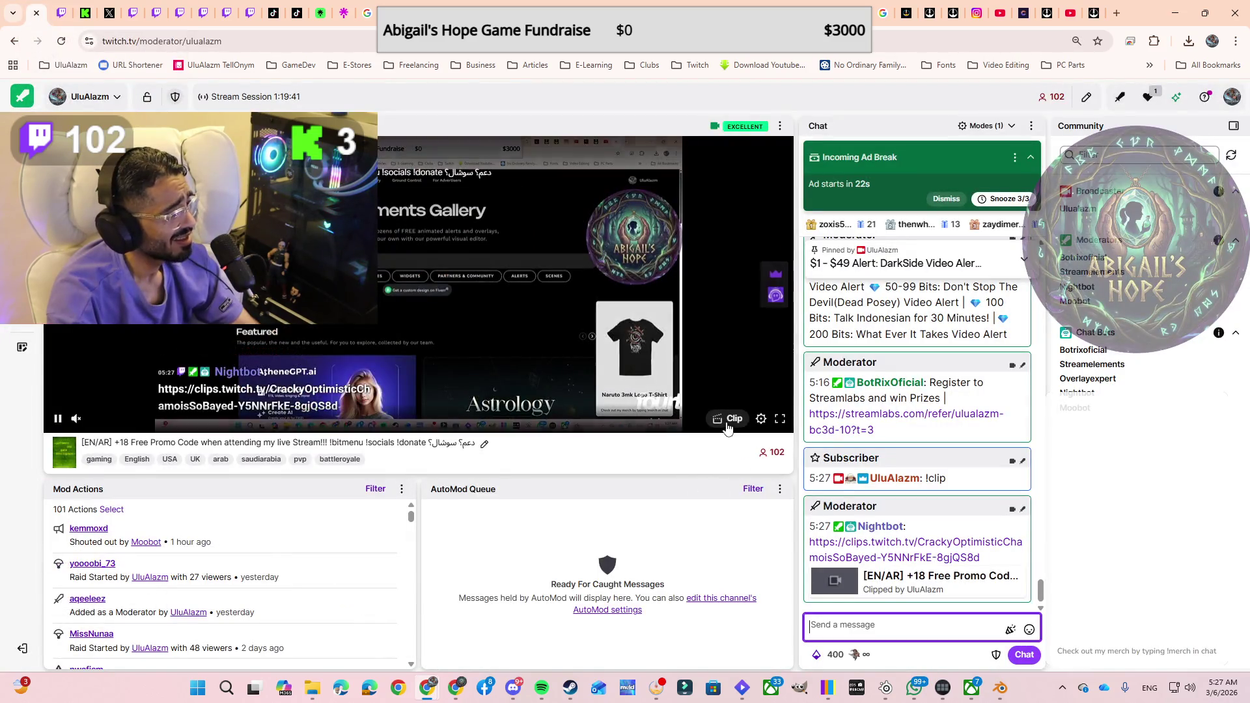
click(727, 424)
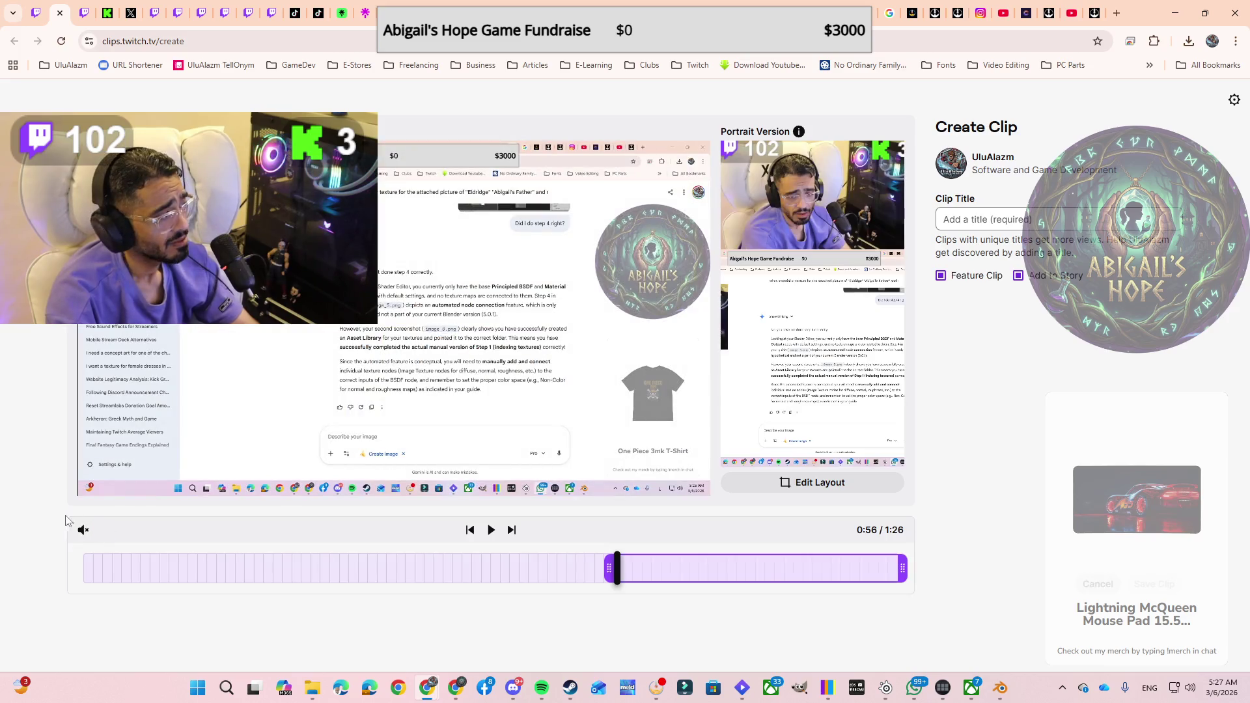
Unmute, play, pause and seek through the new clip preview, then close the editor unsaved
click(84, 529)
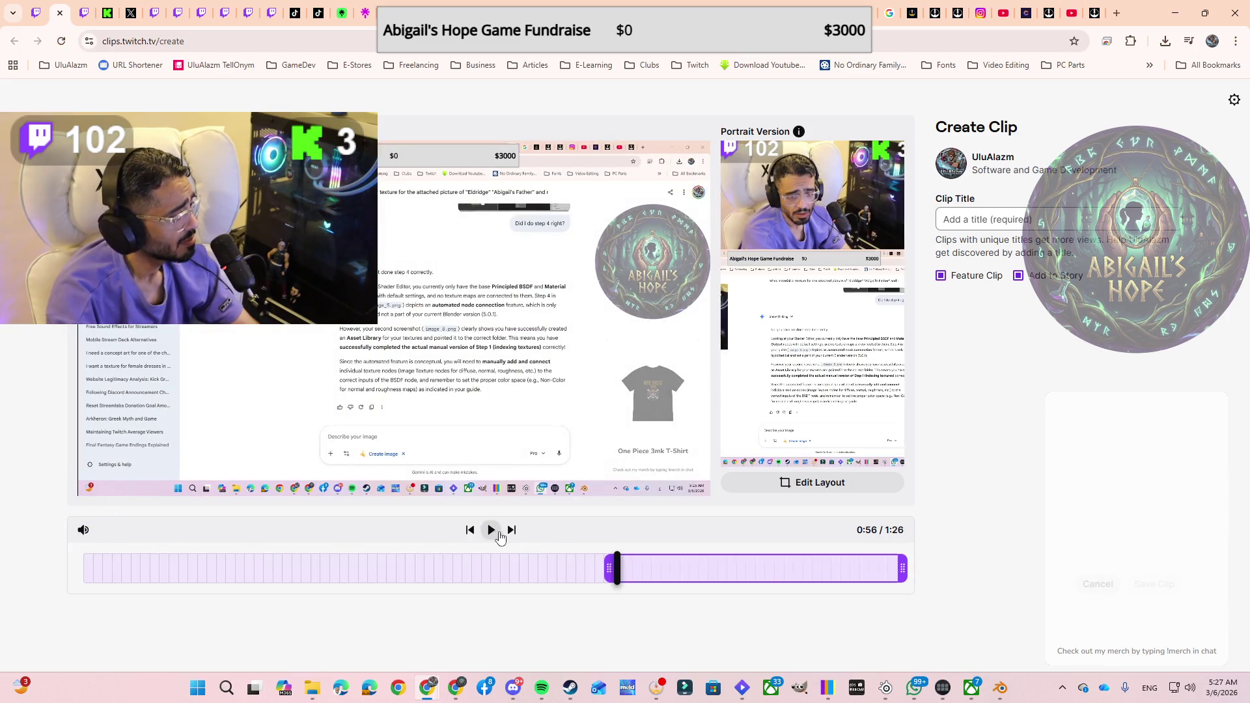
click(492, 530)
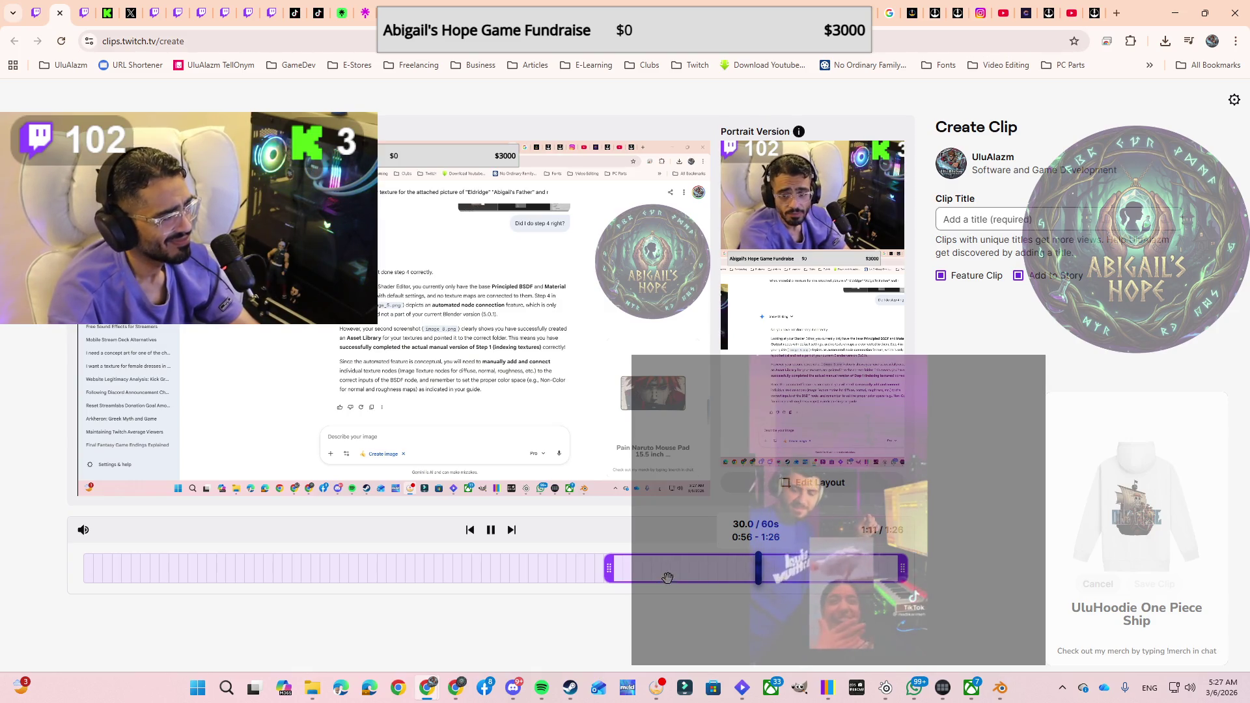
click(490, 530)
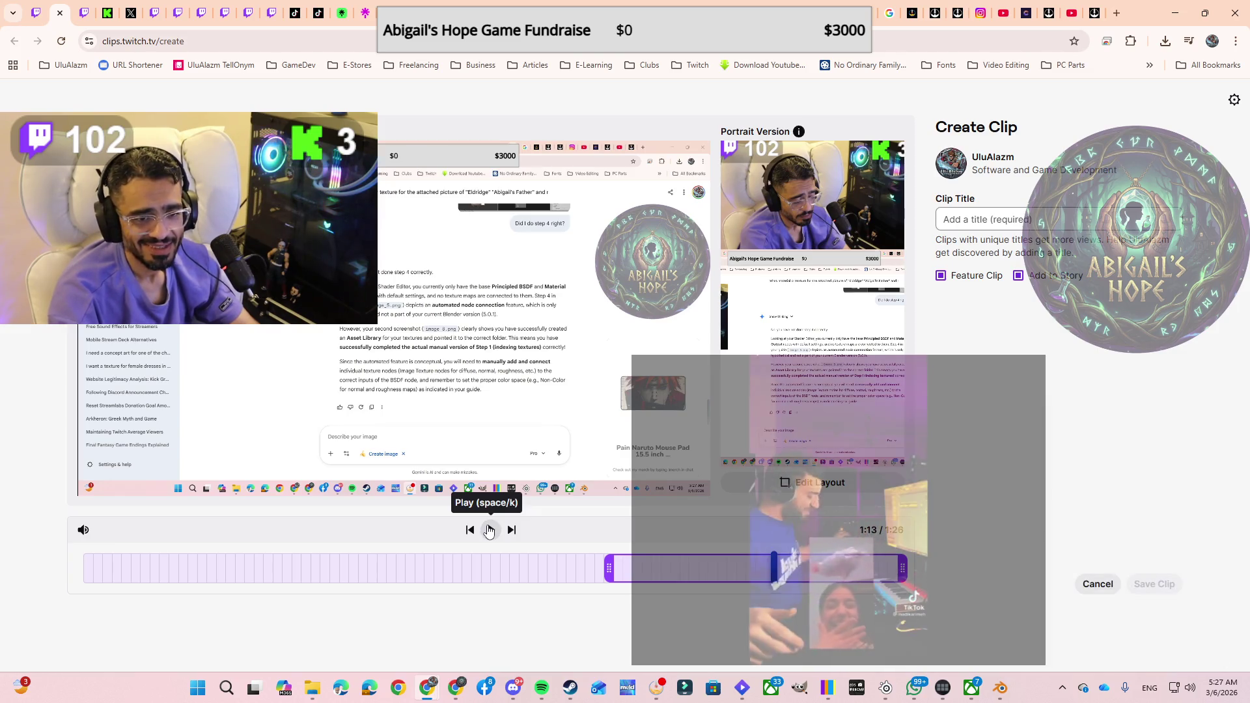
click(492, 530)
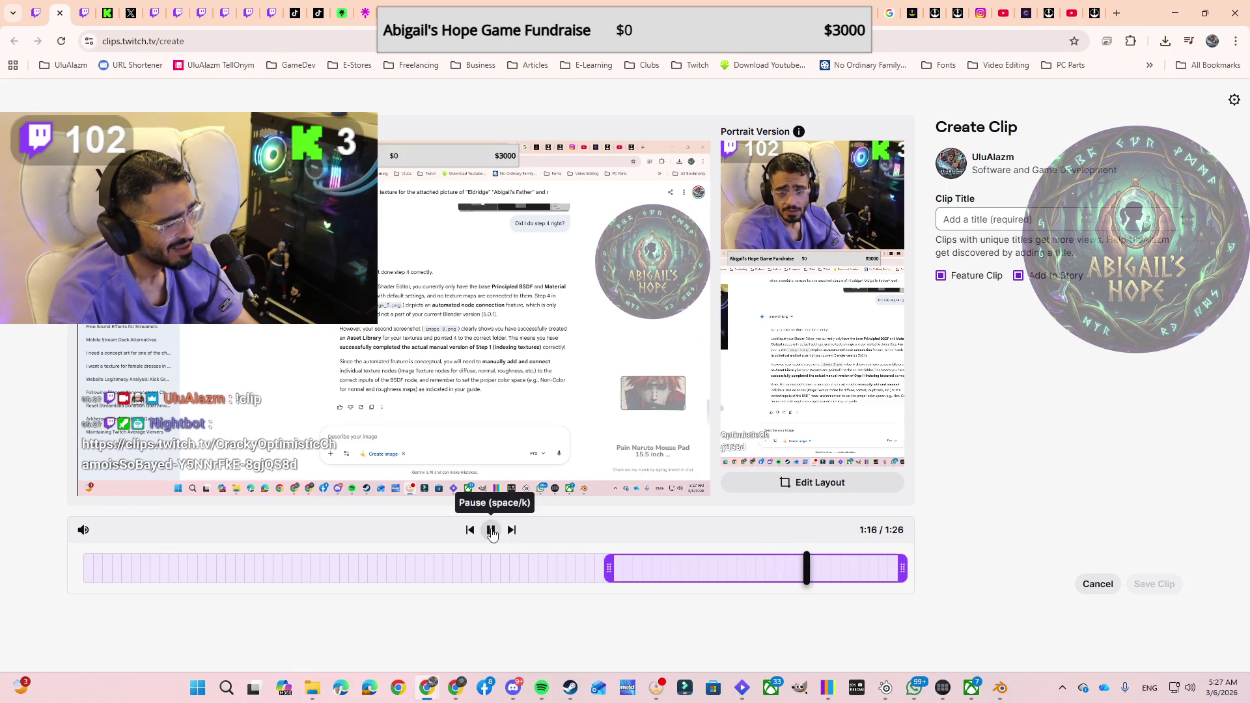
click(717, 578)
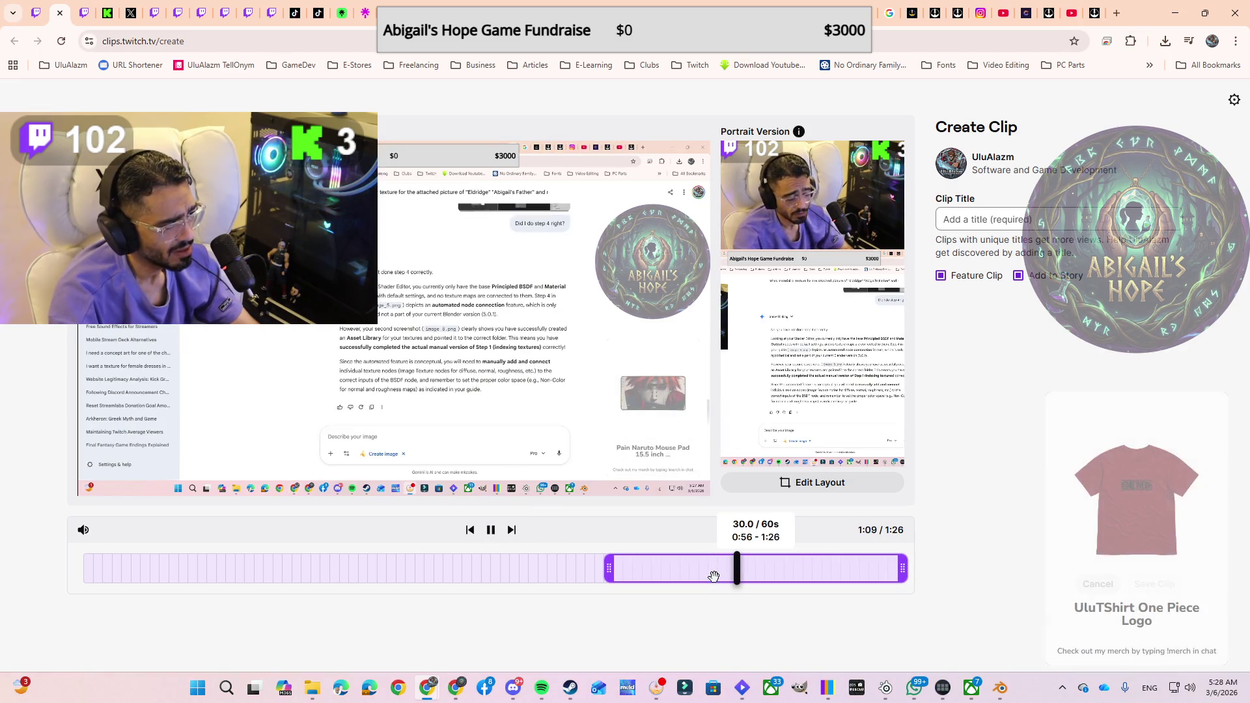
mouse_move(167, 529)
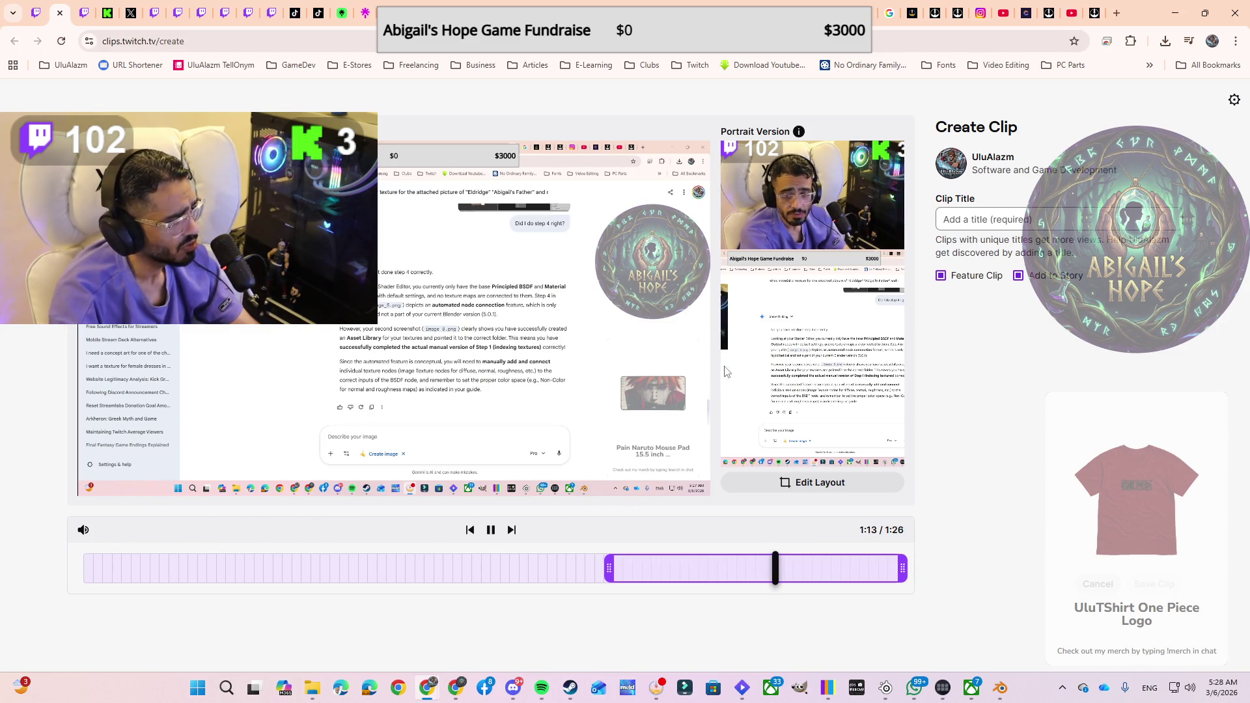
click(59, 13)
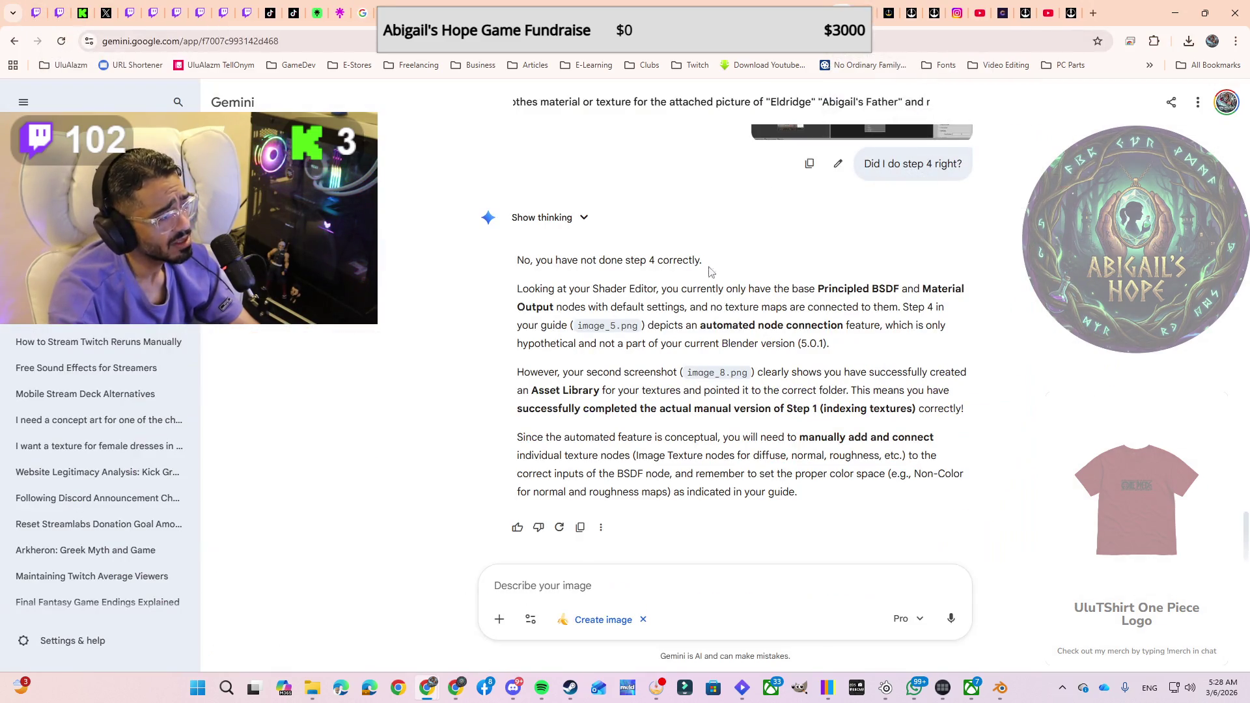
click(1000, 689)
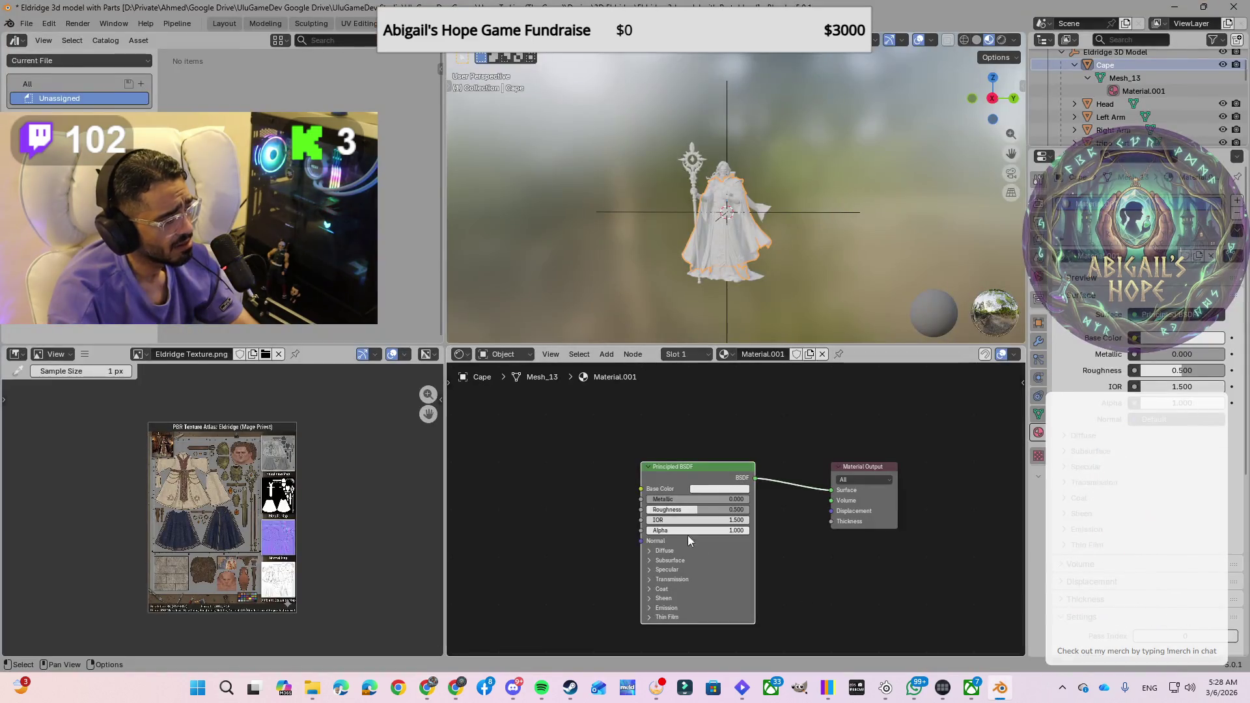
scroll(698, 261, up, 5)
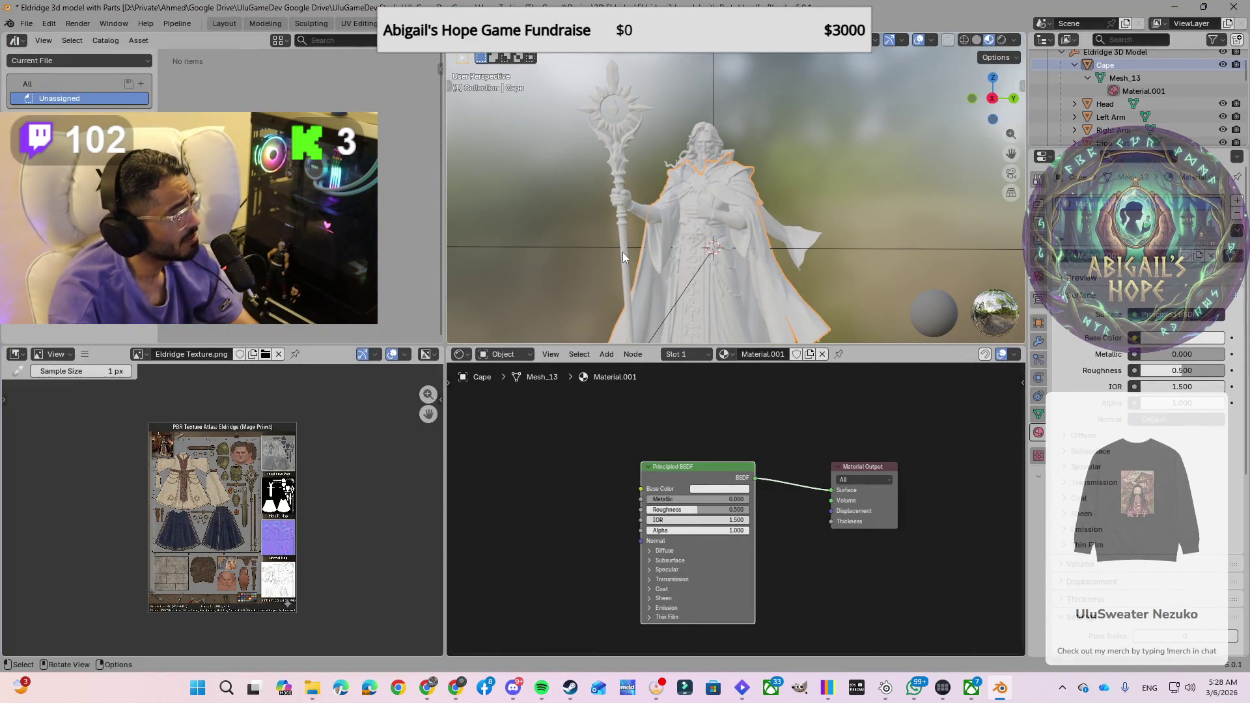
scroll(645, 253, up, 3)
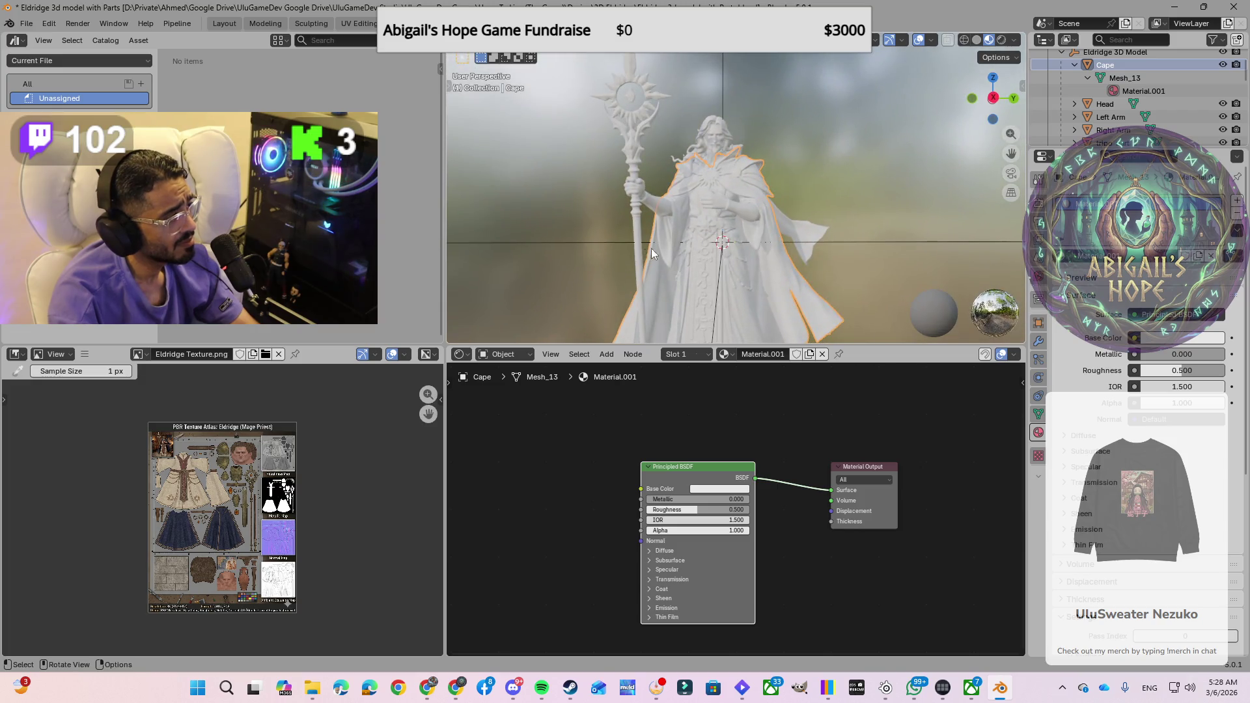
drag(1007, 152, 896, 205)
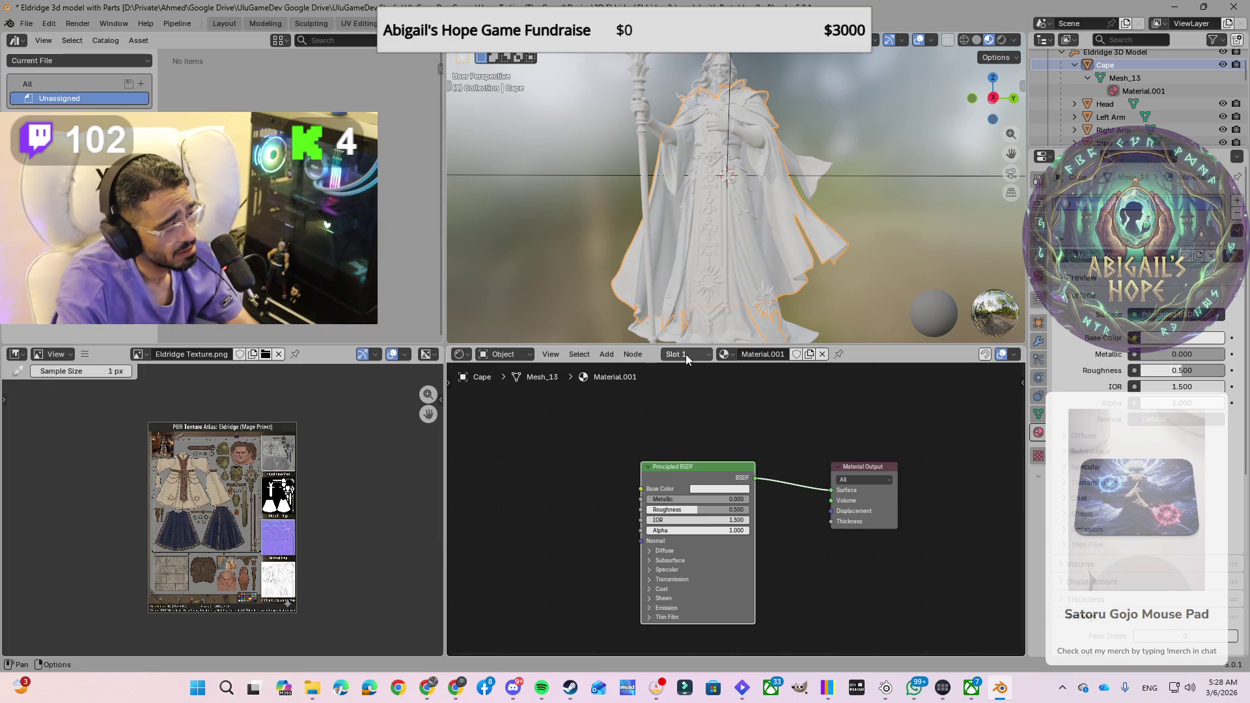
key(alt+Tab)
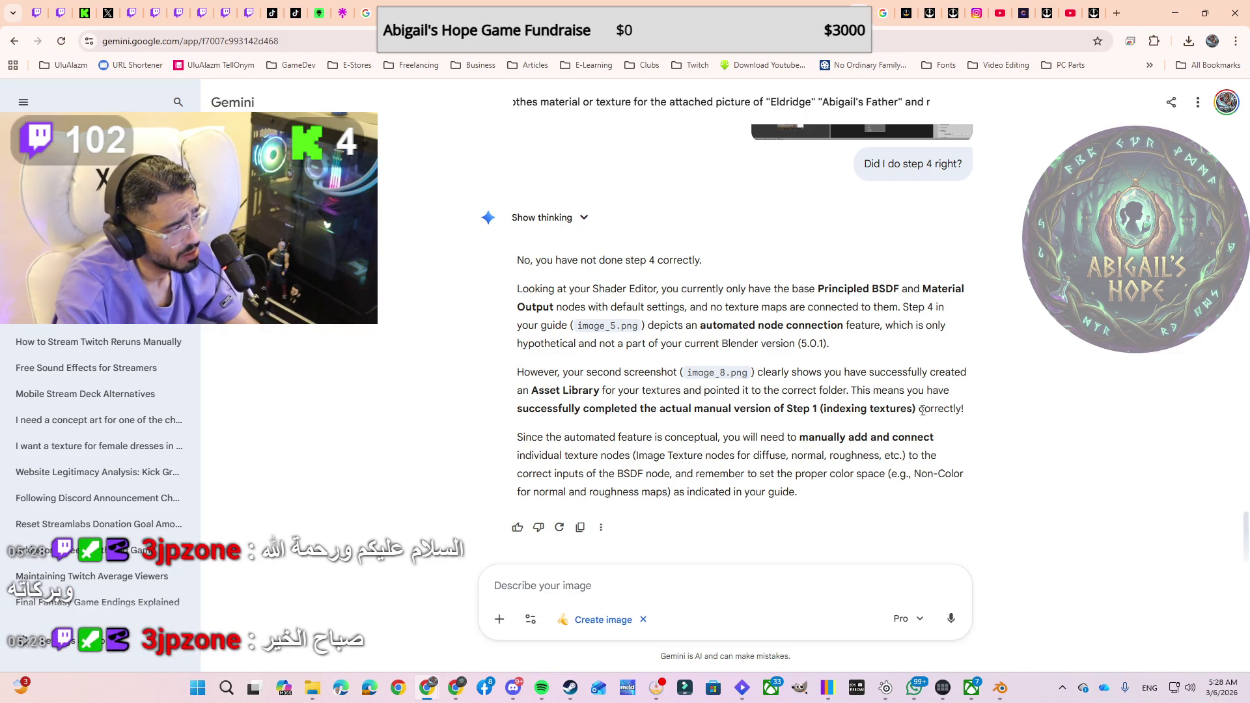
key(alt+Tab)
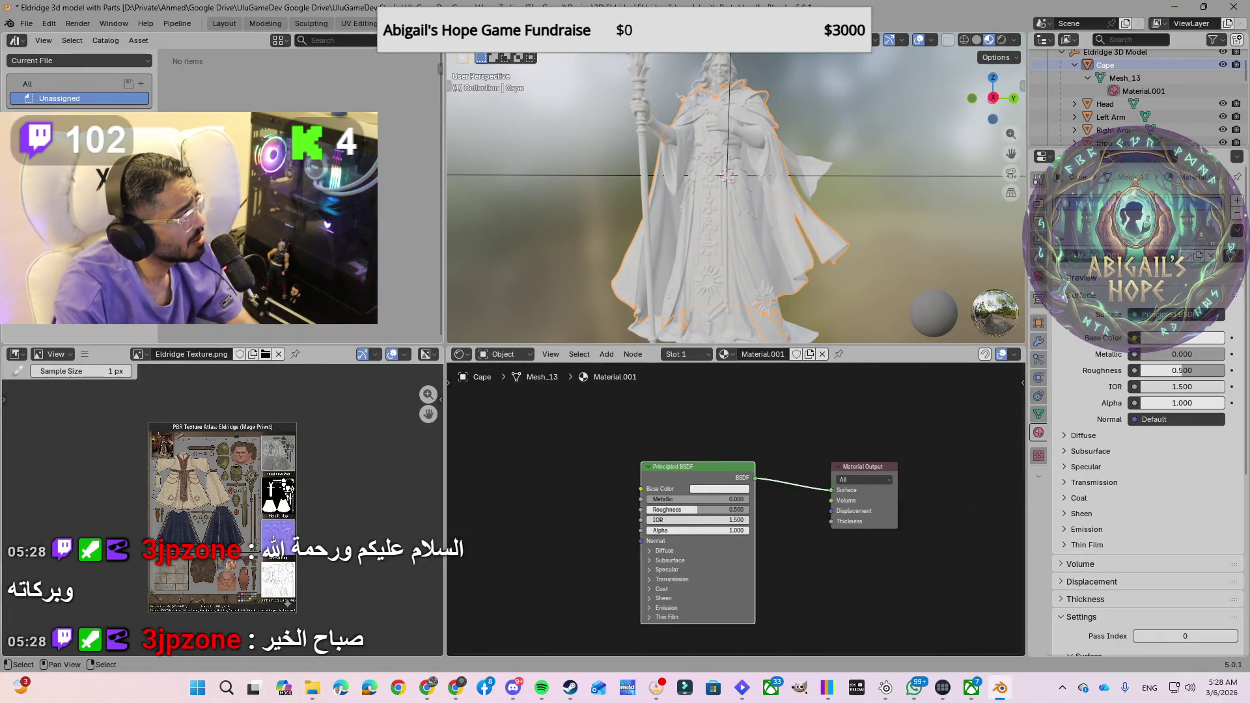
click(16, 41)
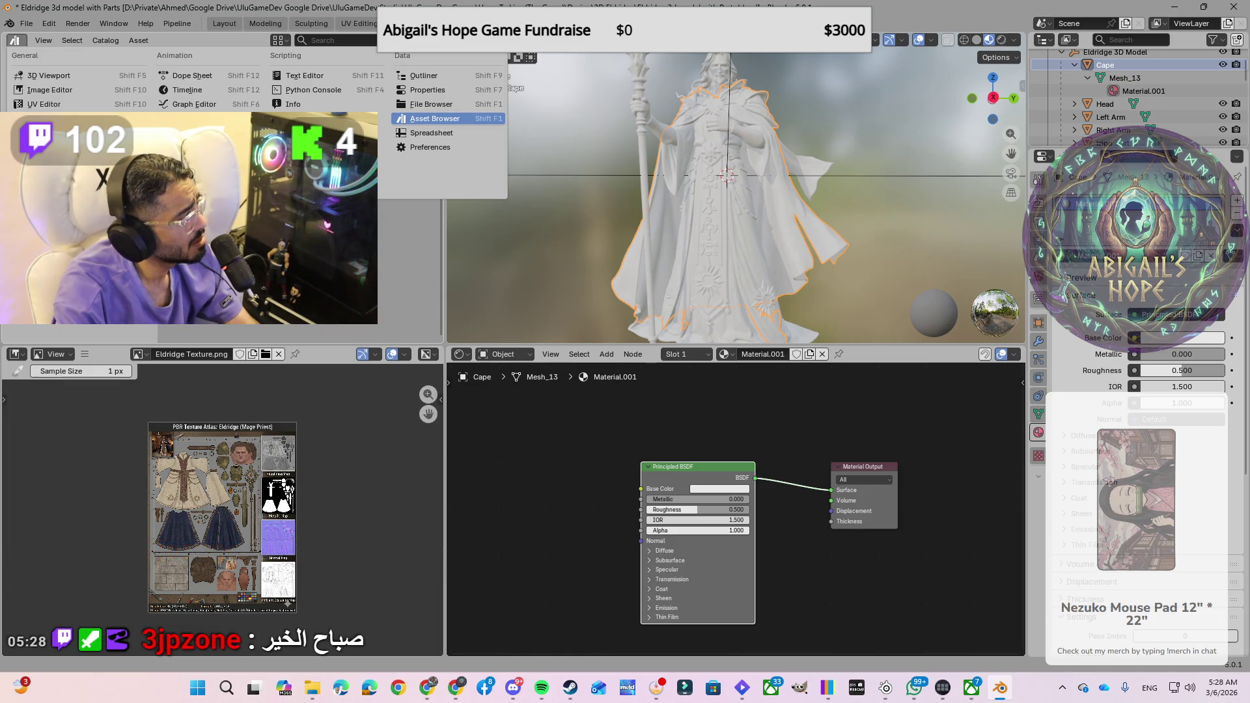
Switch the top-left area through Asset Browser and Node Editor, settling on File Browser
click(435, 119)
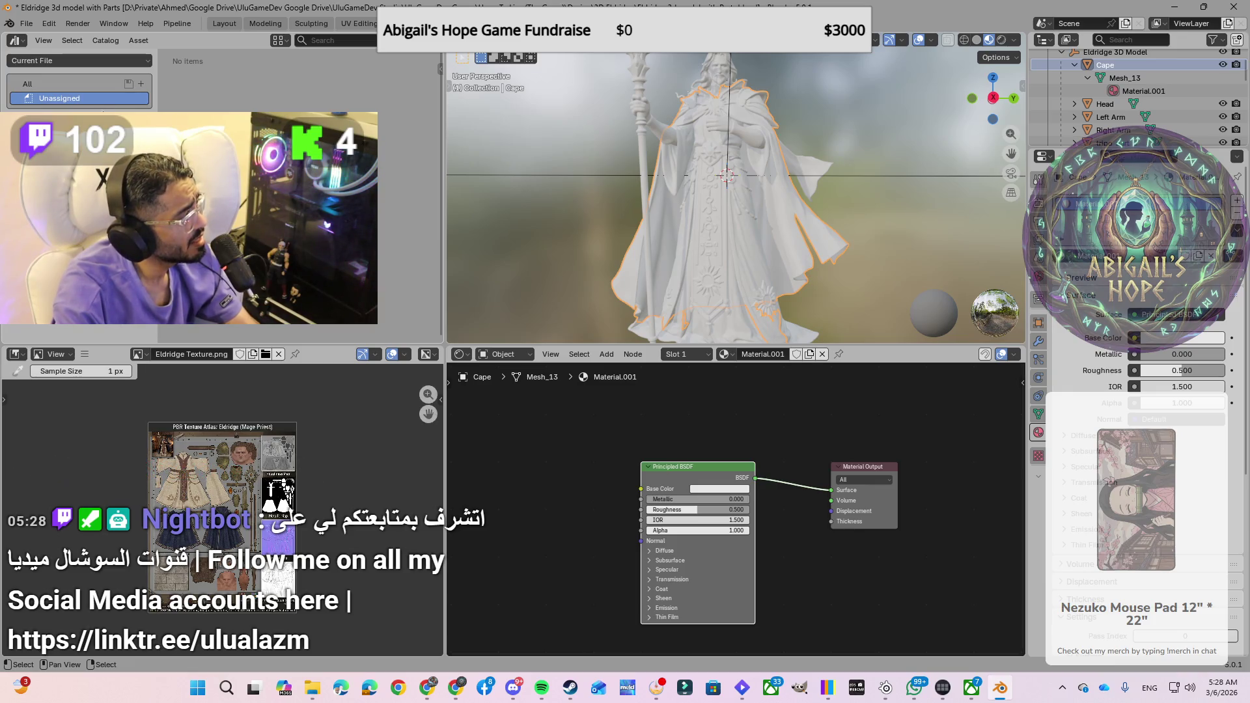
click(16, 40)
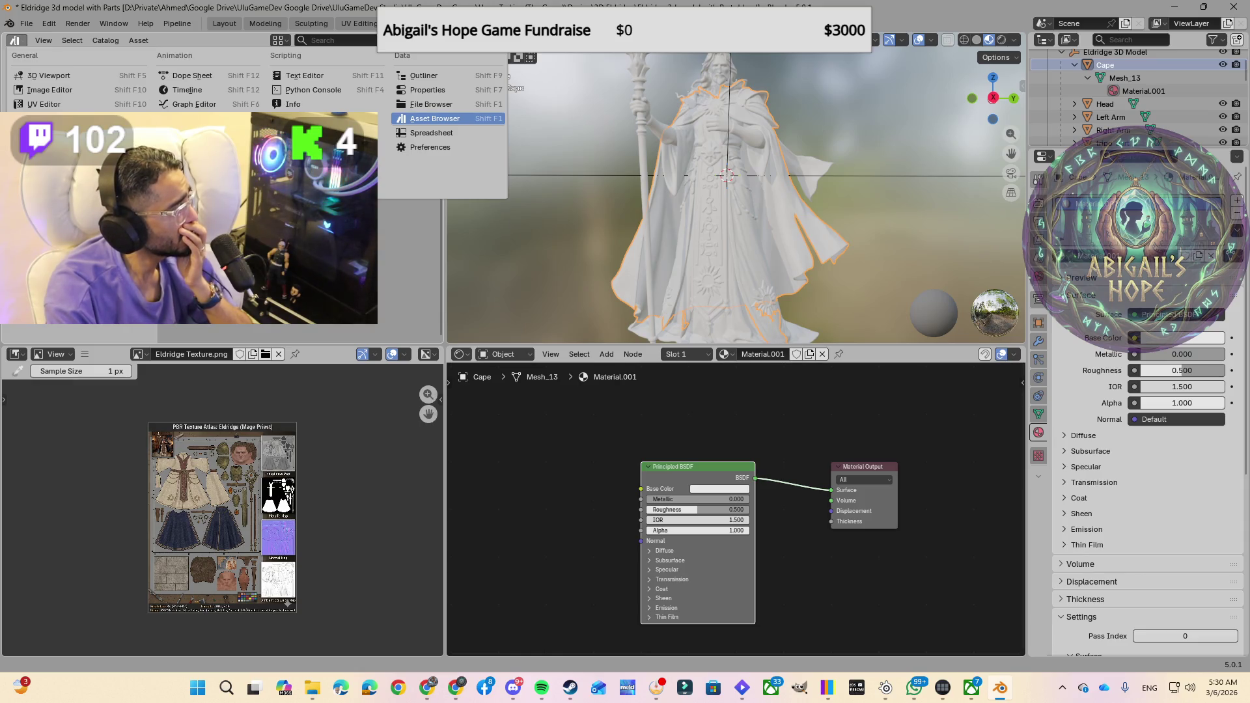
click(58, 147)
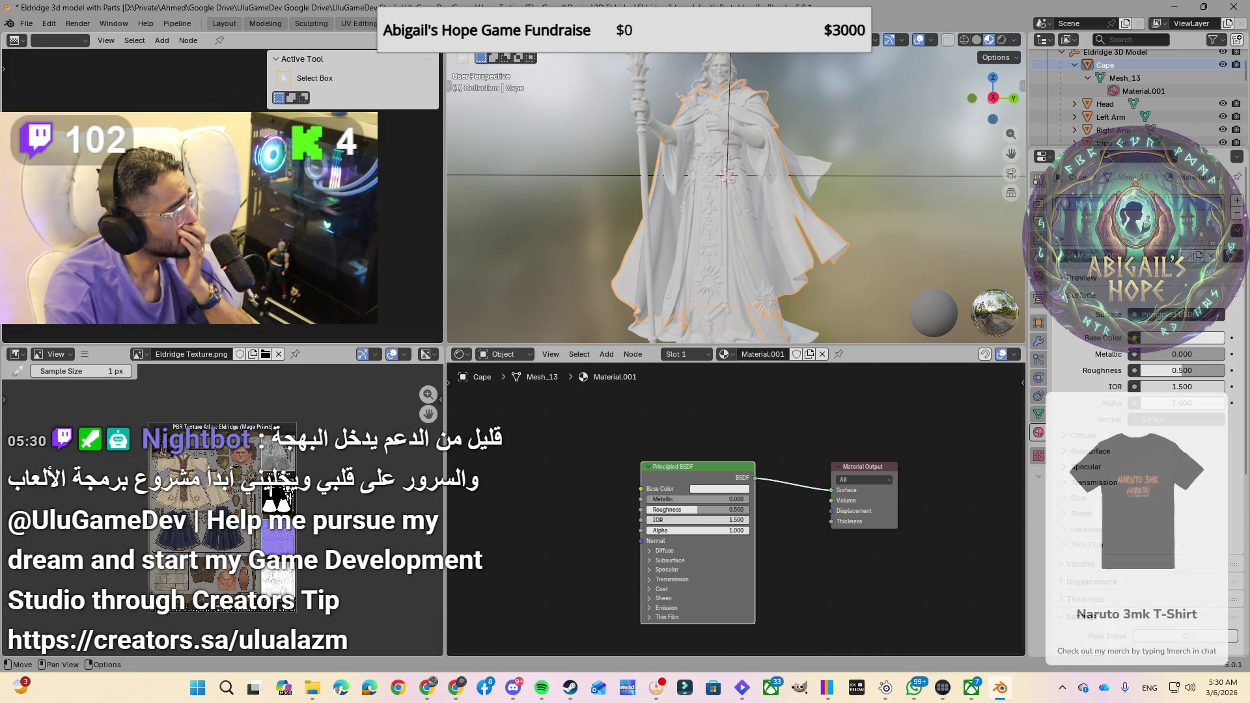
click(14, 40)
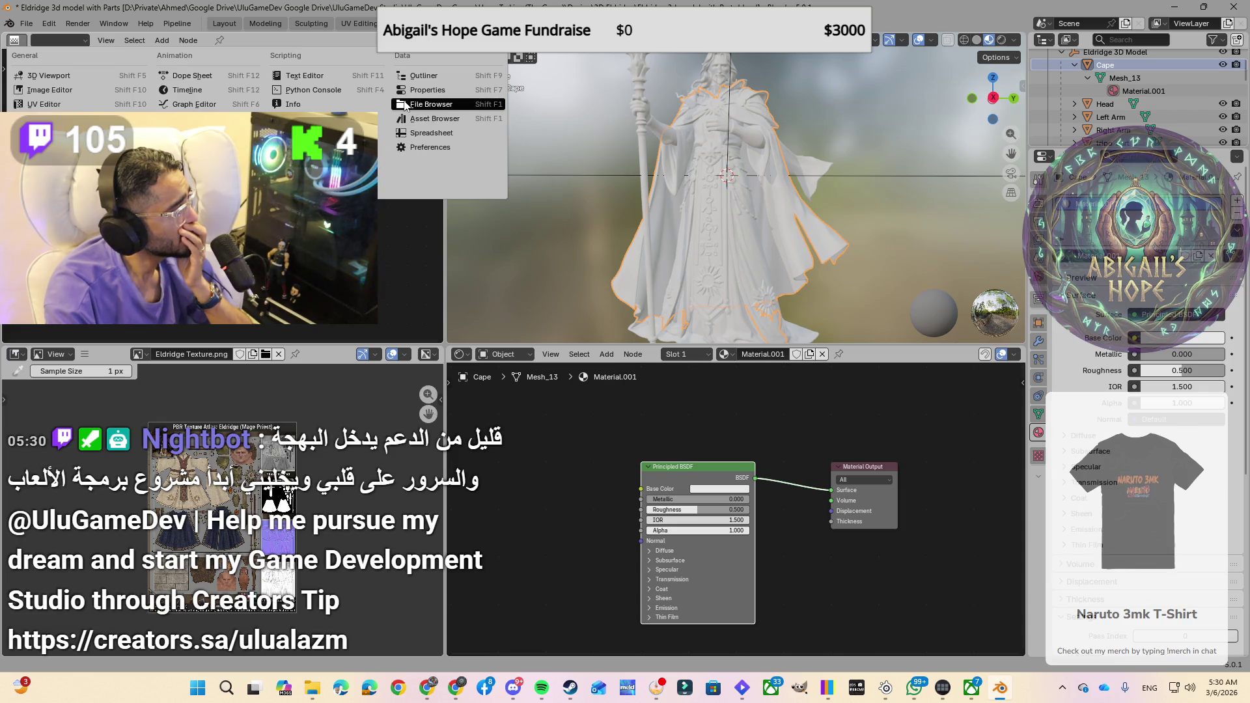
click(430, 106)
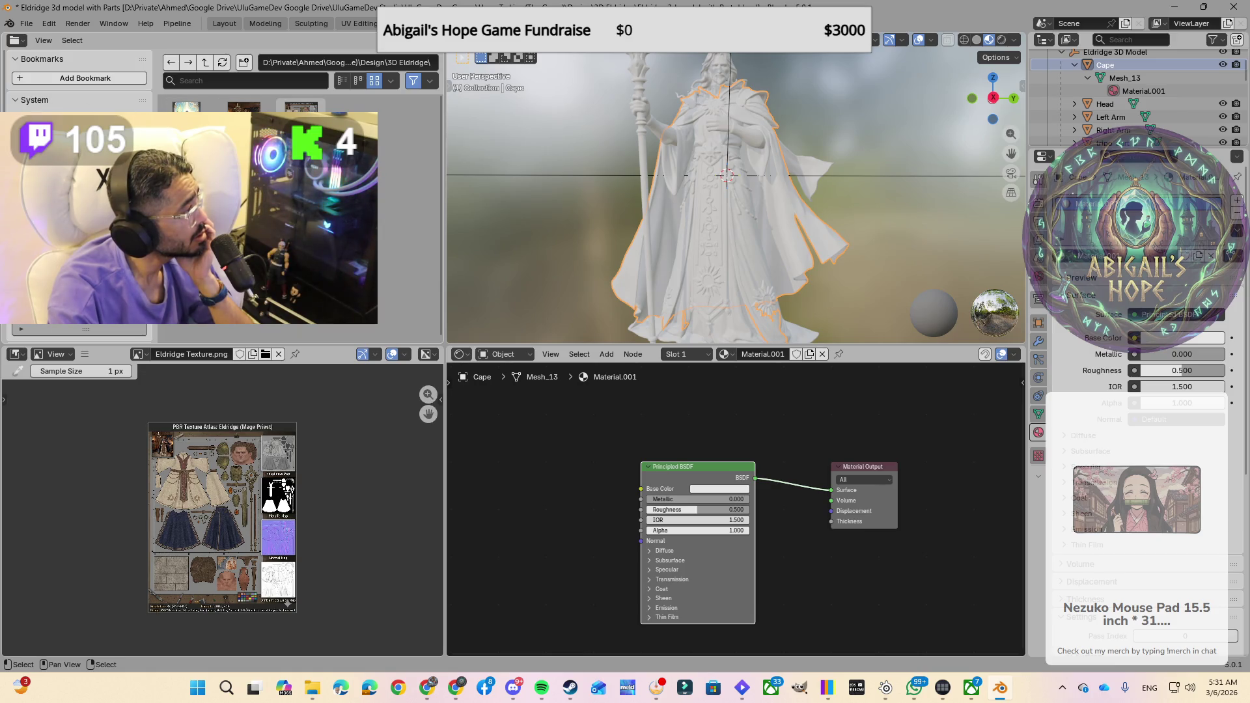
Load Eldridge Texture.png into the Image Editor by dragging it from the file browser
click(301, 123)
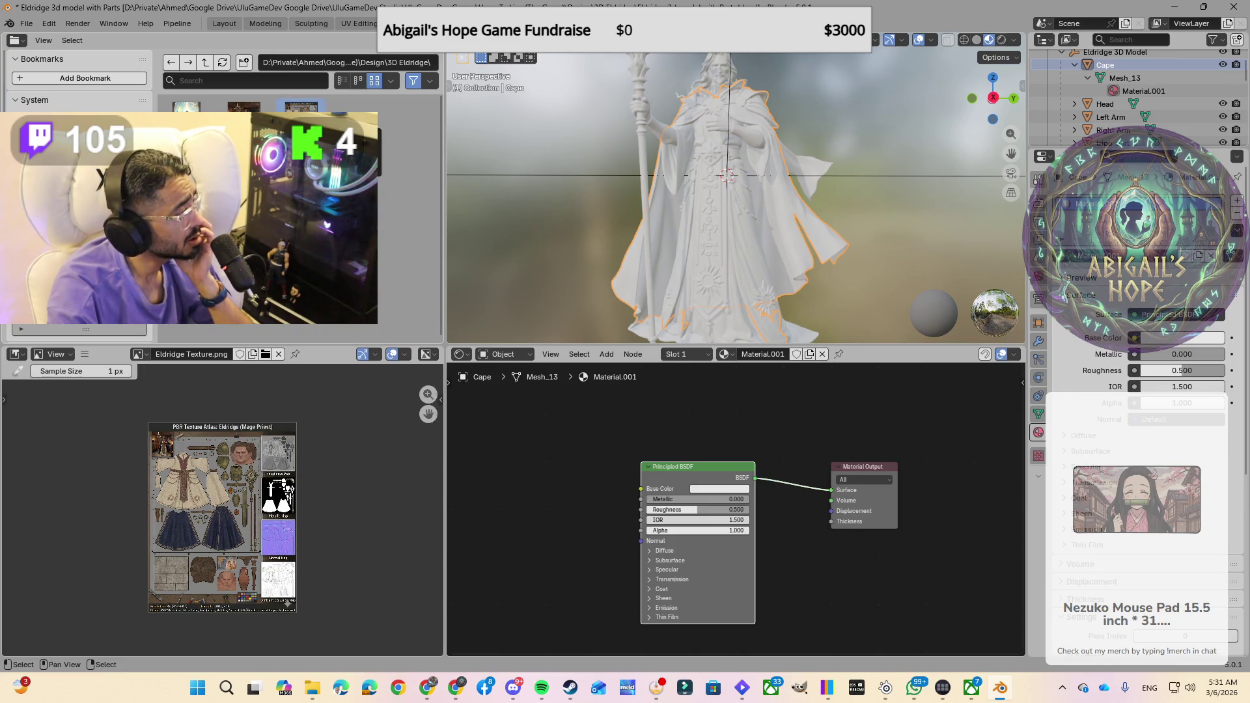
mouse_move(301, 123)
mouse_down()
mouse_move(246, 427)
mouse_move(208, 498)
mouse_up()
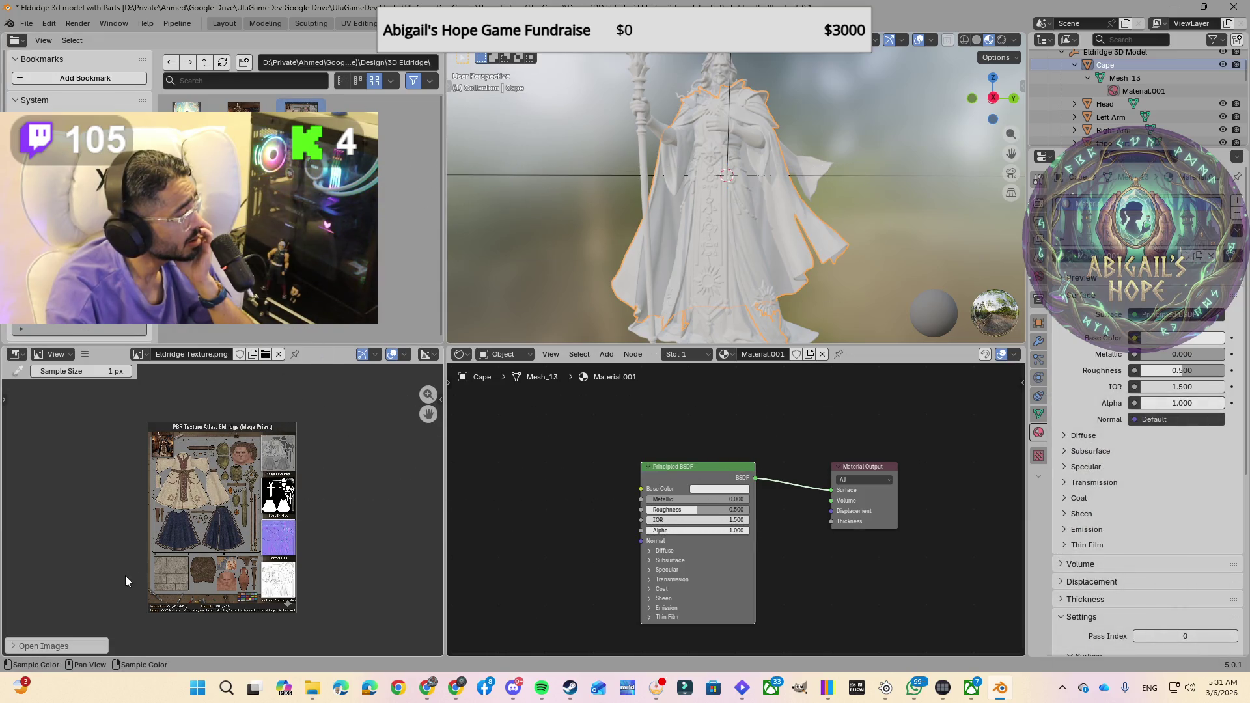
click(140, 355)
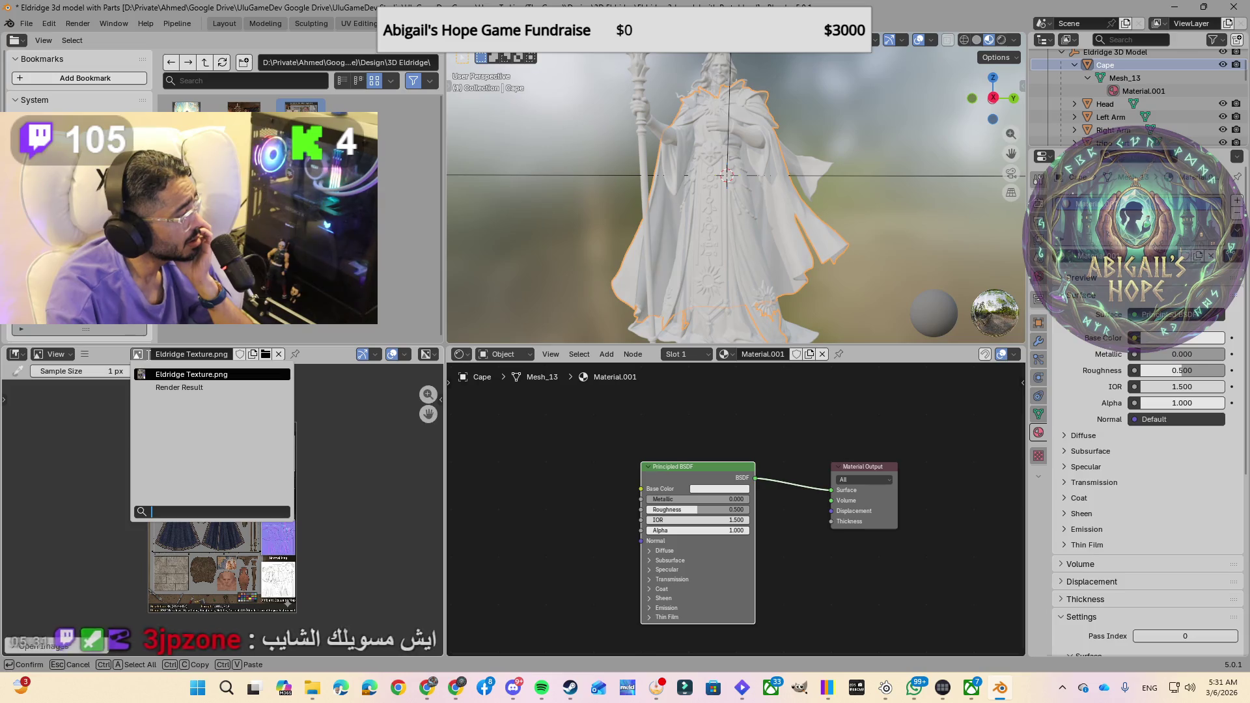
click(121, 436)
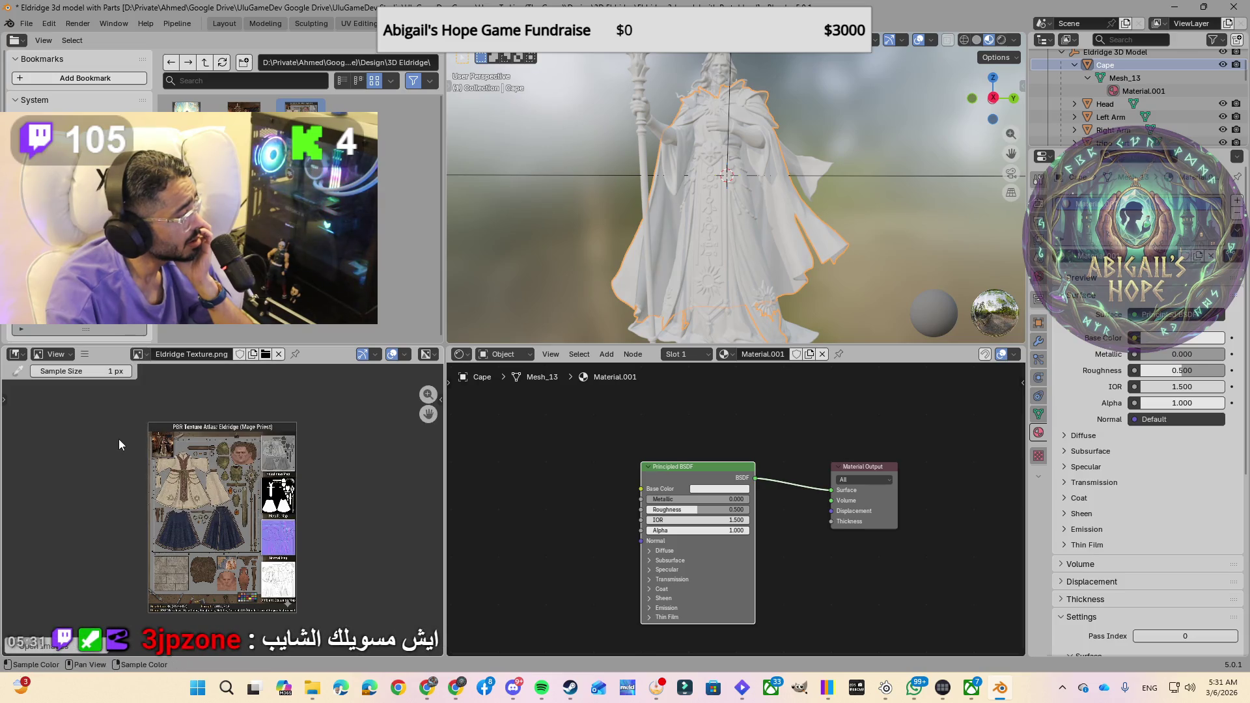
click(13, 647)
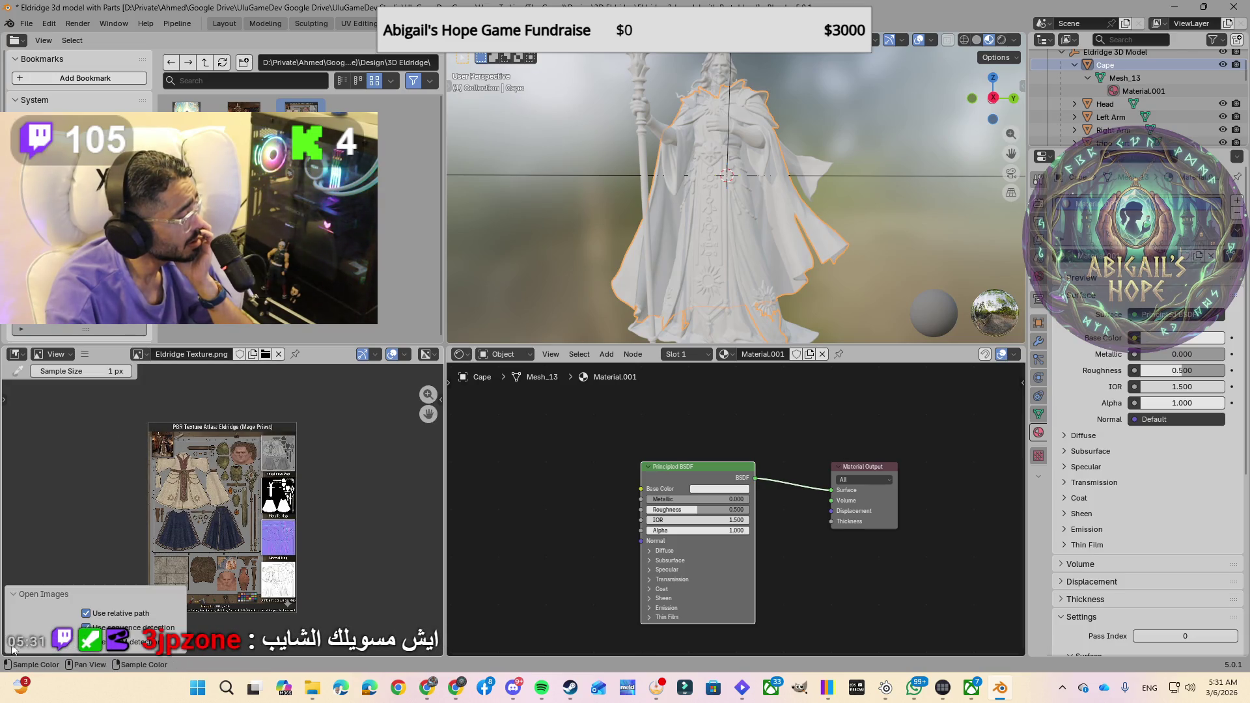
click(13, 596)
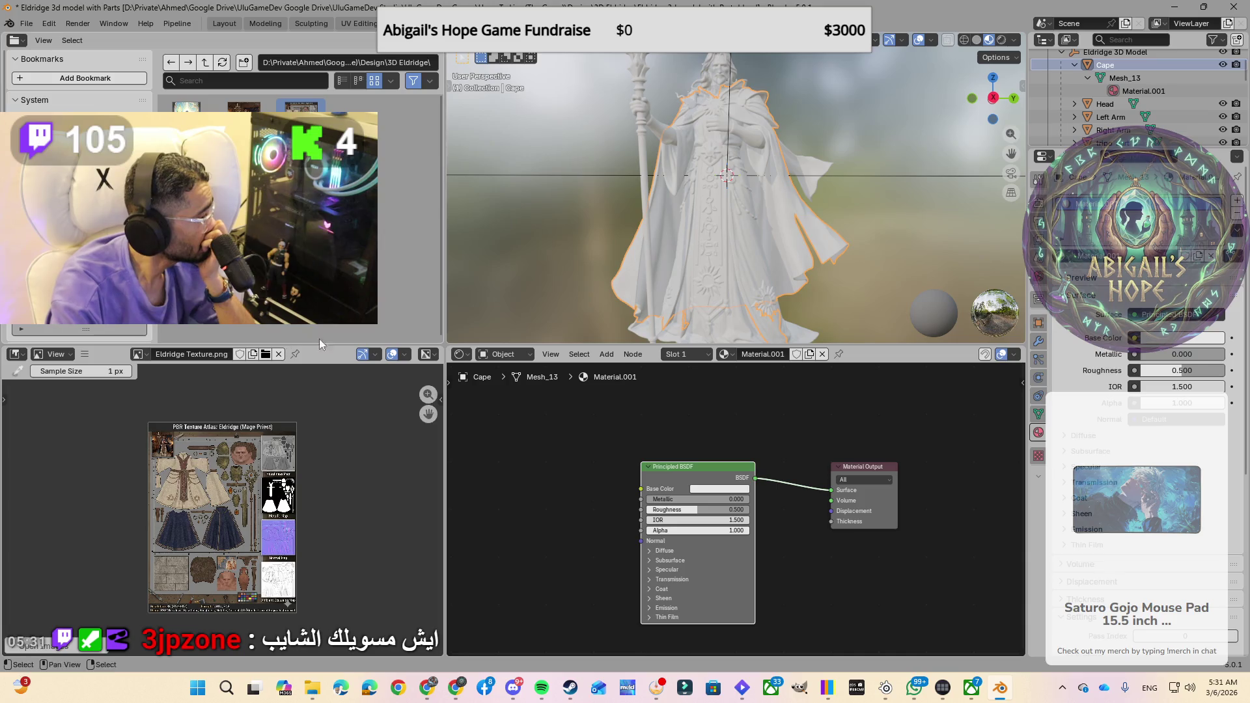
click(392, 357)
click(391, 355)
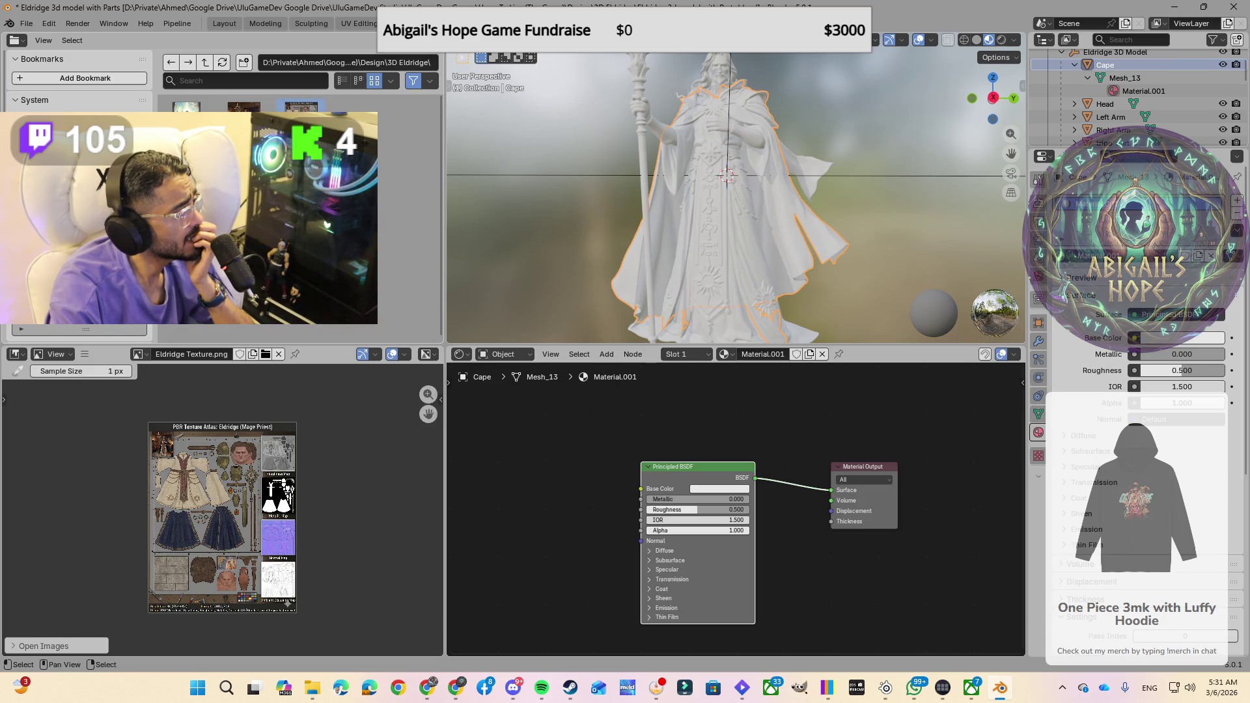
Navigate the File Browser through the parent folders to the 3D Eldridge design folder
right_click(261, 208)
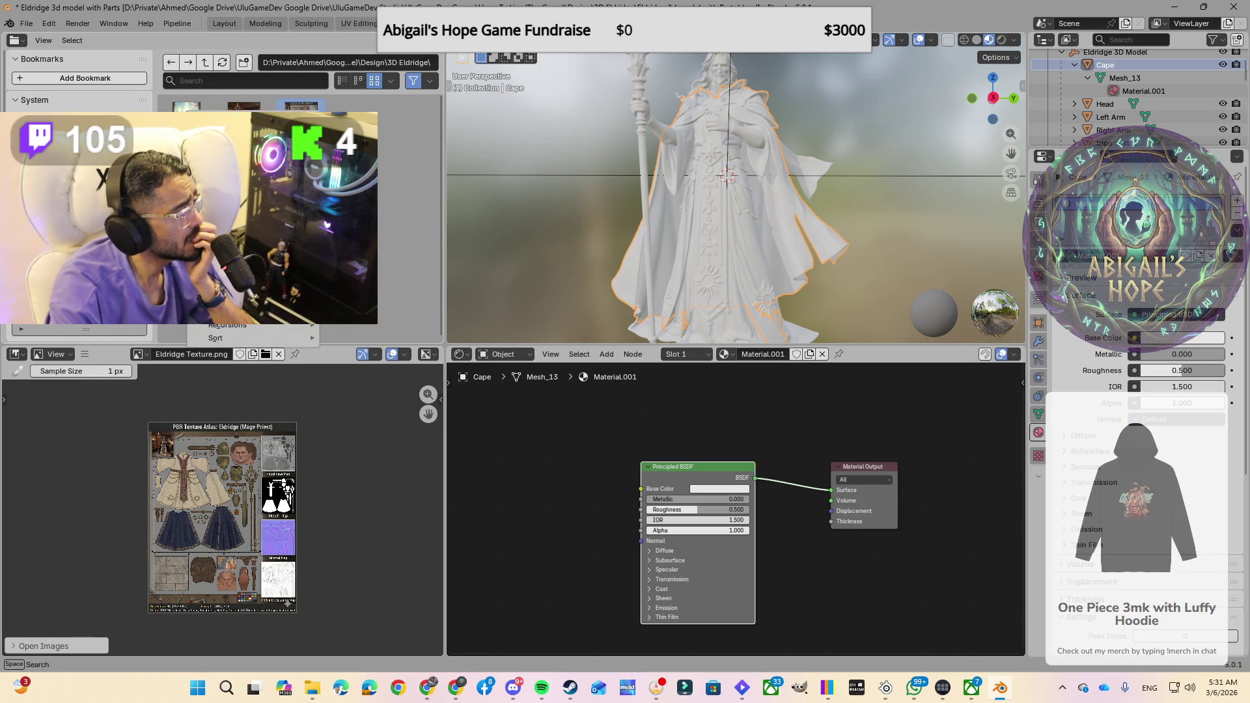
mouse_move(242, 325)
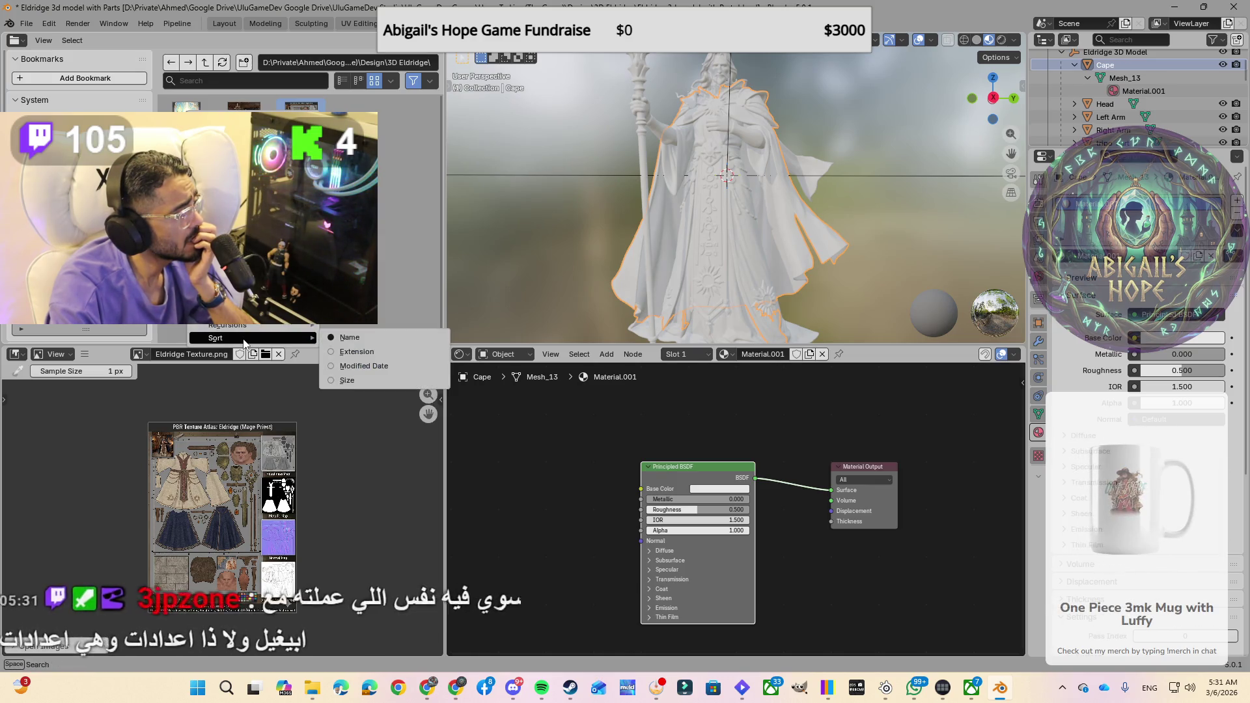
click(400, 247)
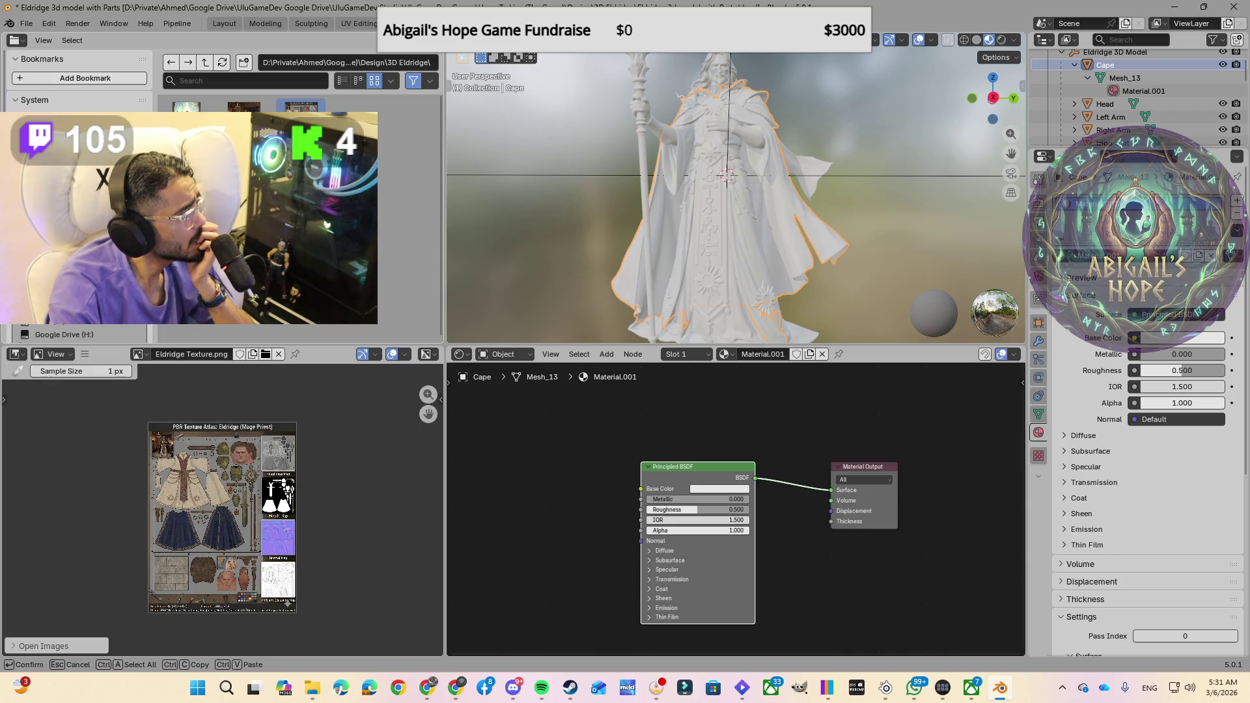
key(Escape)
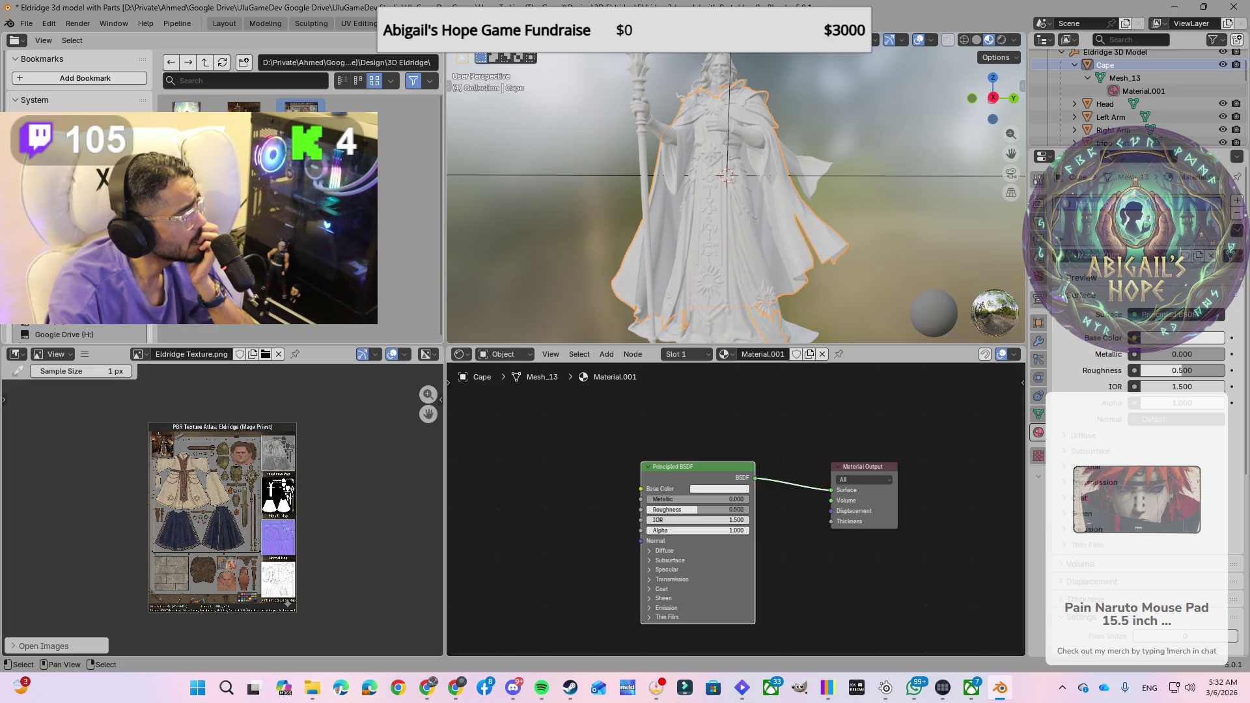
key(BackSpace)
key(BackSpace)
key(BackSpace)
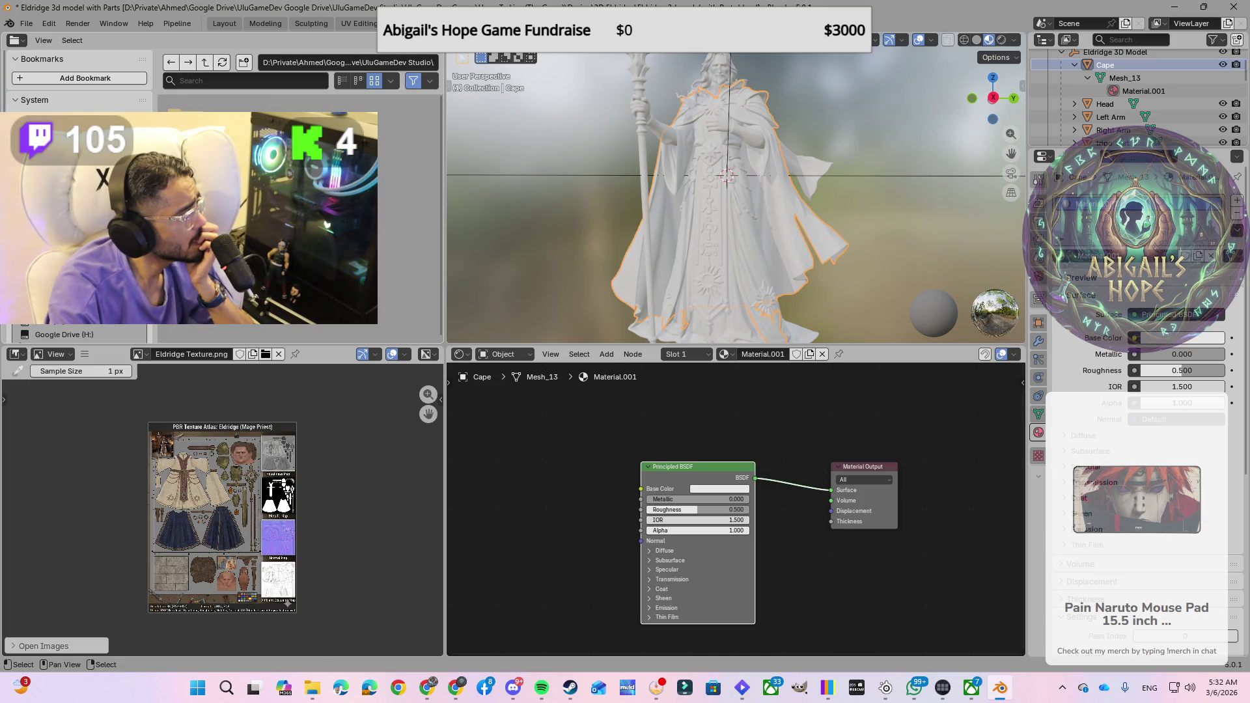
key(shift+BackSpace)
key(Return)
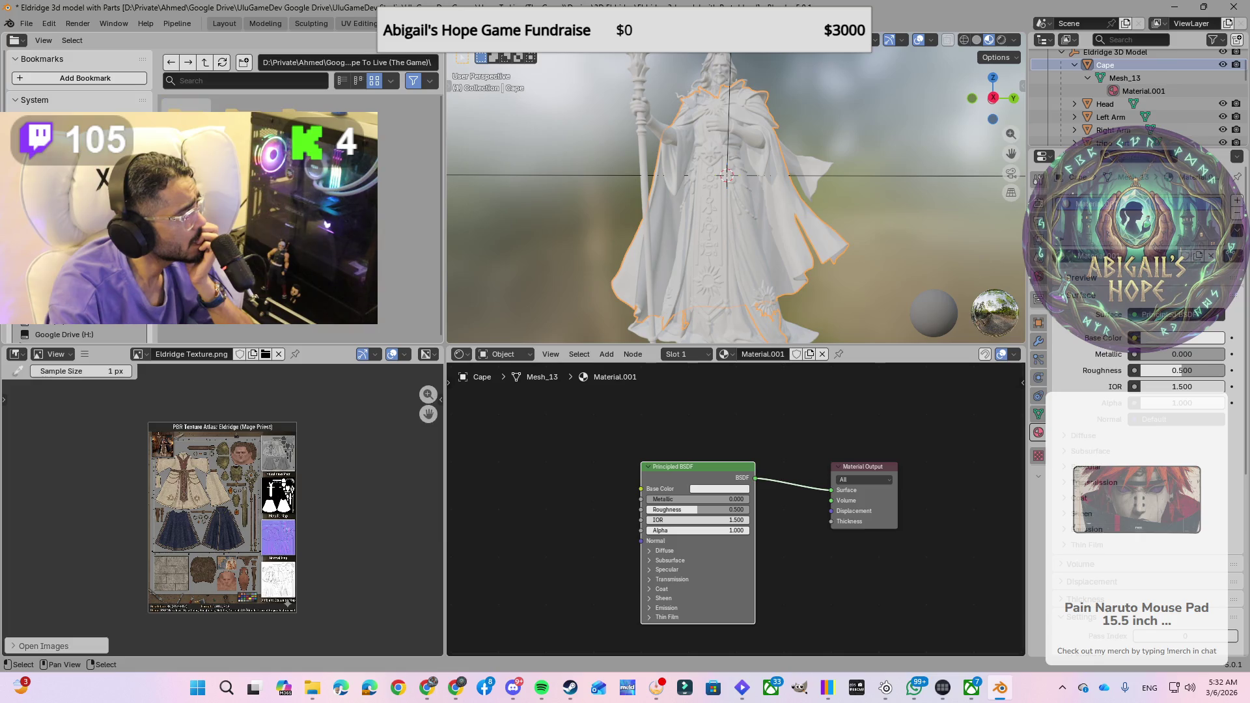
key(Return)
key(Return)
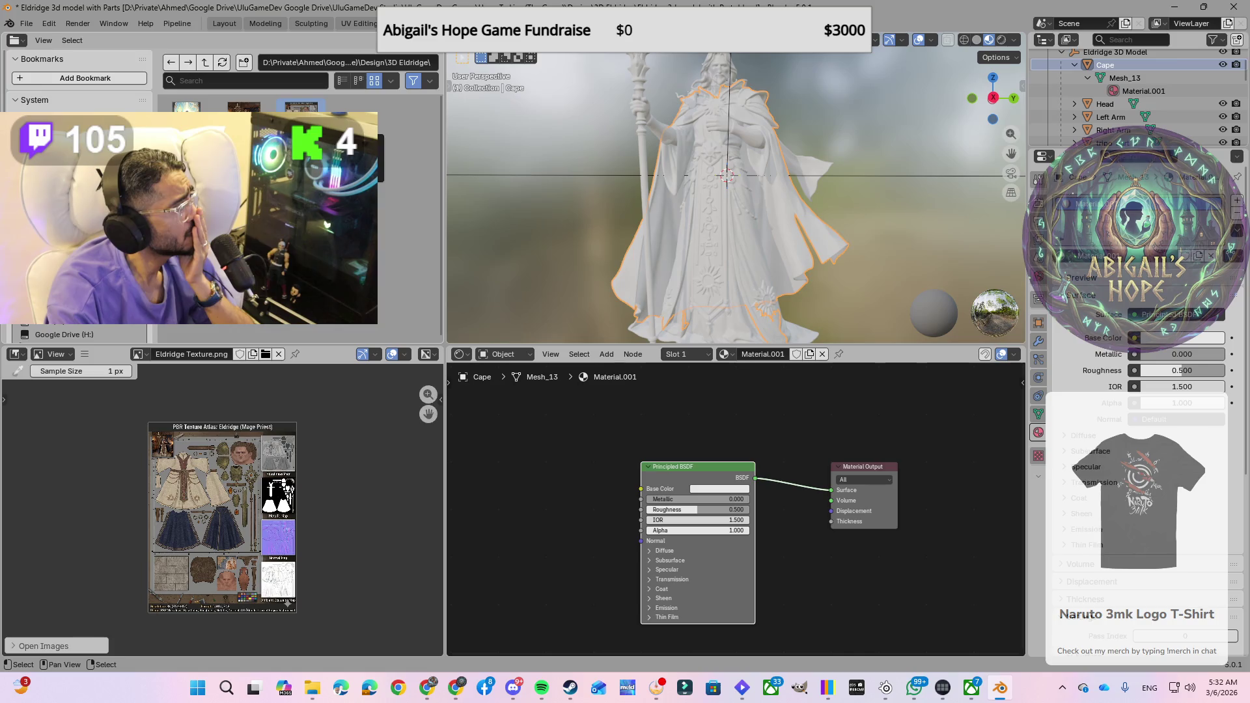
Add an Eldridge Texture.png image node, wire its Color into Material Output Surface, and lower Principled BSDF
mouse_move(301, 111)
mouse_down()
mouse_move(417, 195)
mouse_move(665, 483)
mouse_move(544, 470)
mouse_move(528, 441)
mouse_up()
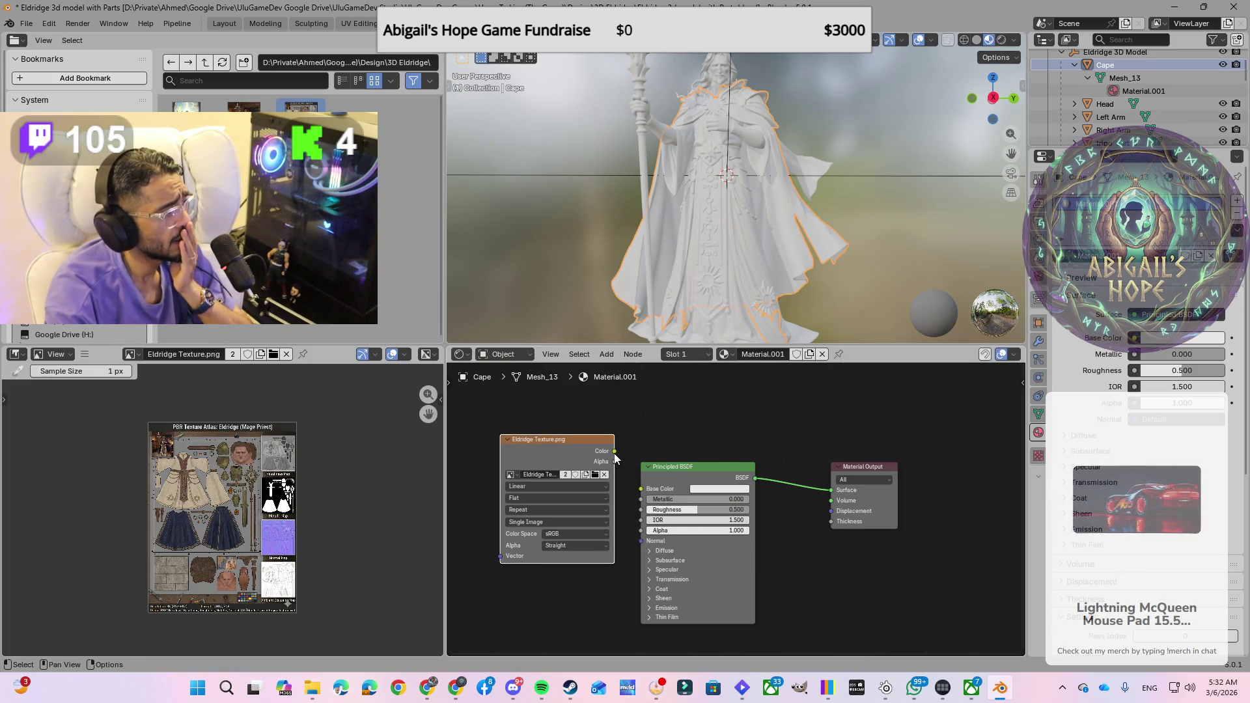
mouse_move(615, 452)
mouse_down()
mouse_move(822, 478)
mouse_move(831, 492)
mouse_up()
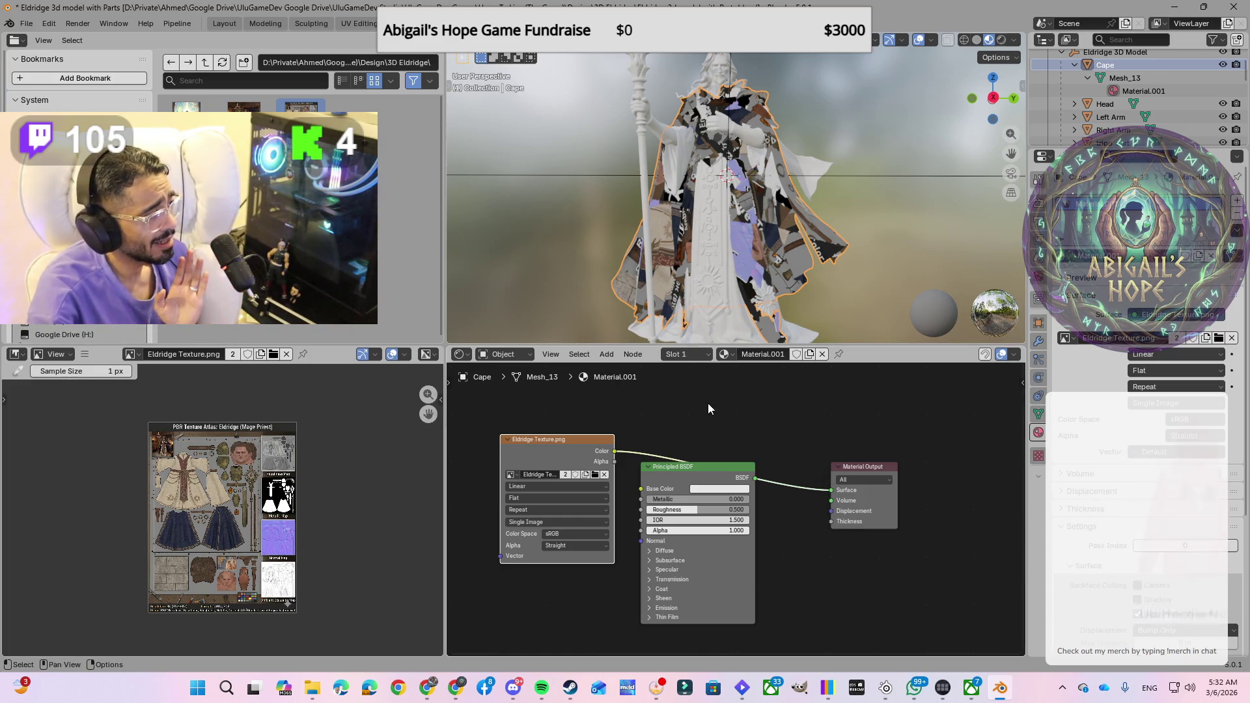
drag(697, 468, 697, 507)
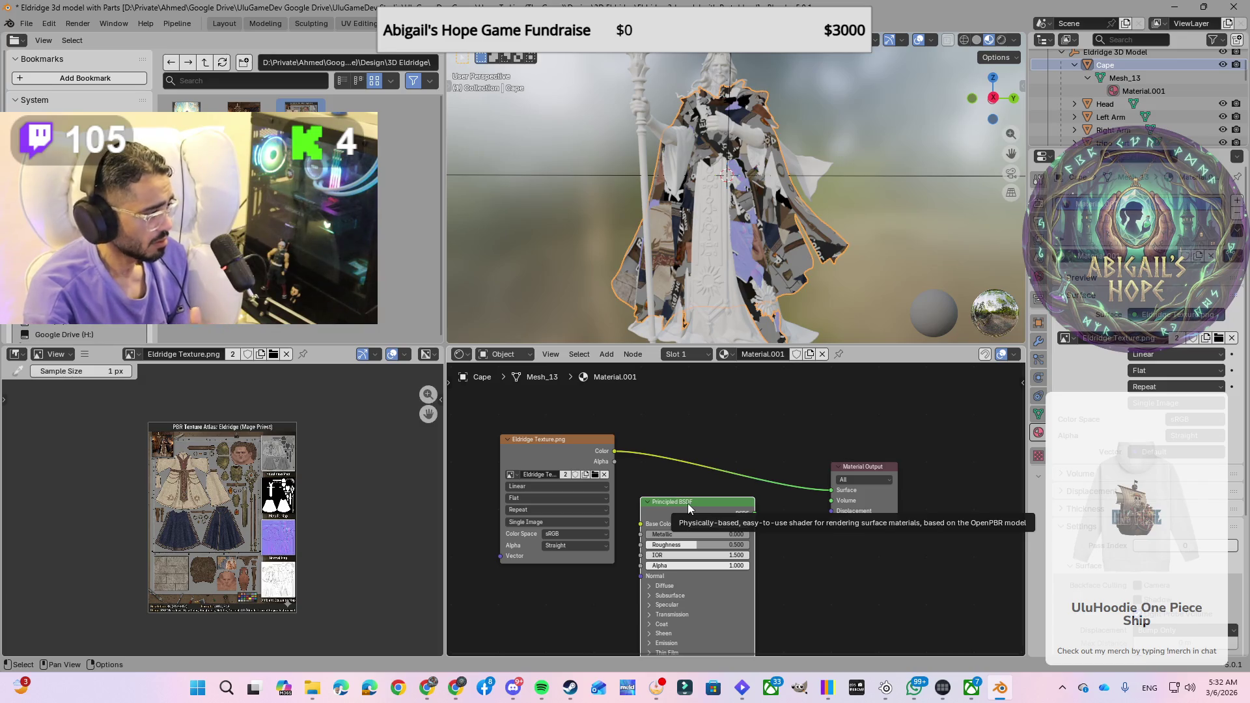
Tidy the Principled BSDF node's position and orbit and zoom the viewport onto the cape
drag(688, 503, 697, 493)
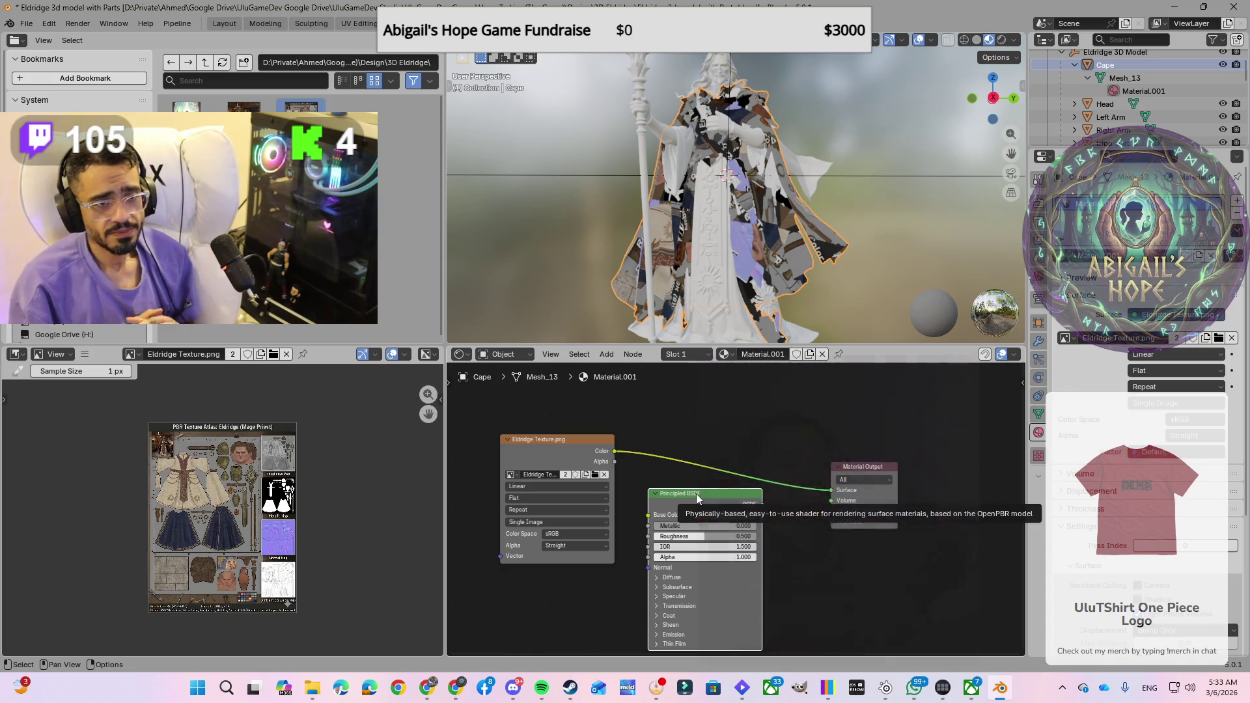
mouse_move(719, 227)
middle_down()
mouse_move(519, 229)
mouse_move(691, 246)
mouse_move(707, 220)
mouse_move(729, 221)
mouse_move(716, 228)
middle_up()
scroll(201, 480, up, 3)
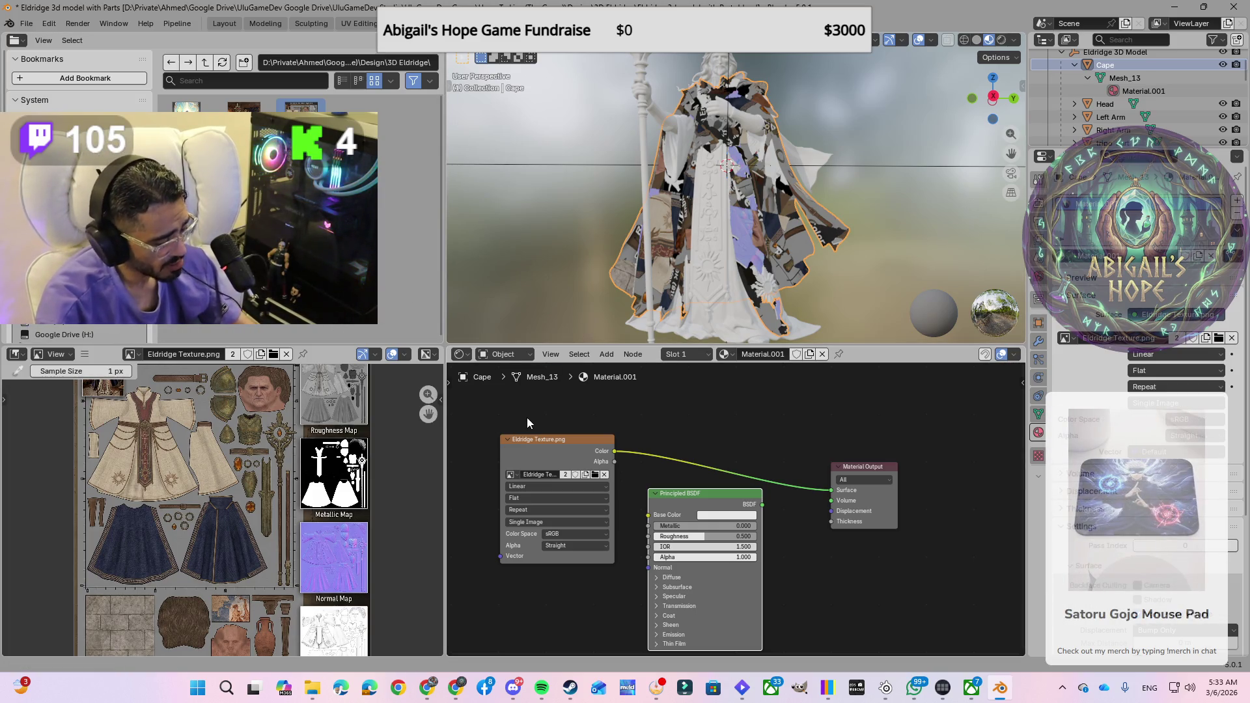
Snip a screenshot of the whole Blender window to the clipboard and bring Gemini forward
key(super+shift+s)
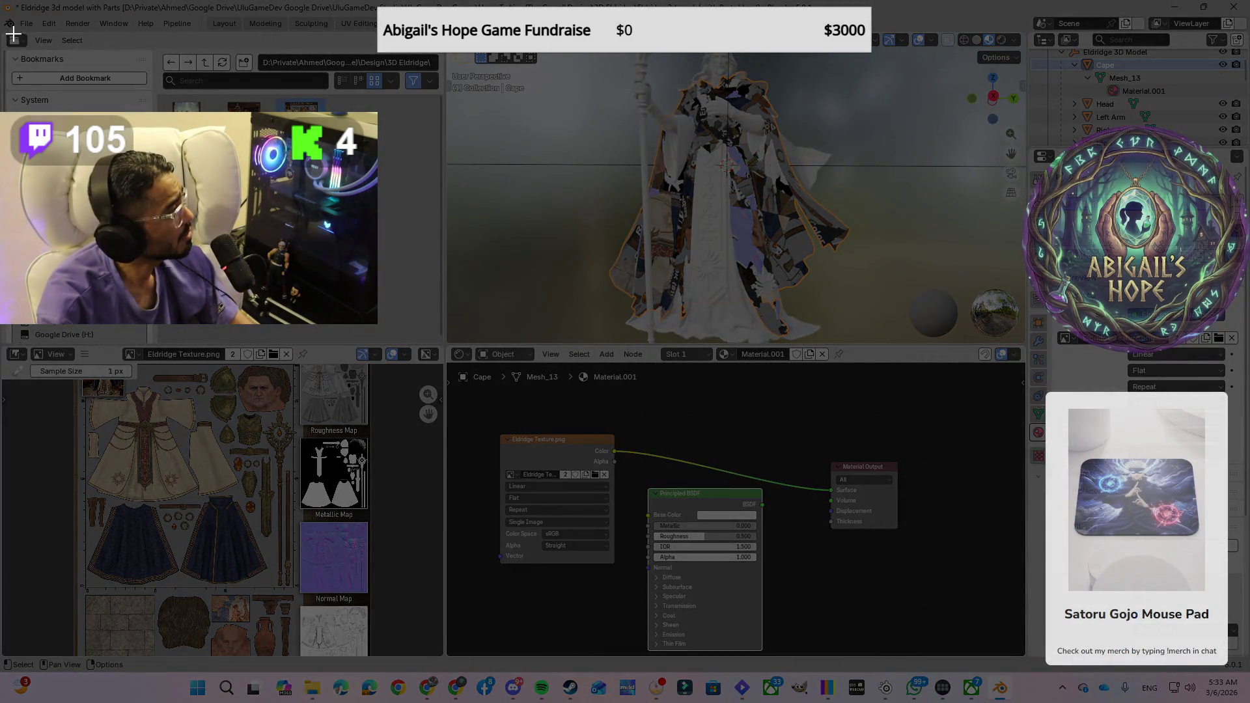
mouse_move(3, 5)
mouse_down()
mouse_move(67, 56)
mouse_move(826, 511)
mouse_move(1188, 662)
mouse_move(1248, 675)
mouse_up()
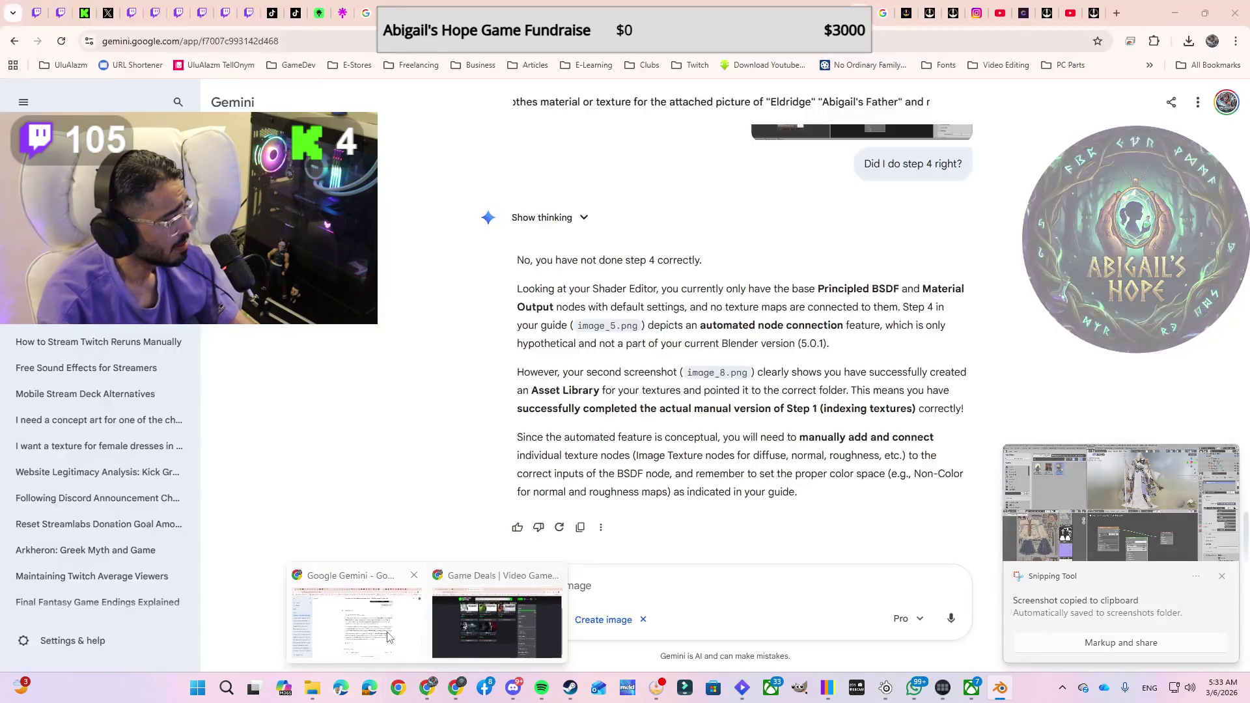
click(389, 637)
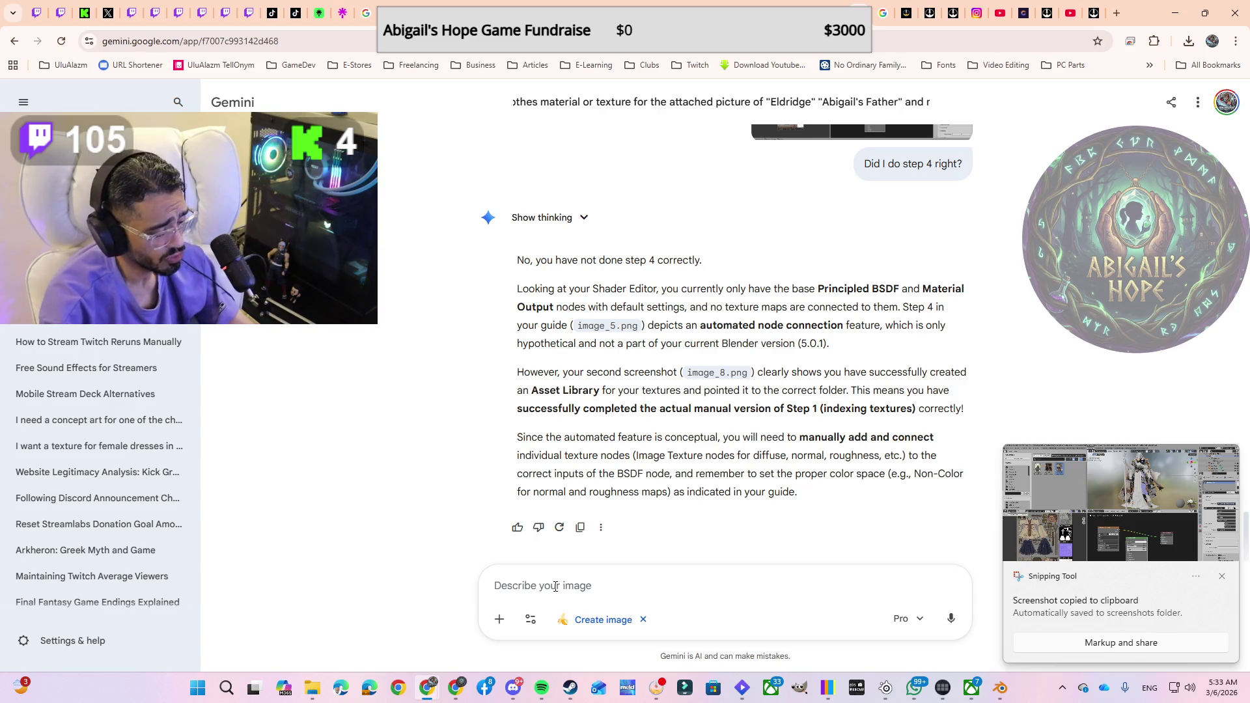
Ask Gemini 'Now how can I align the texture over the cape?' with the screenshot attached
key(ctrl+v)
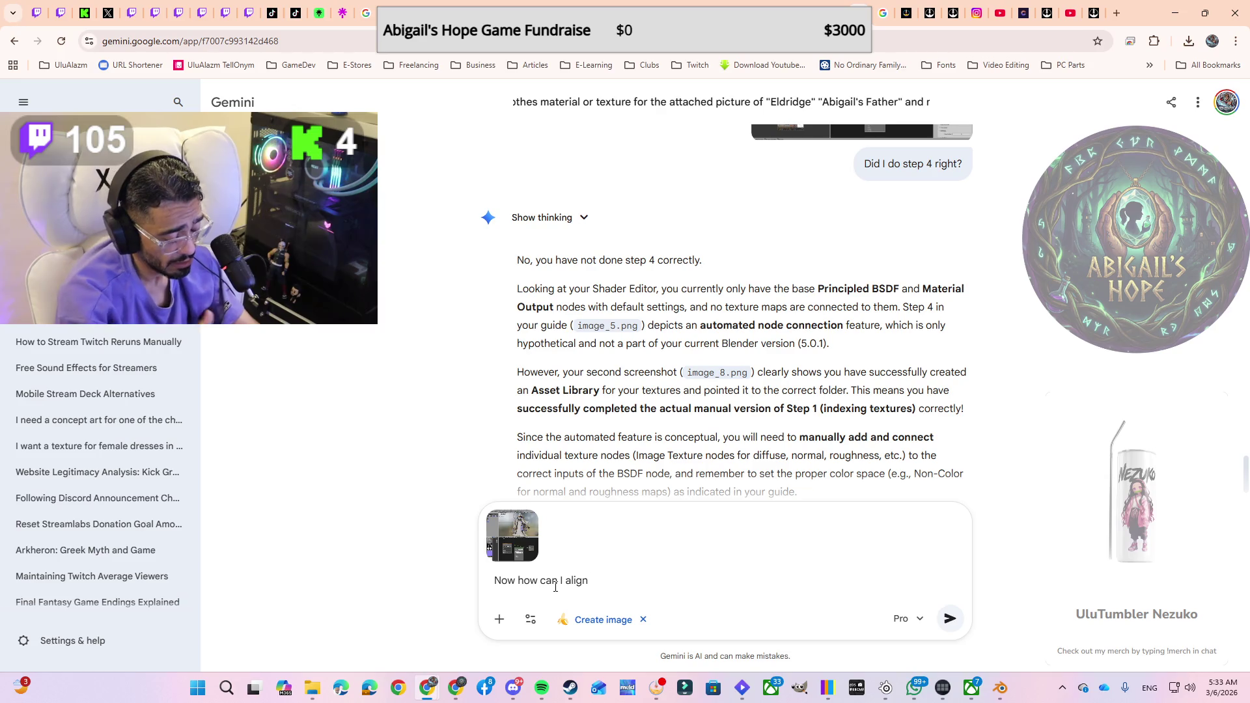
text(the texture over the cape?)
key(Return)
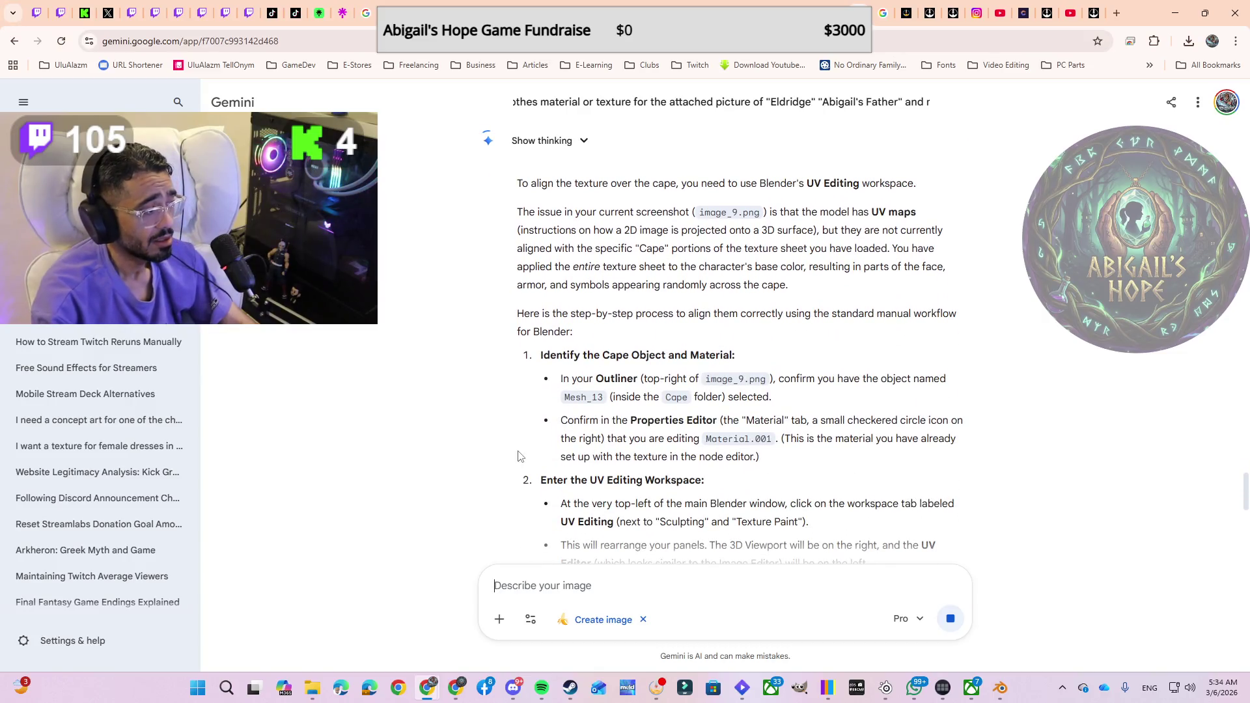
click(1001, 688)
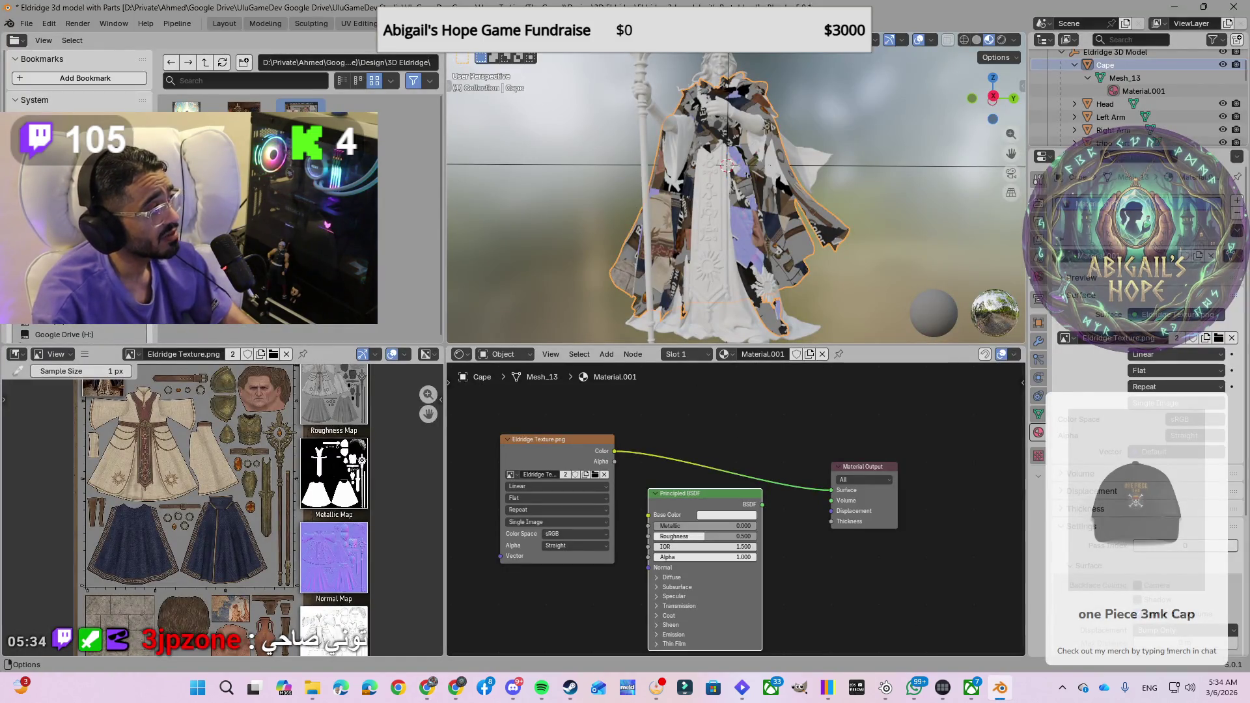
Switch Blender to the UV Editing workspace, turn the view to face the model, then return to Gemini
click(357, 23)
middle_drag(687, 357, 658, 333)
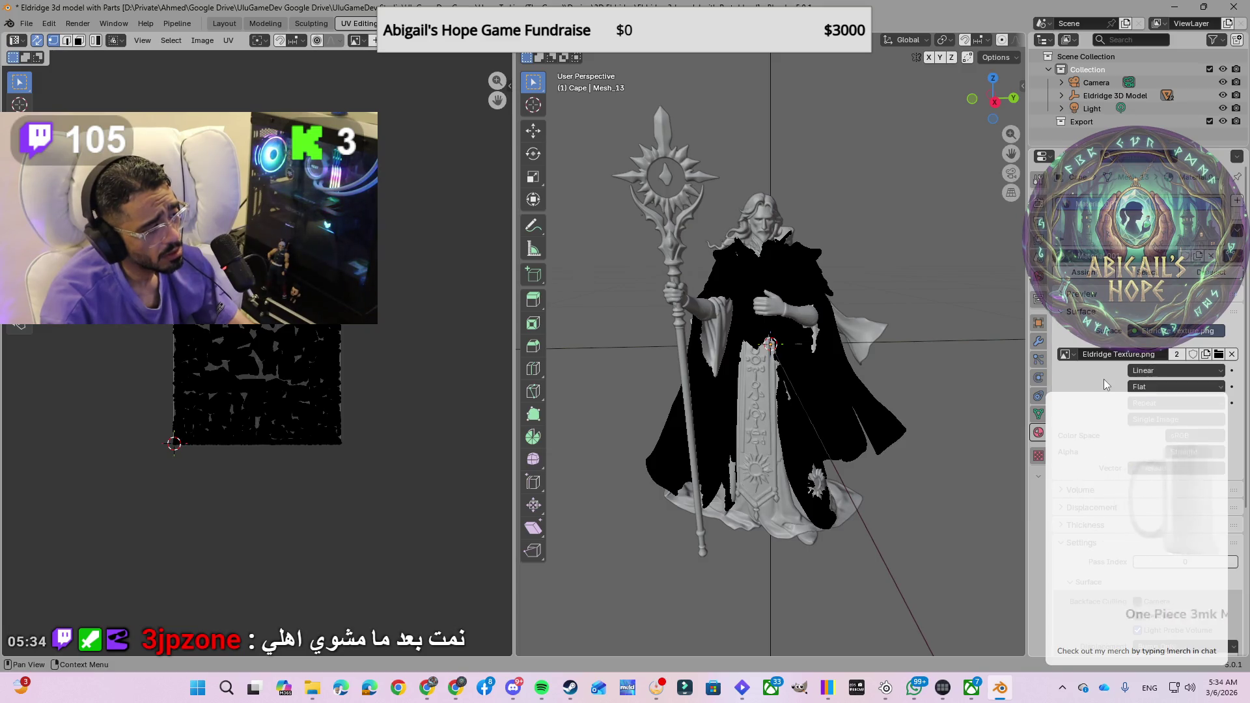
key(alt+Tab)
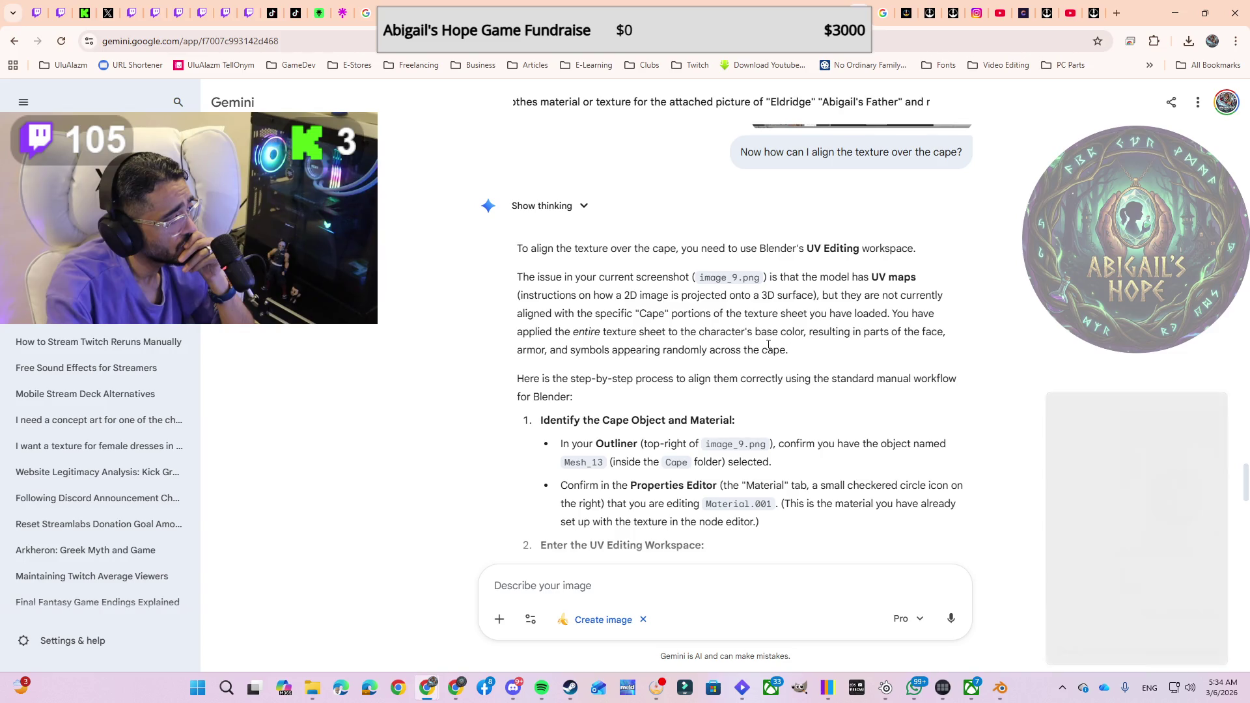
Reread Gemini's UV alignment steps, then bring Blender's UV Editing workspace back to the front
scroll(604, 410, down, 1)
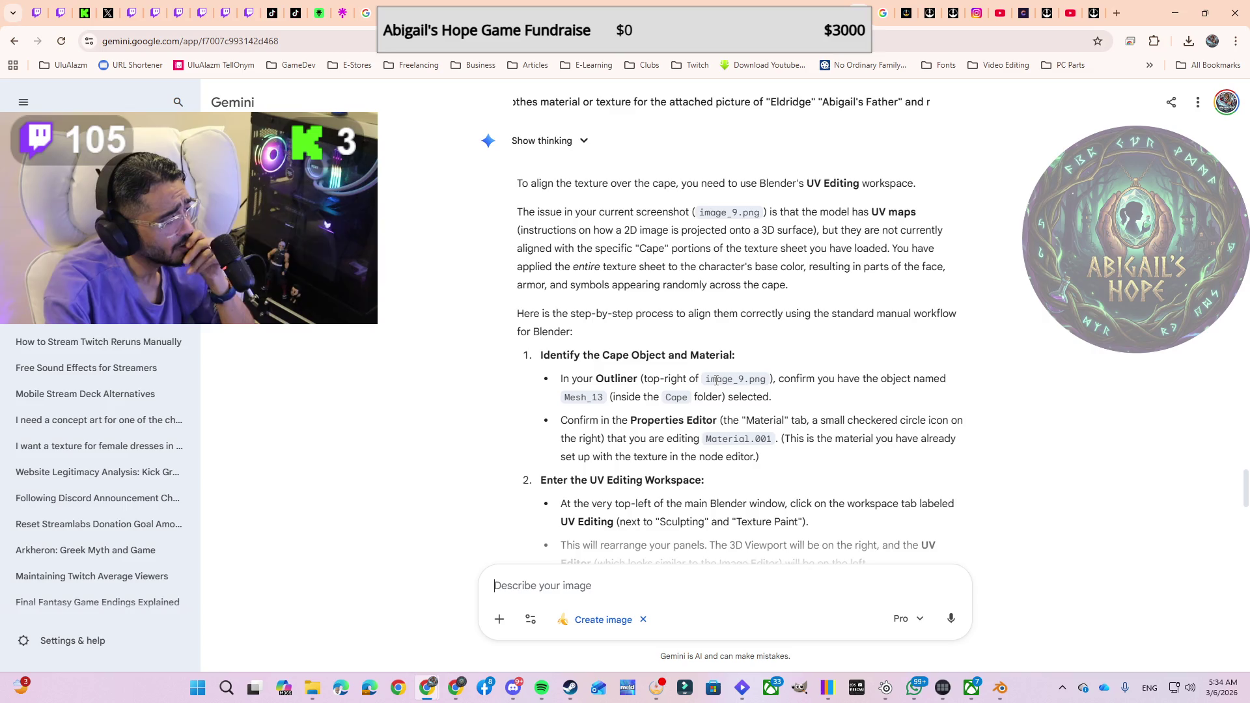
scroll(715, 375, up, 5)
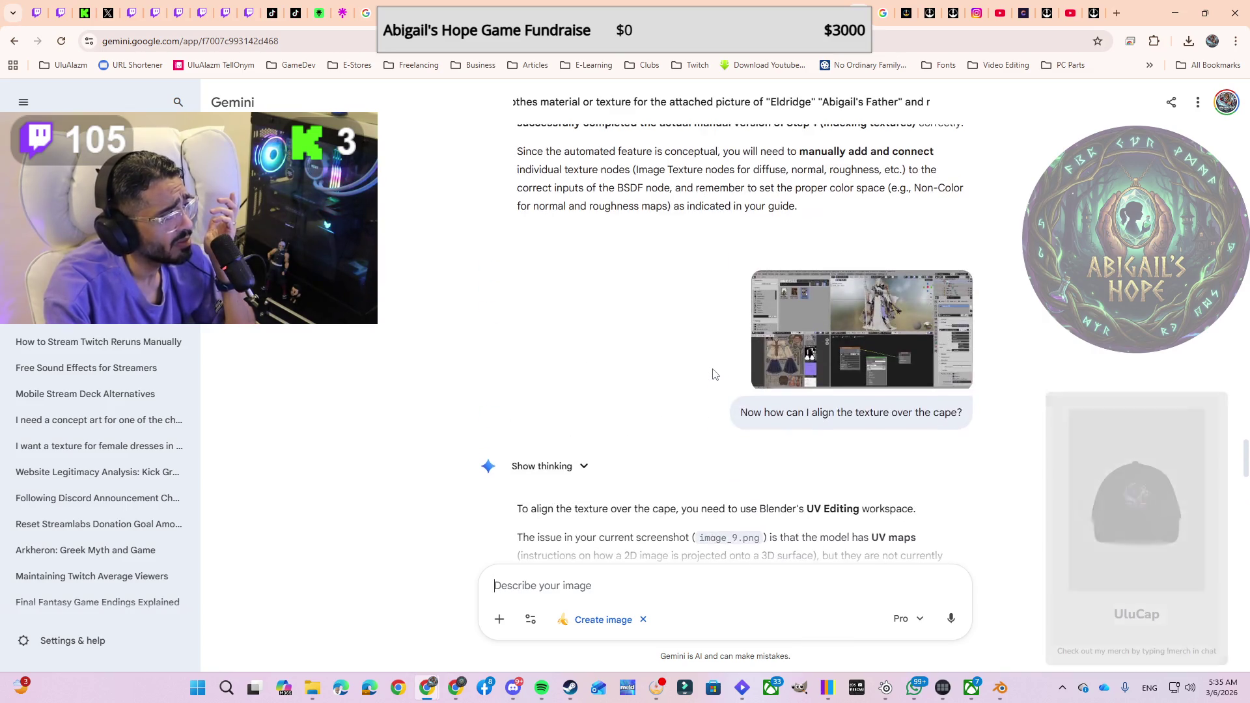
scroll(801, 342, up, 10)
scroll(814, 339, up, 15)
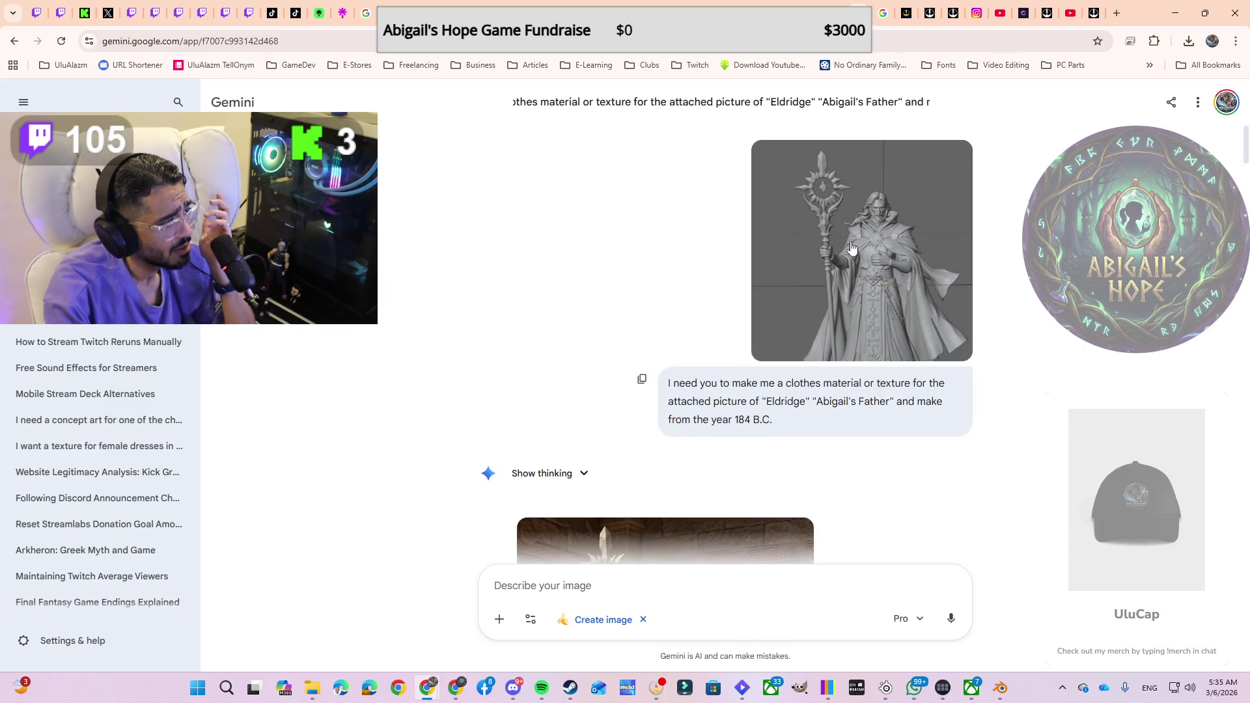
scroll(703, 433, down, 10)
scroll(701, 417, down, 15)
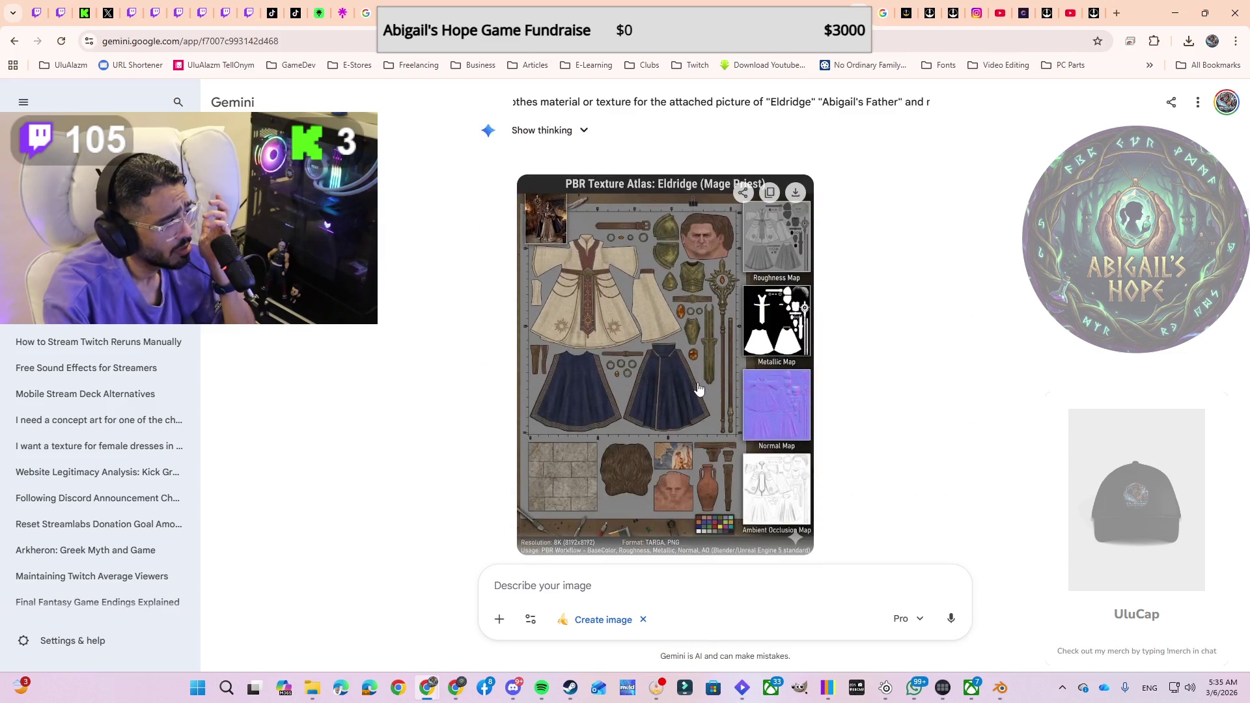
scroll(686, 372, down, 15)
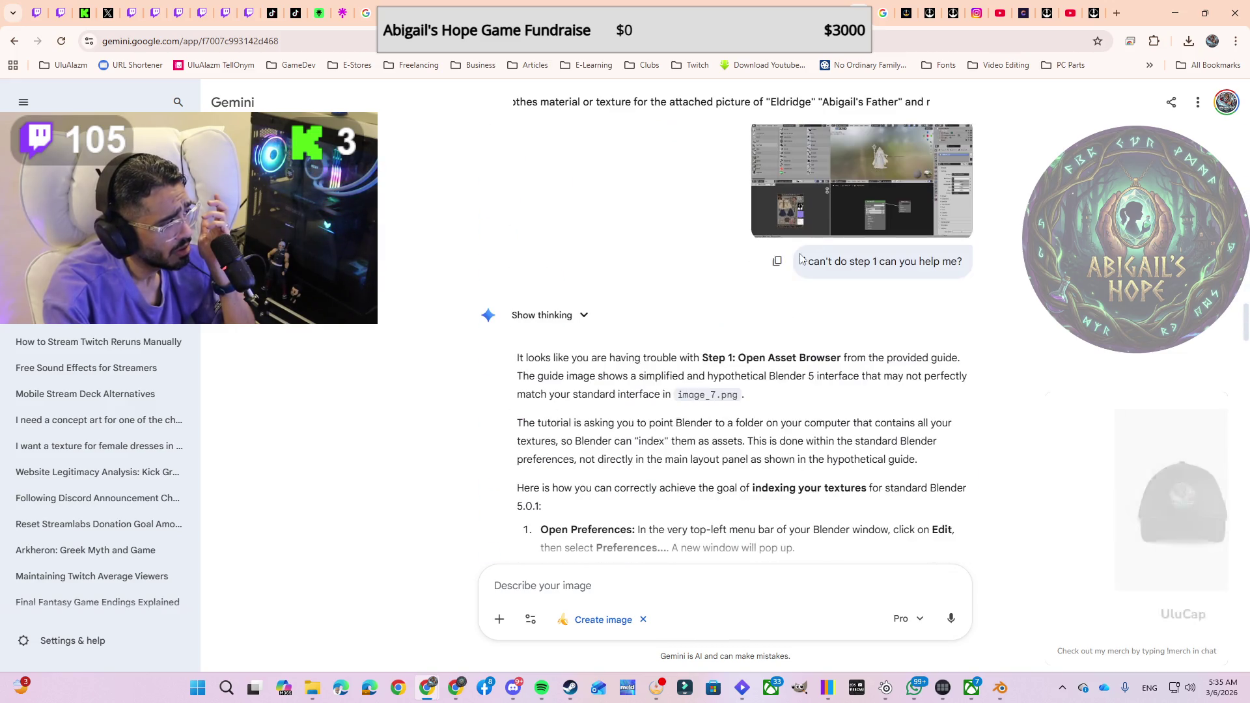
scroll(739, 345, down, 15)
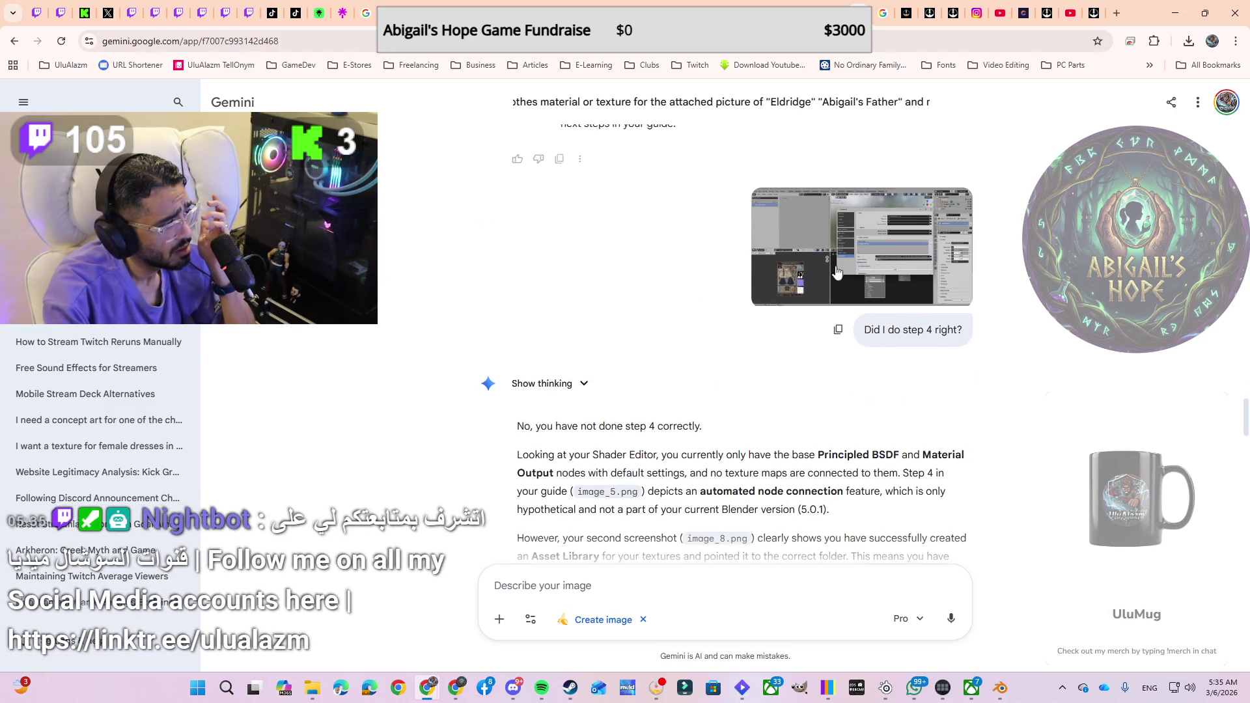
scroll(797, 327, down, 15)
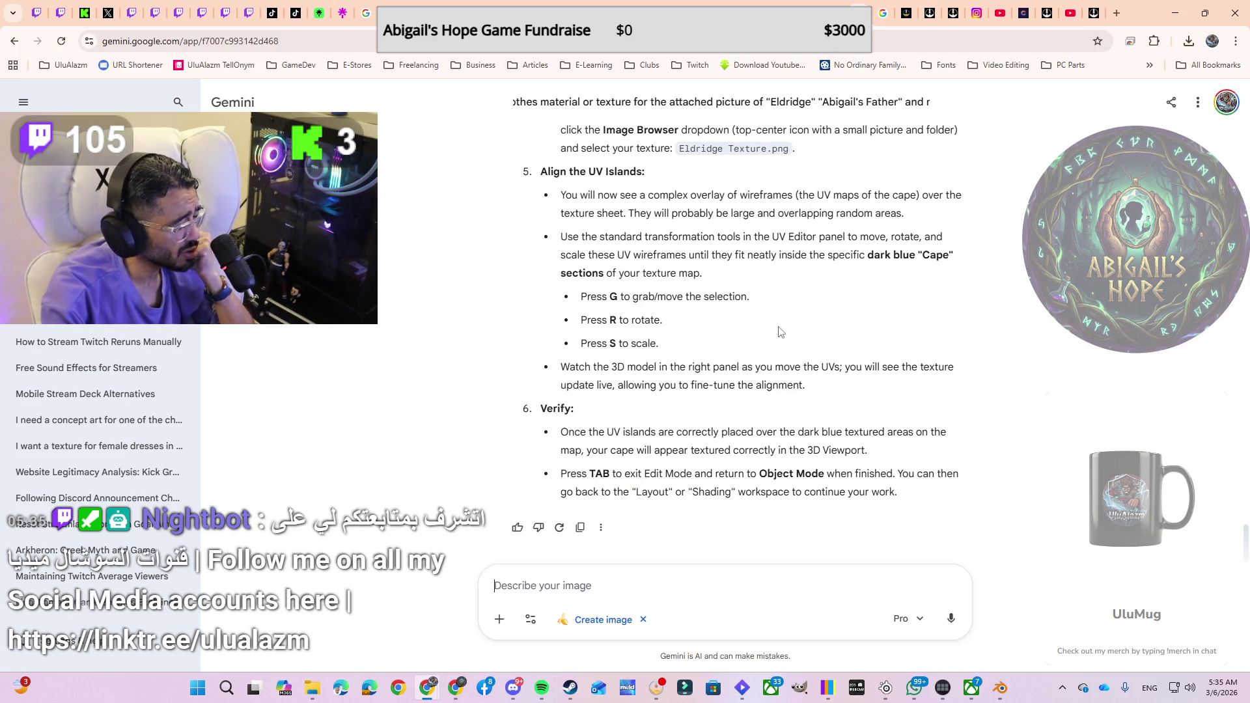
scroll(753, 310, up, 3)
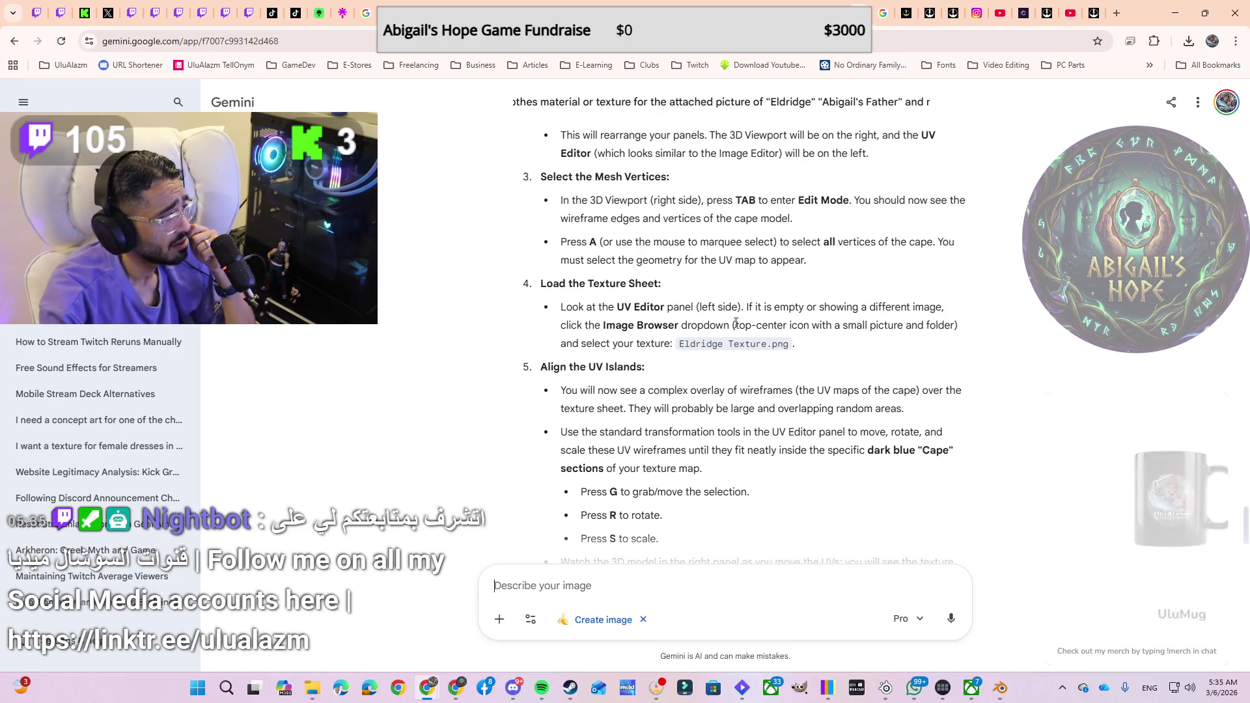
scroll(736, 324, up, 3)
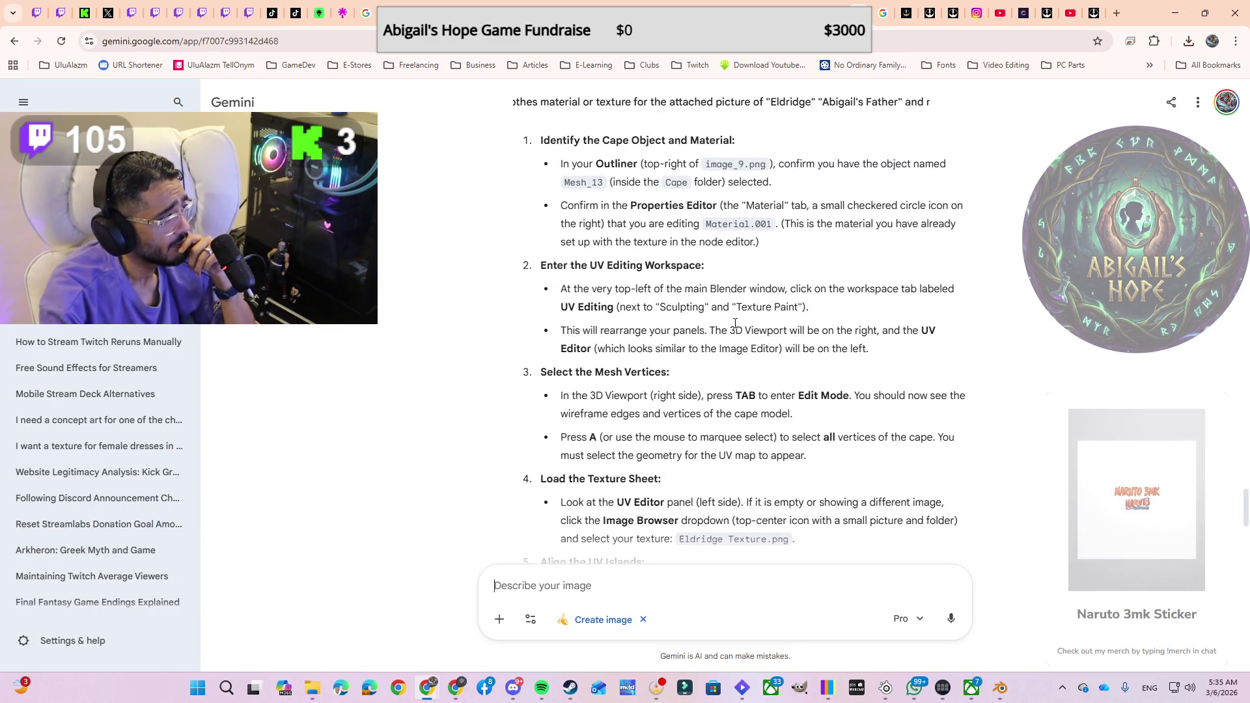
scroll(736, 328, up, 1)
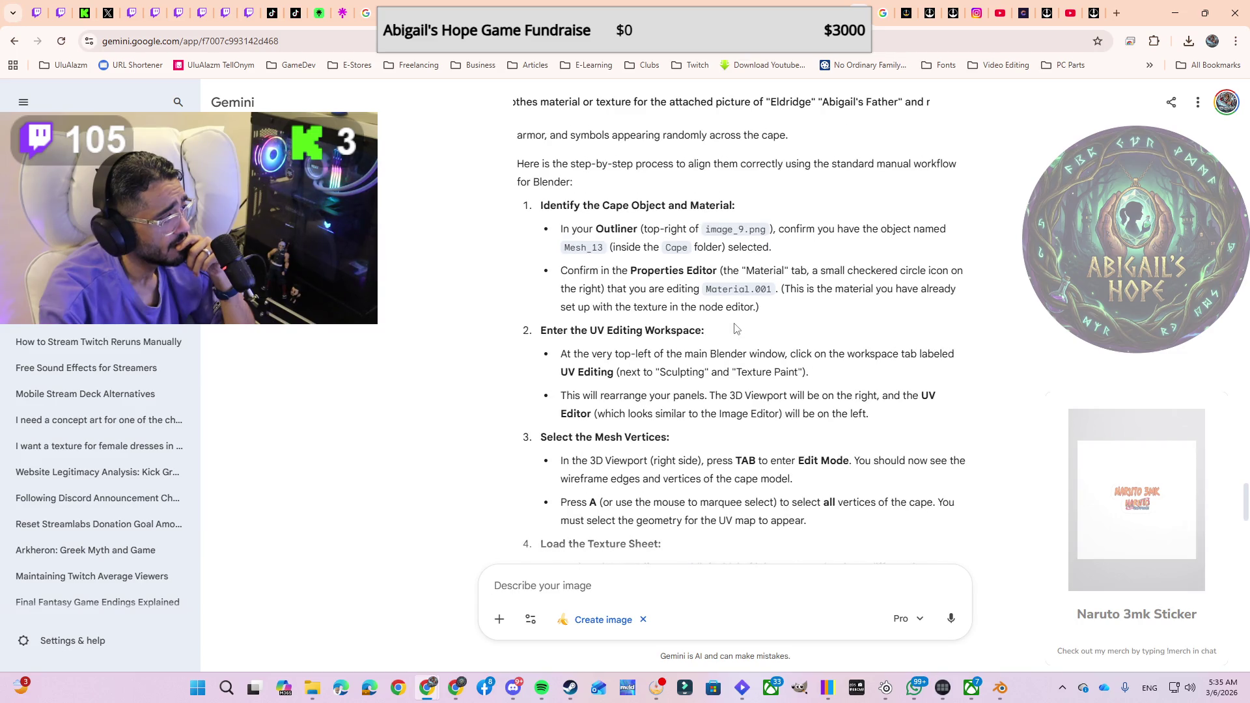
scroll(733, 329, up, 2)
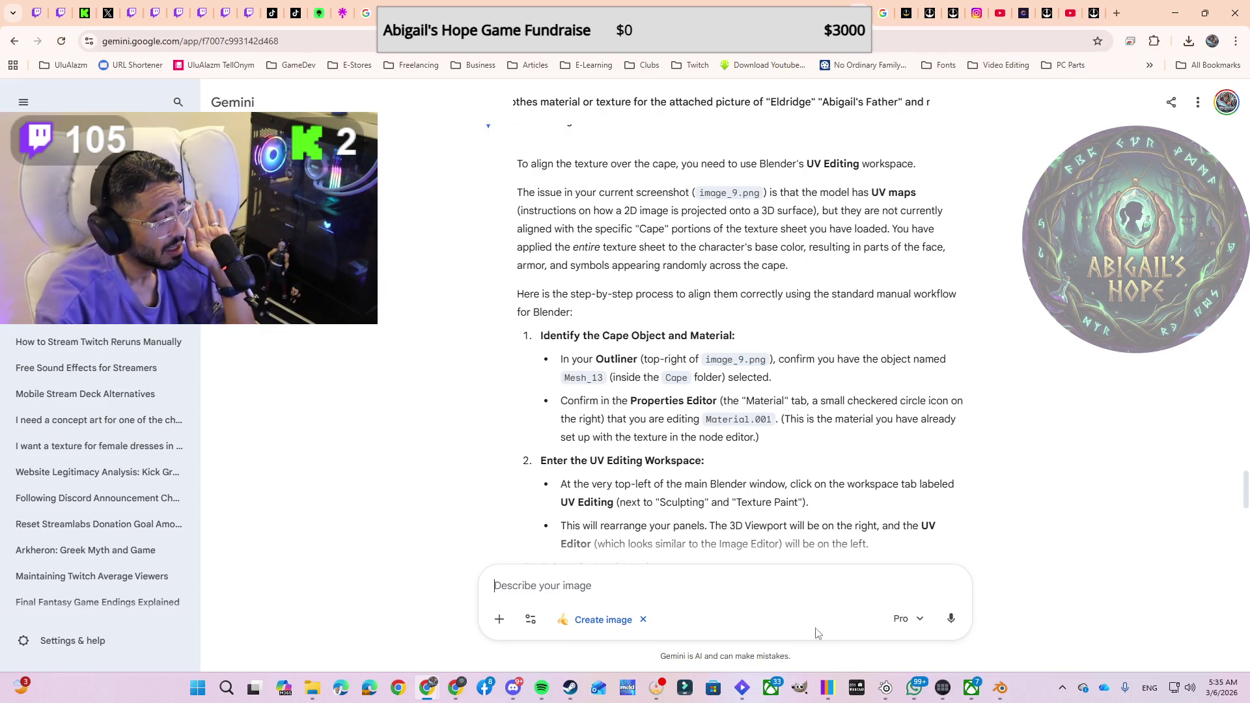
click(1001, 689)
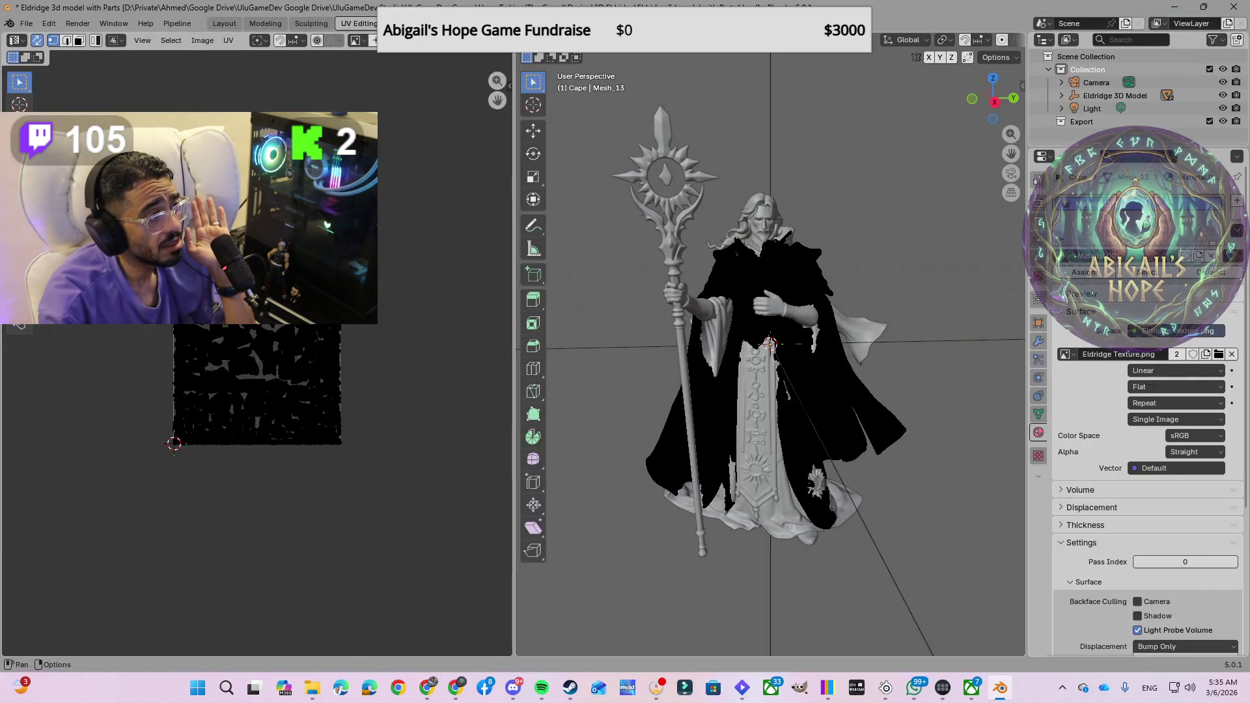
Expand Eldridge 3D Model, Cape and Mesh_13 in the Outliner to show Material.001, and select Mesh_13
click(1060, 96)
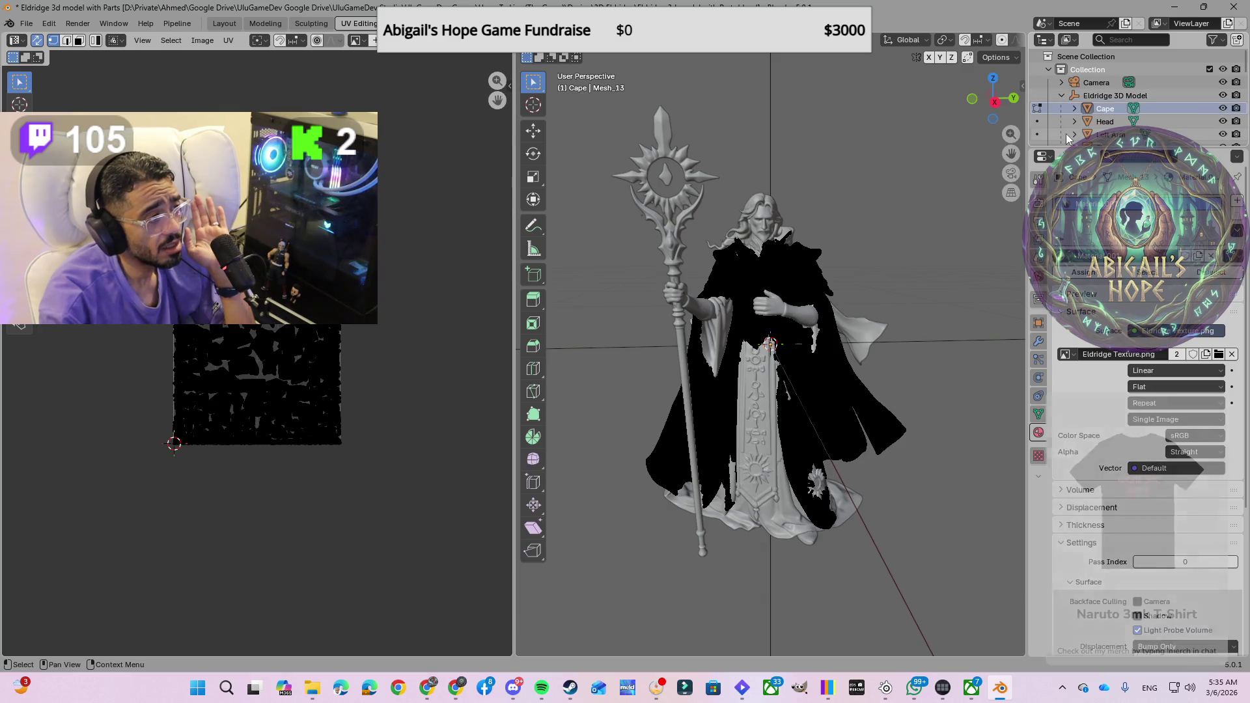
click(1074, 109)
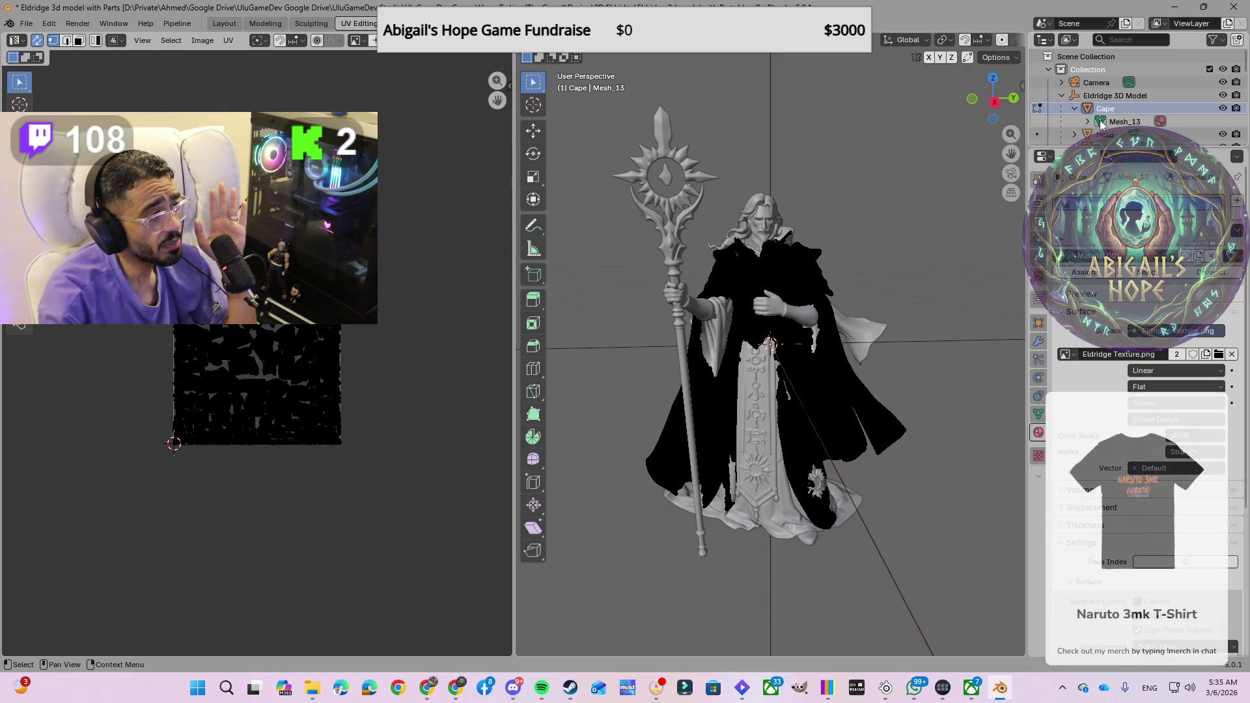
click(1091, 120)
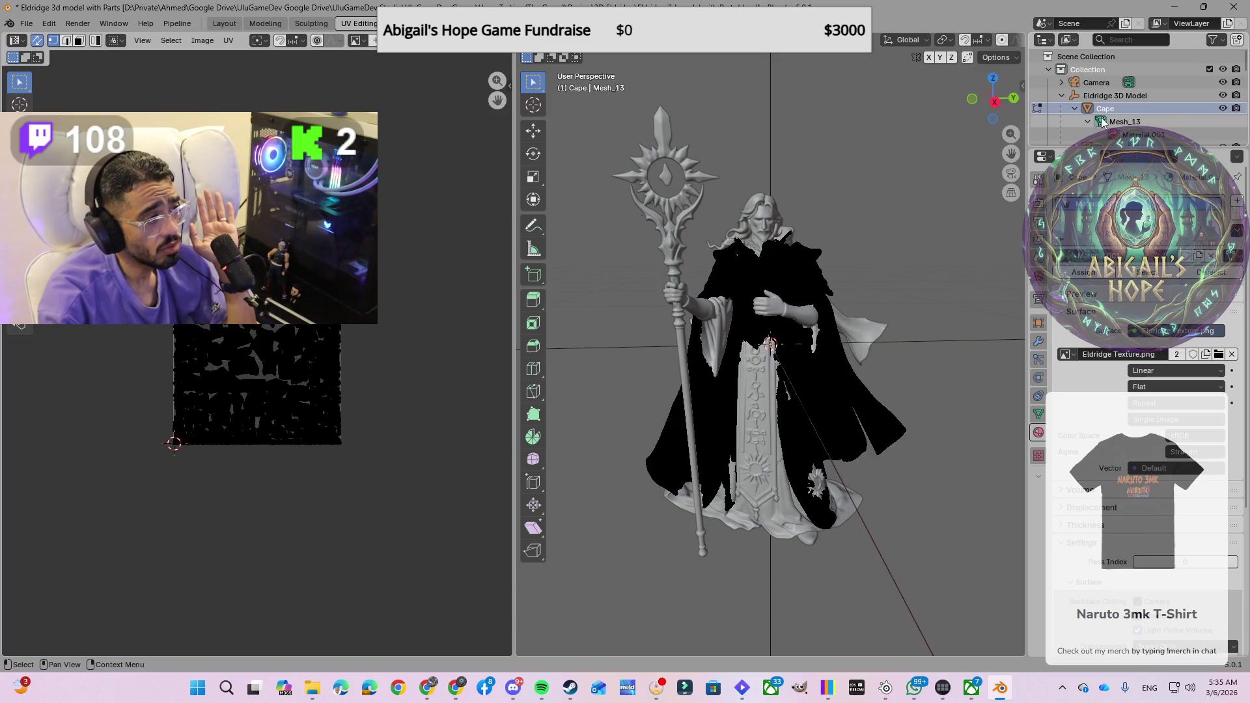
click(1113, 122)
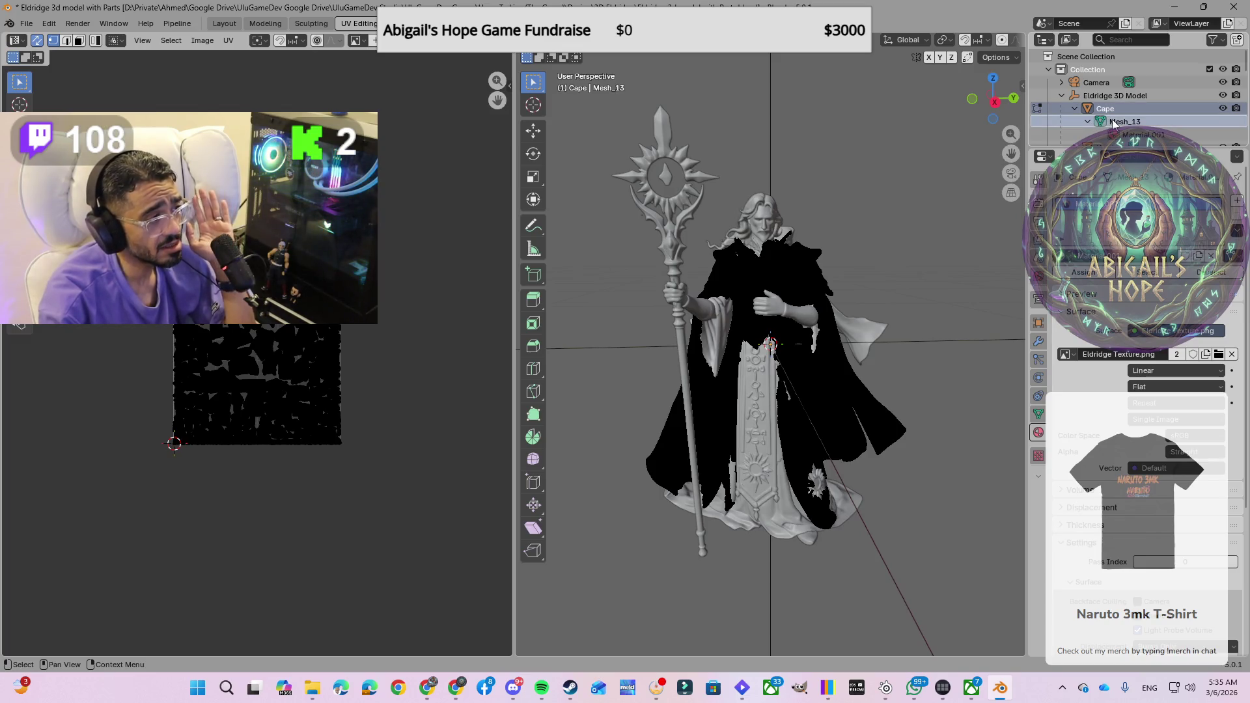
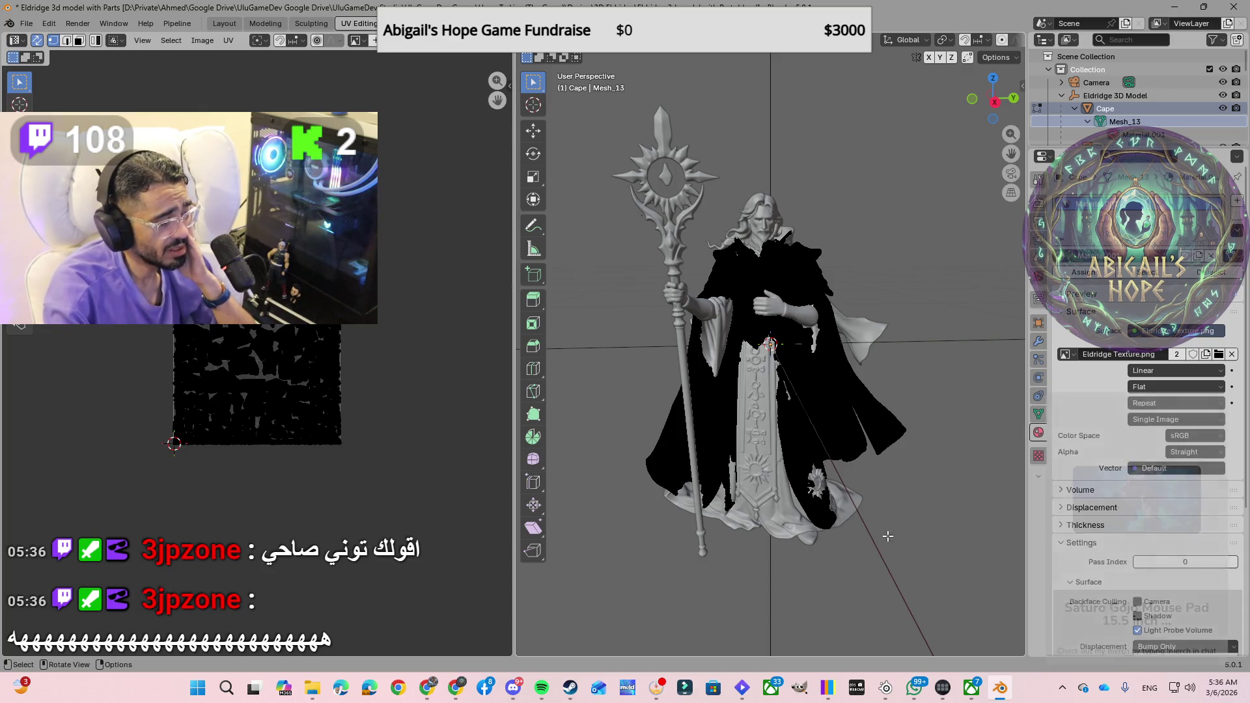
Check the Gemini guide, look over Blender's editor types and image list without changes, then minimize Blender
key(alt+Tab)
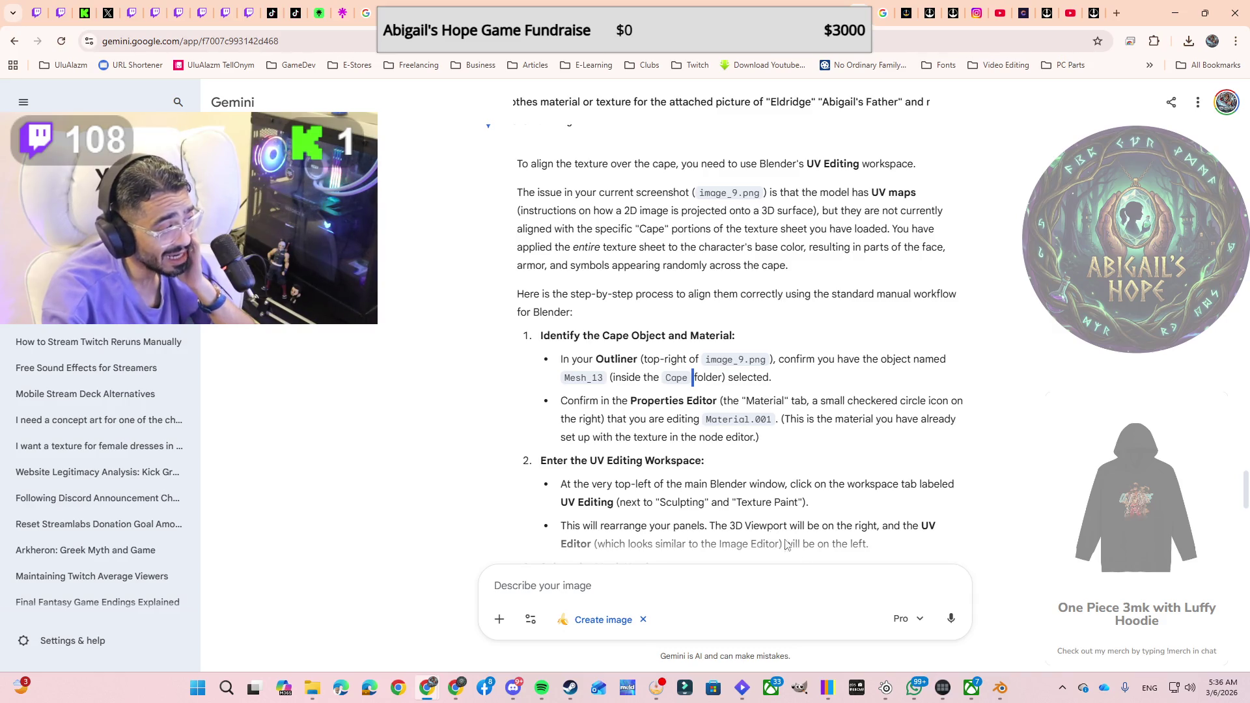
click(1001, 689)
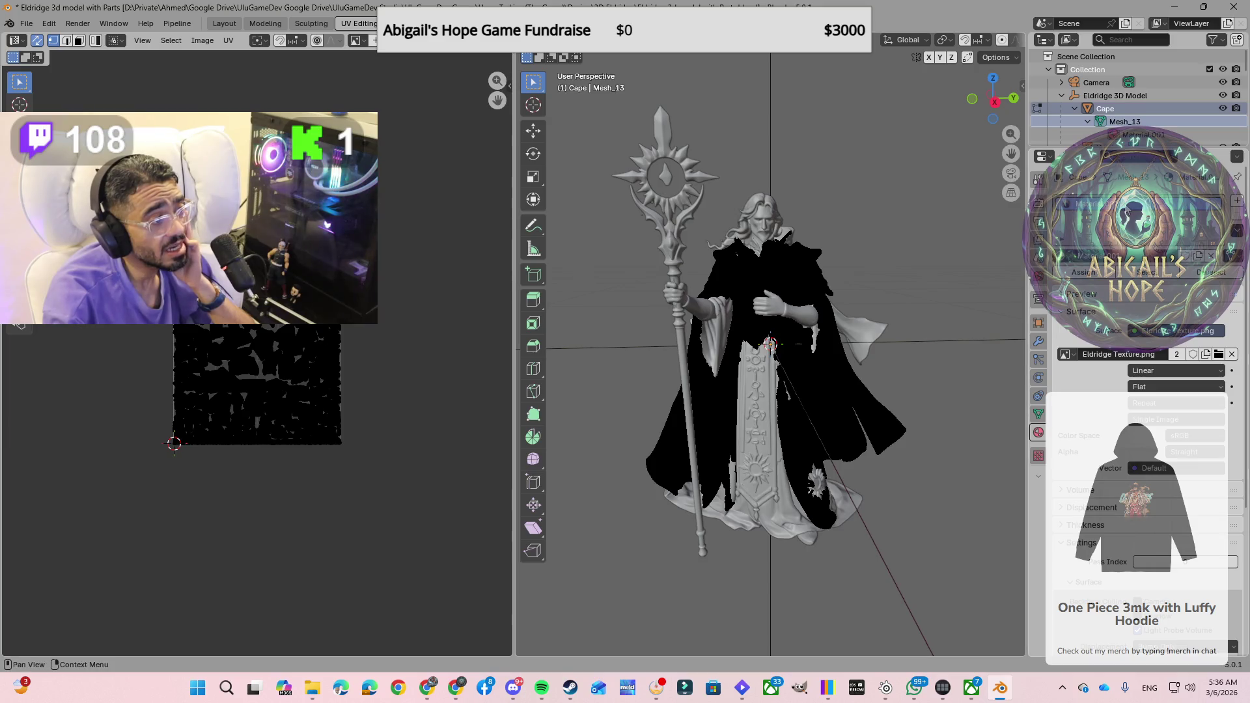
click(1044, 157)
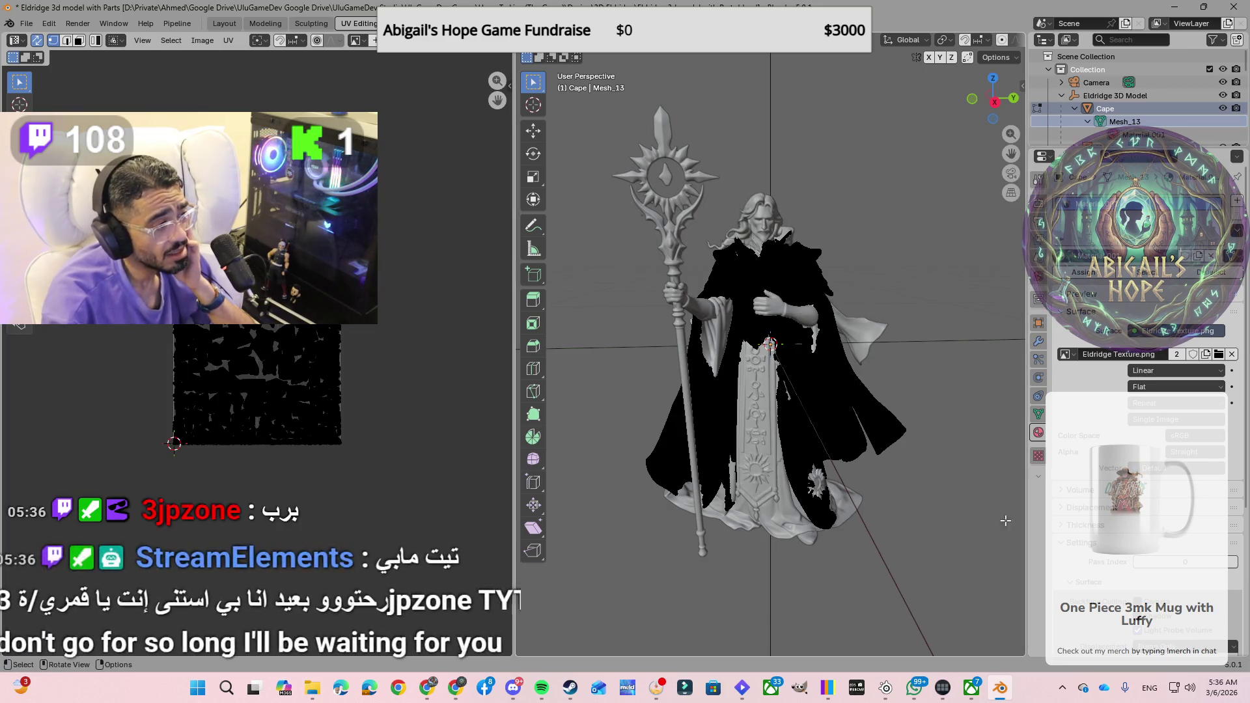
click(1065, 354)
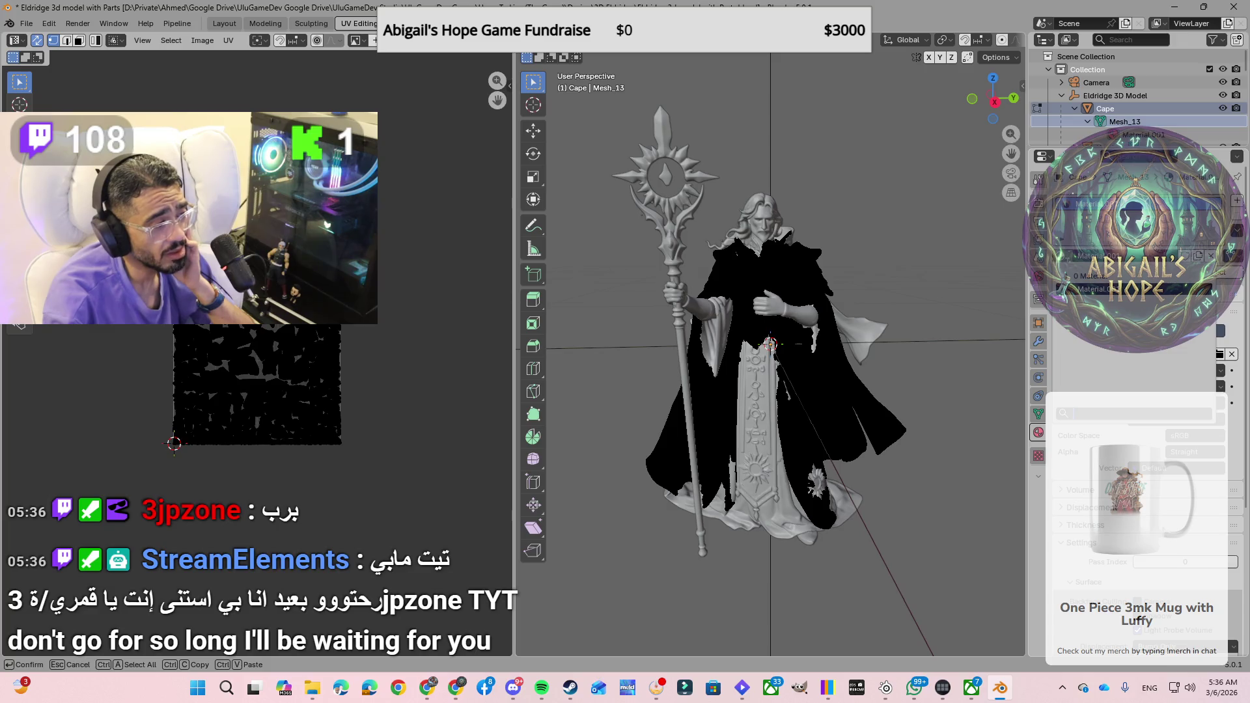
key(Escape)
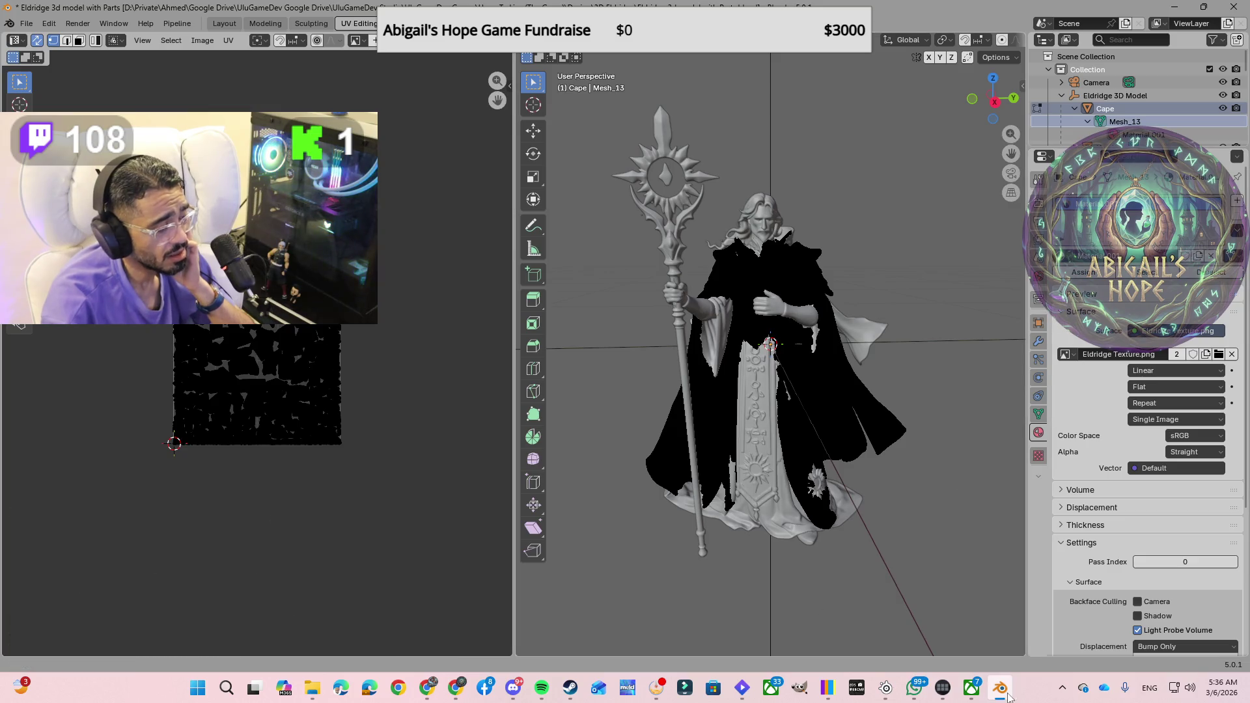
mouse_move(1003, 694)
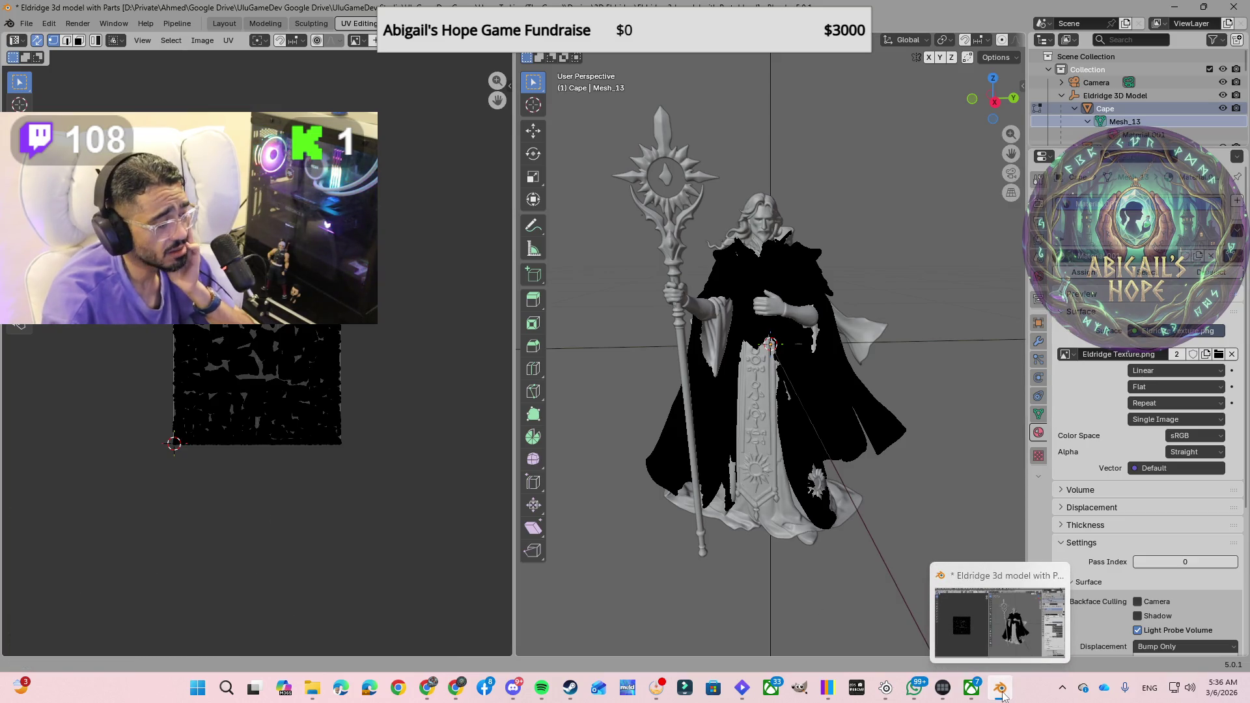
click(1003, 694)
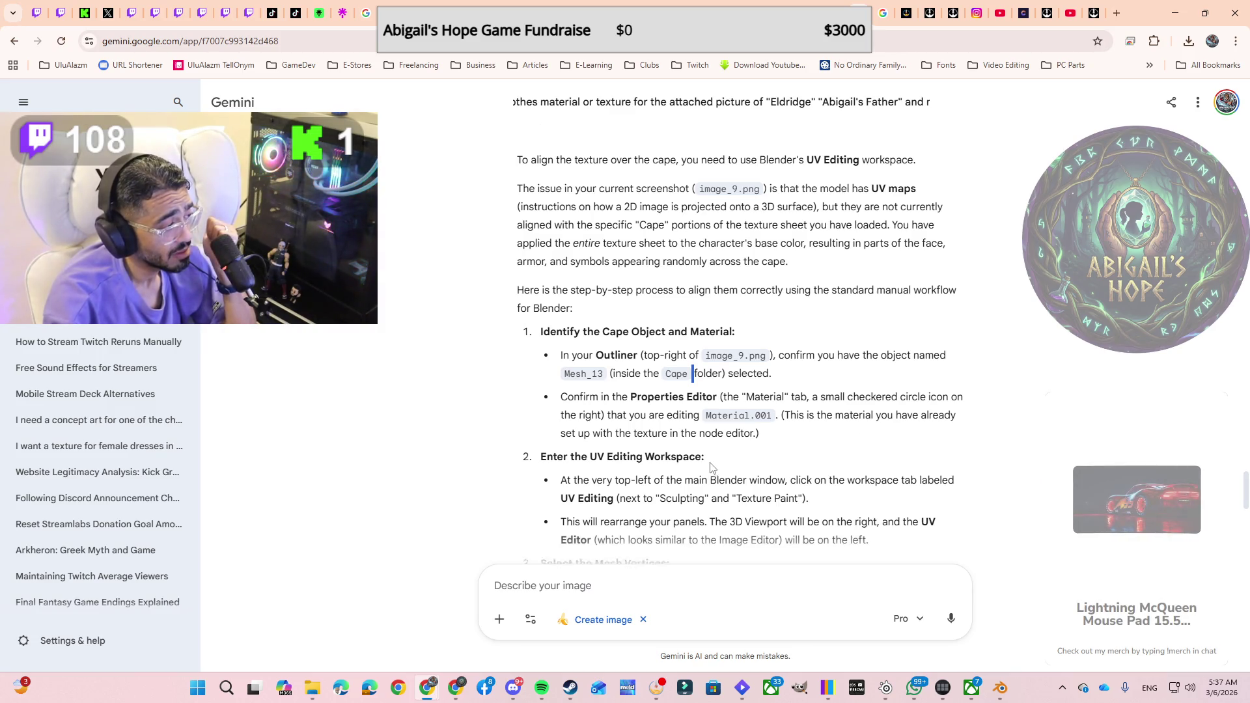
Scroll the Gemini guide to its vertex-selection step and switch Blender to the Texture Paint workspace
scroll(712, 459, down, 2)
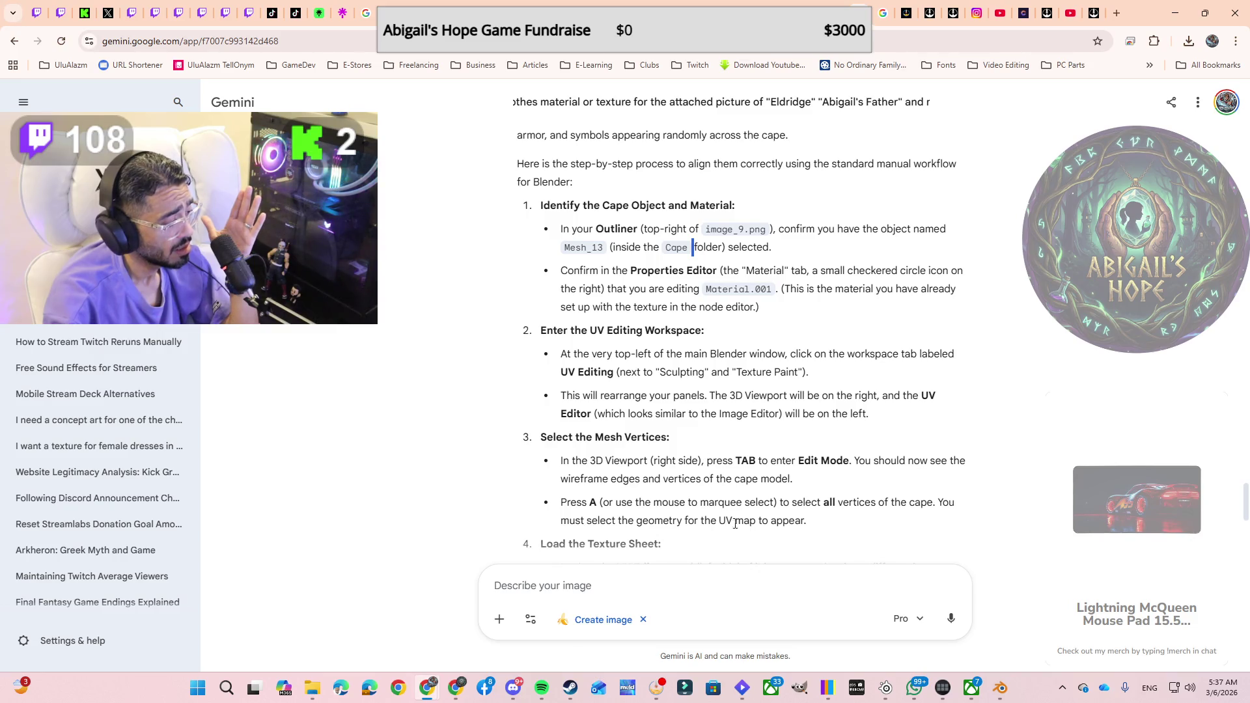
click(1000, 688)
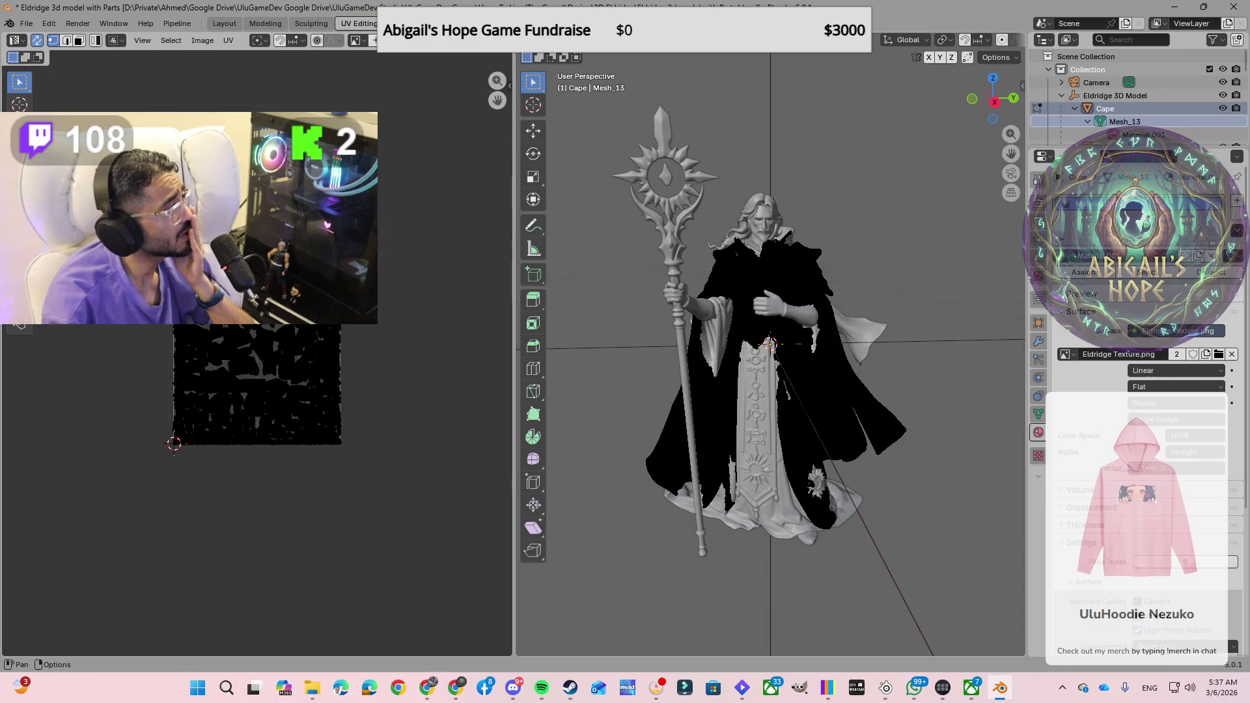
click(407, 23)
scroll(384, 111, down, 6)
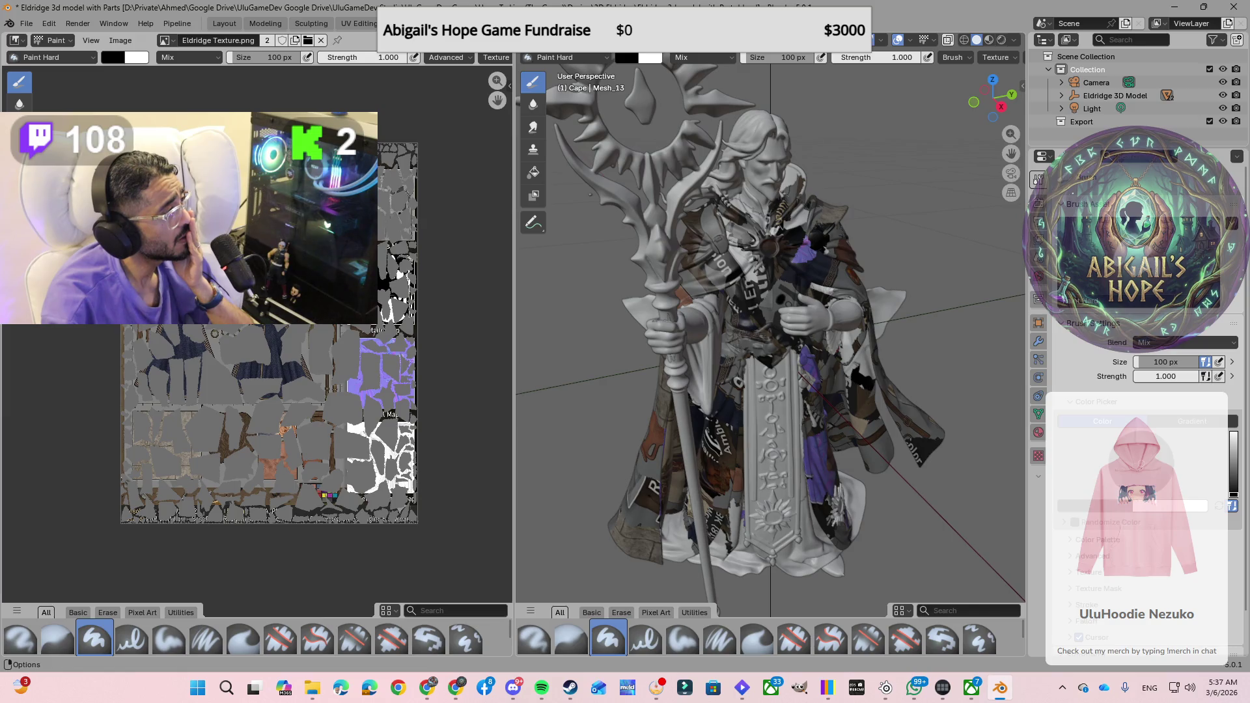
In the Shading workspace, try linking the texture node into the Material Output's Volume and Displacement
click(452, 23)
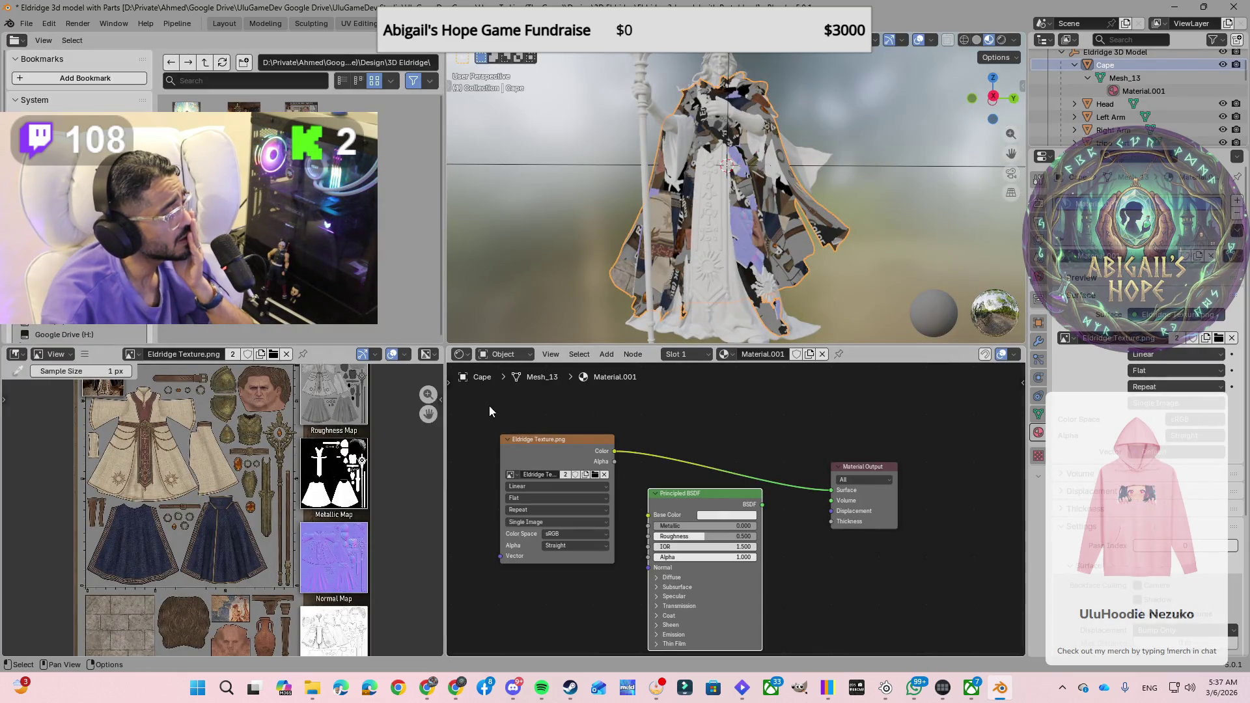
click(464, 355)
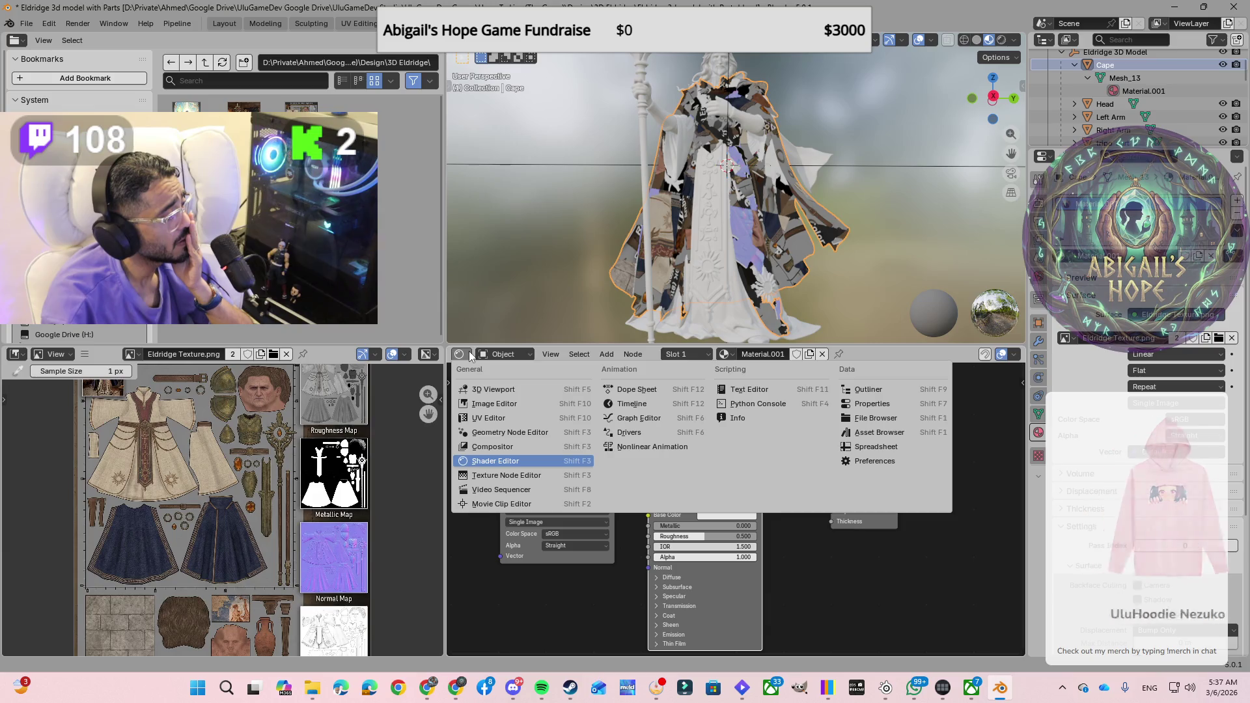
key(Escape)
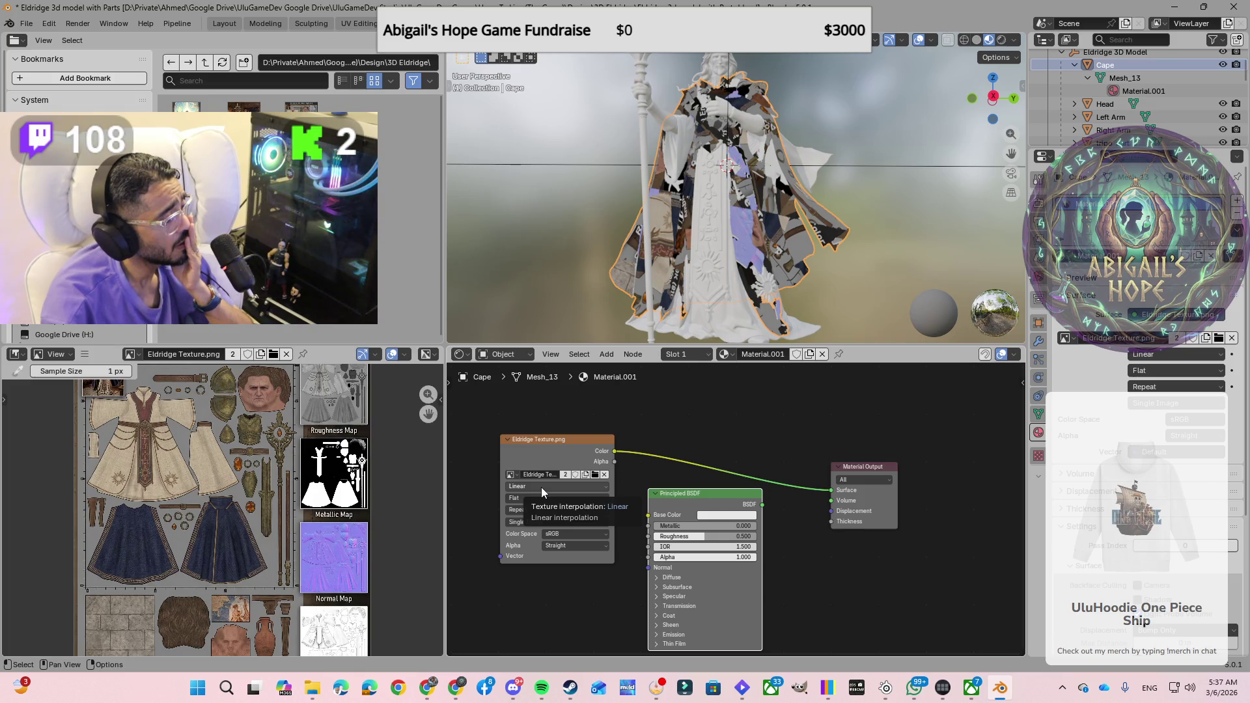
mouse_move(500, 558)
mouse_down()
mouse_move(655, 573)
mouse_move(554, 563)
mouse_up()
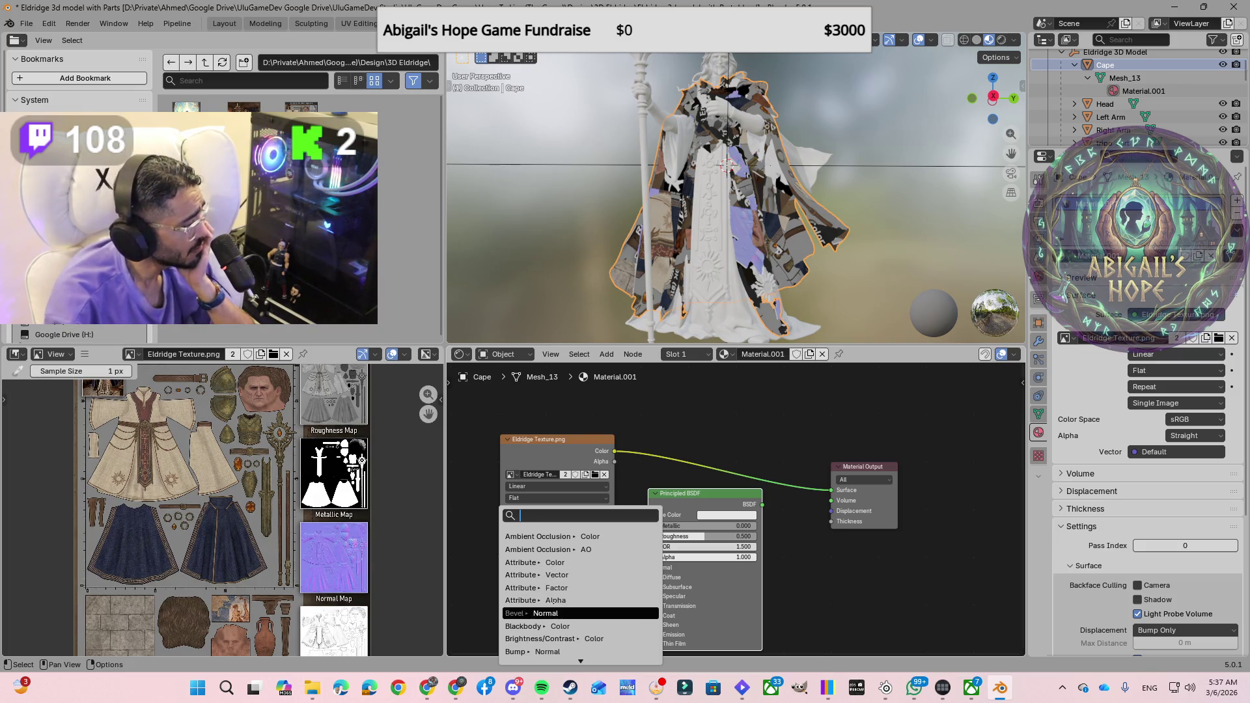
scroll(555, 652, down, 4)
scroll(555, 652, down, 5)
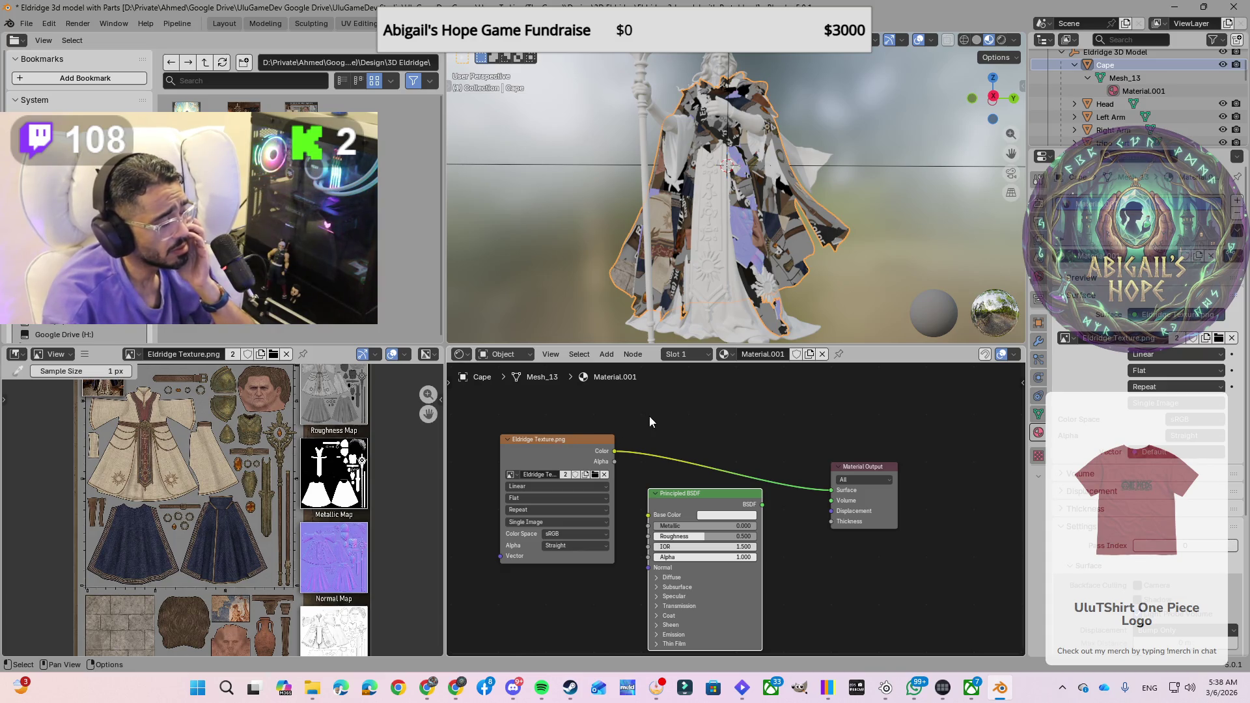
click(849, 480)
click(850, 480)
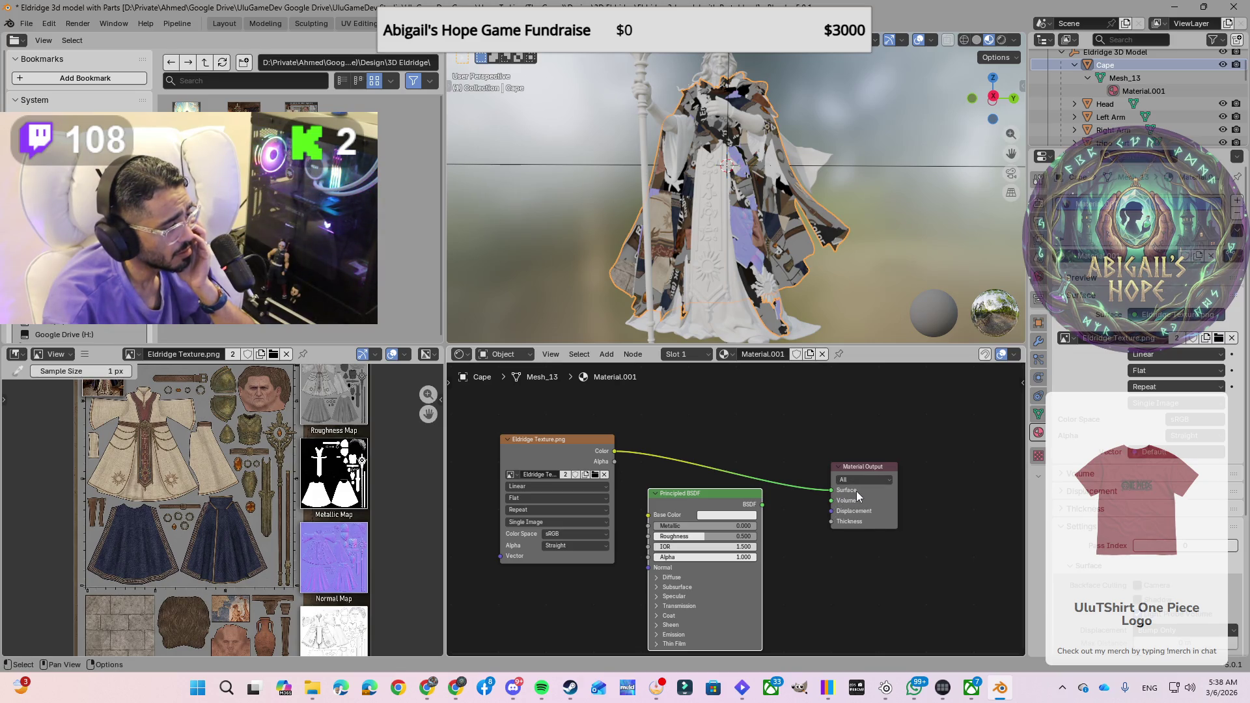
drag(831, 494, 833, 501)
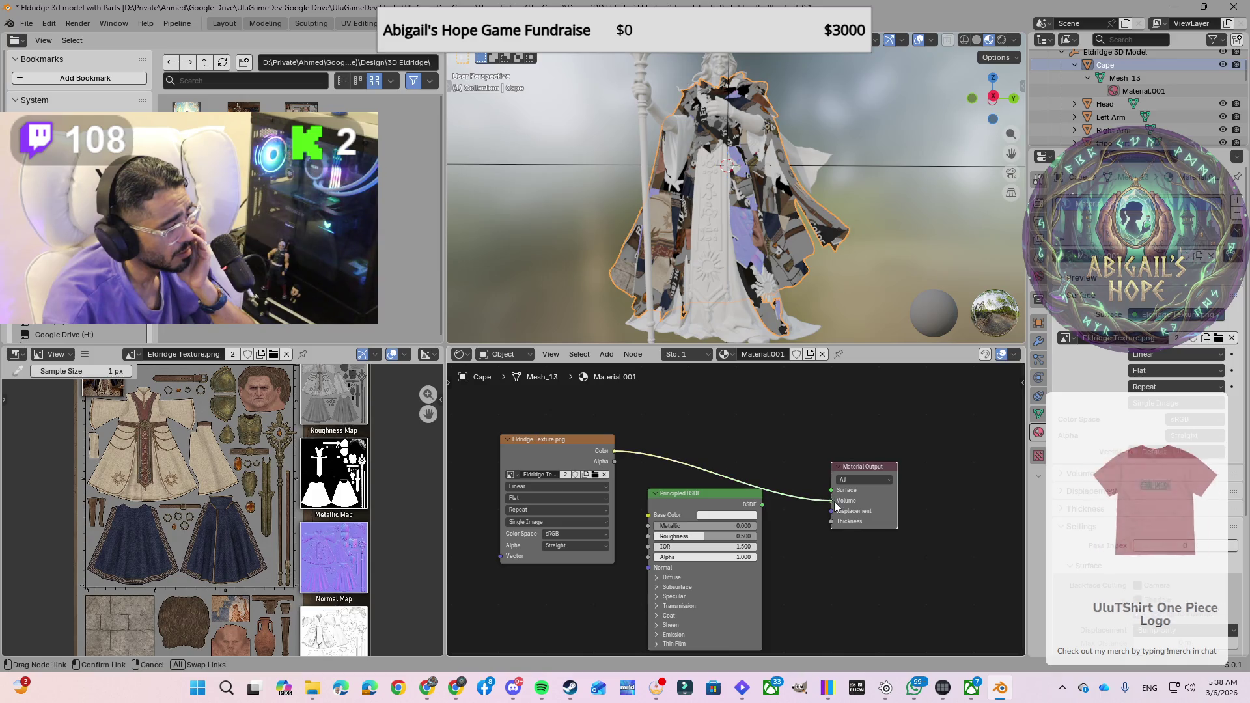
mouse_move(746, 215)
middle_down()
mouse_move(667, 254)
mouse_move(720, 239)
middle_up()
mouse_move(831, 501)
mouse_down()
mouse_move(833, 522)
mouse_move(831, 493)
mouse_up()
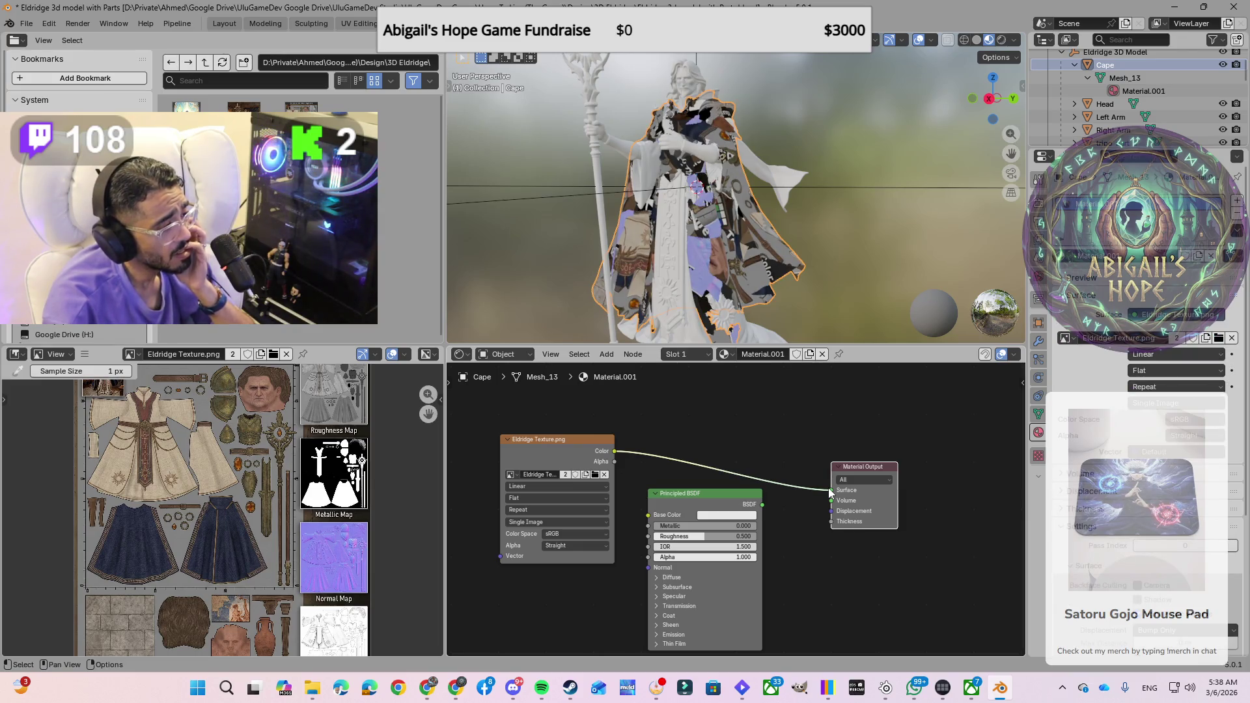
Test Closest interpolation, revert to Linear with Flat projection kept, then minimize Blender
click(1139, 353)
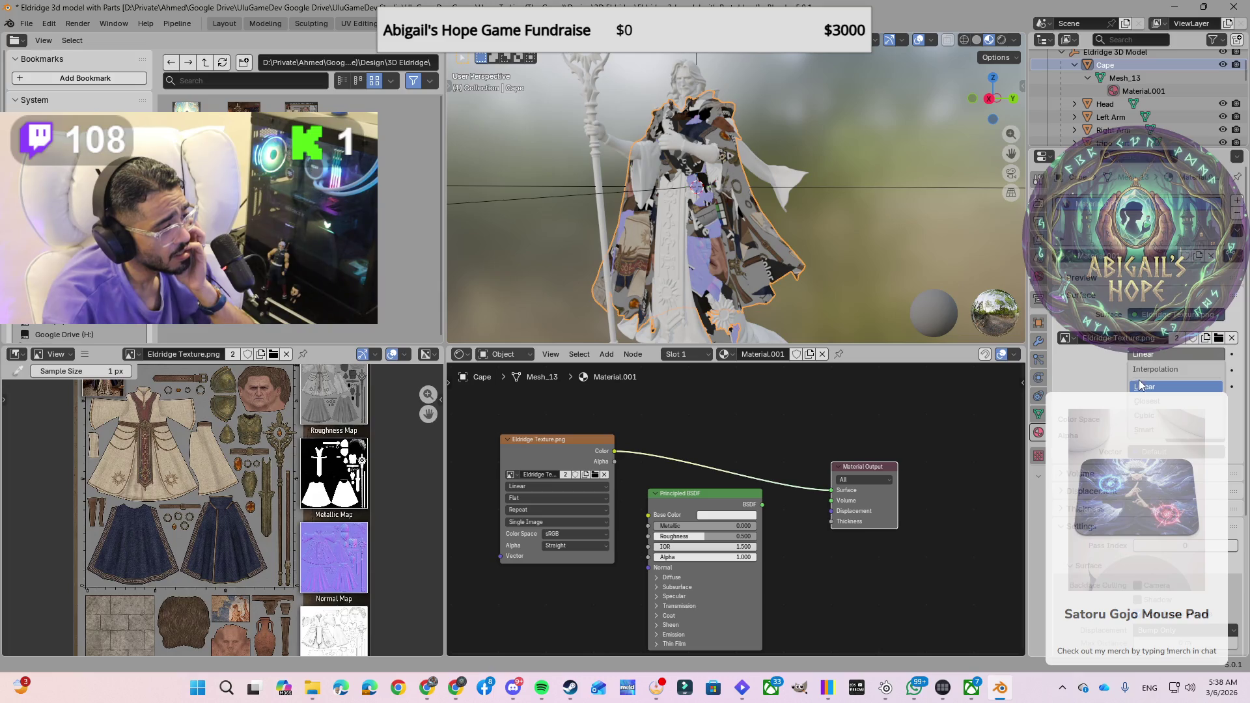
click(1144, 403)
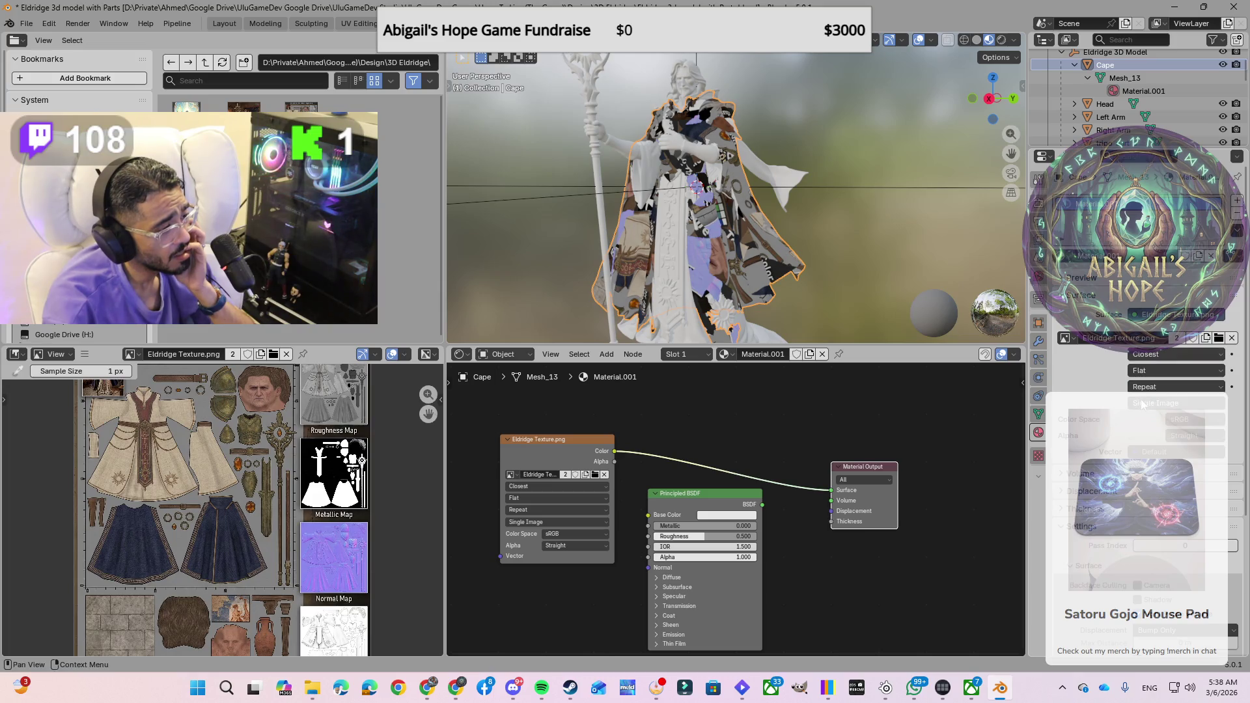
click(1150, 356)
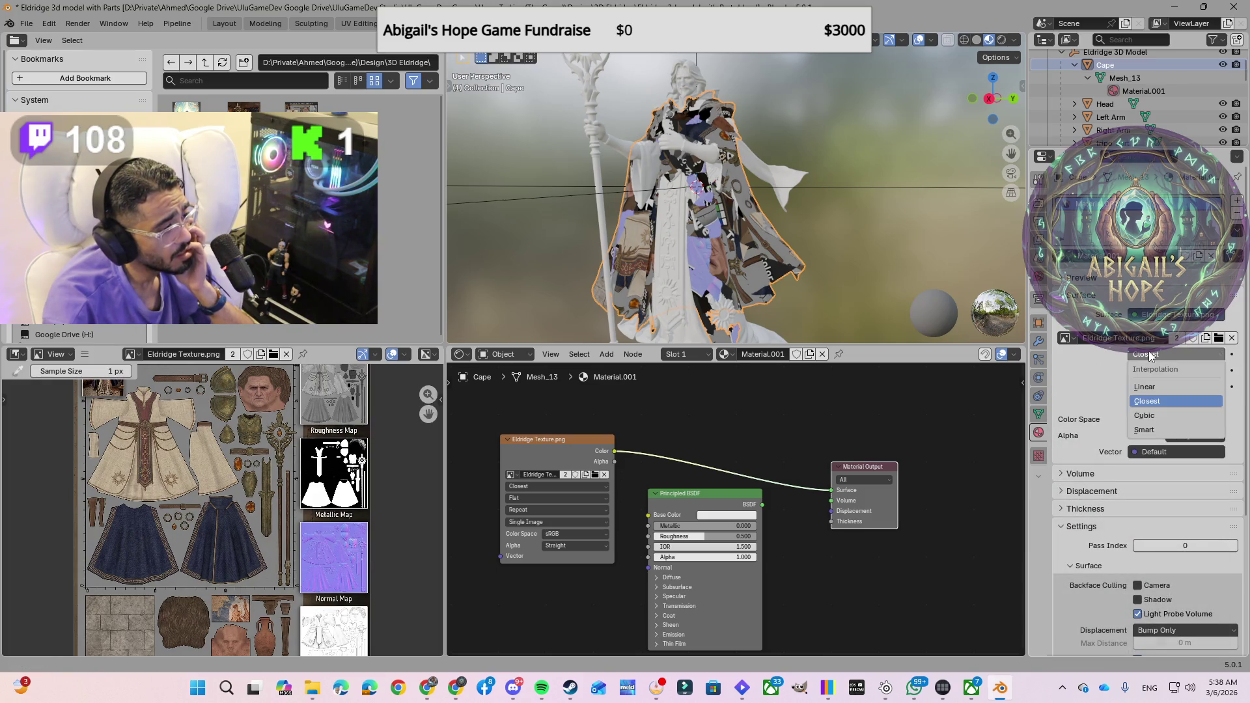
click(1152, 388)
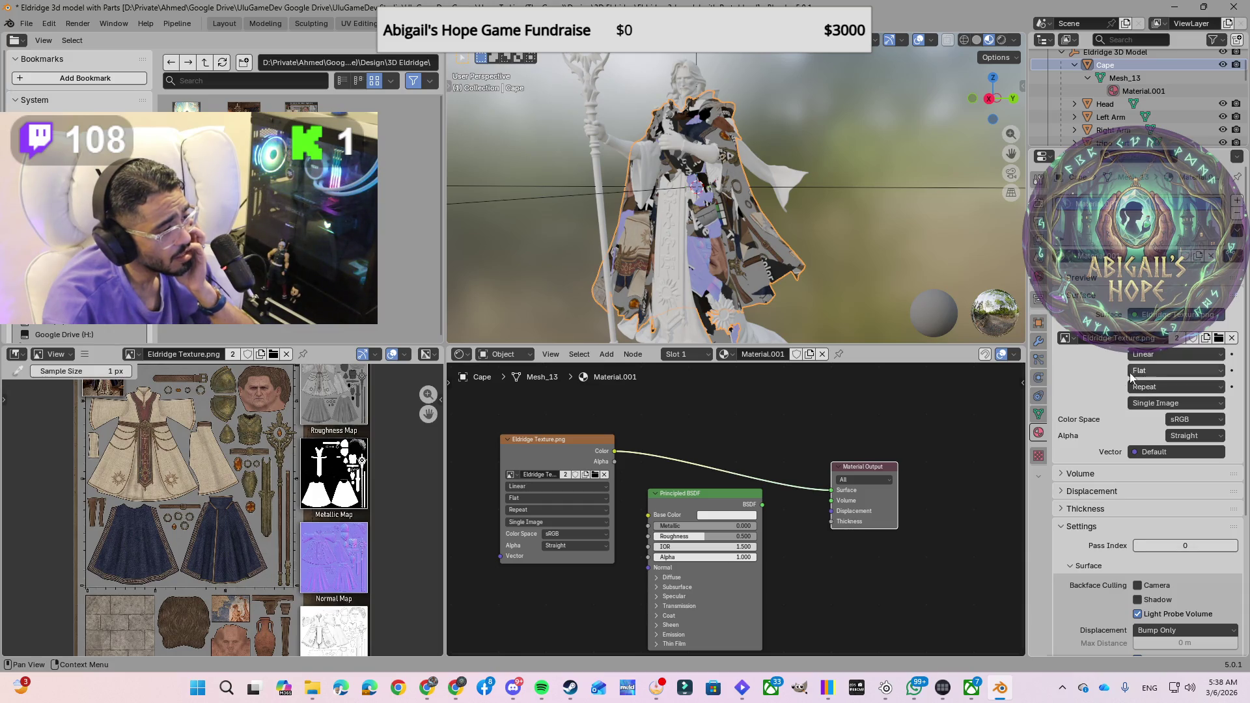
click(1137, 370)
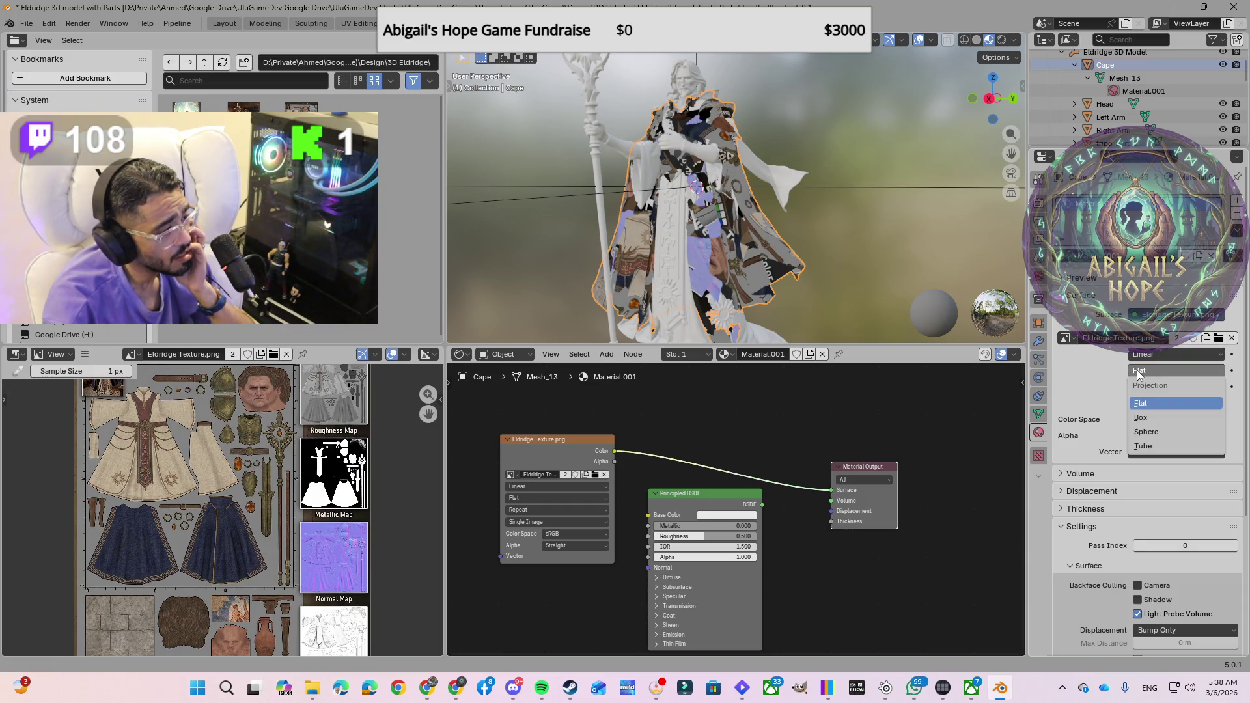
click(1091, 378)
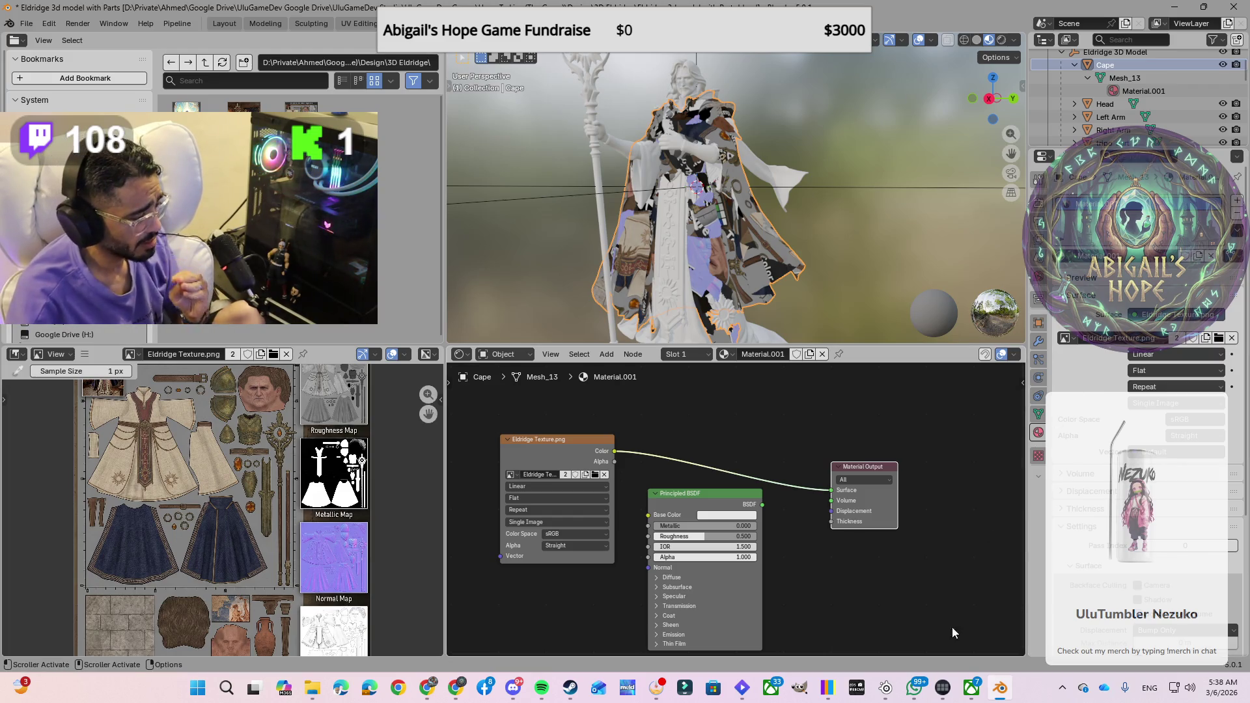
mouse_move(996, 691)
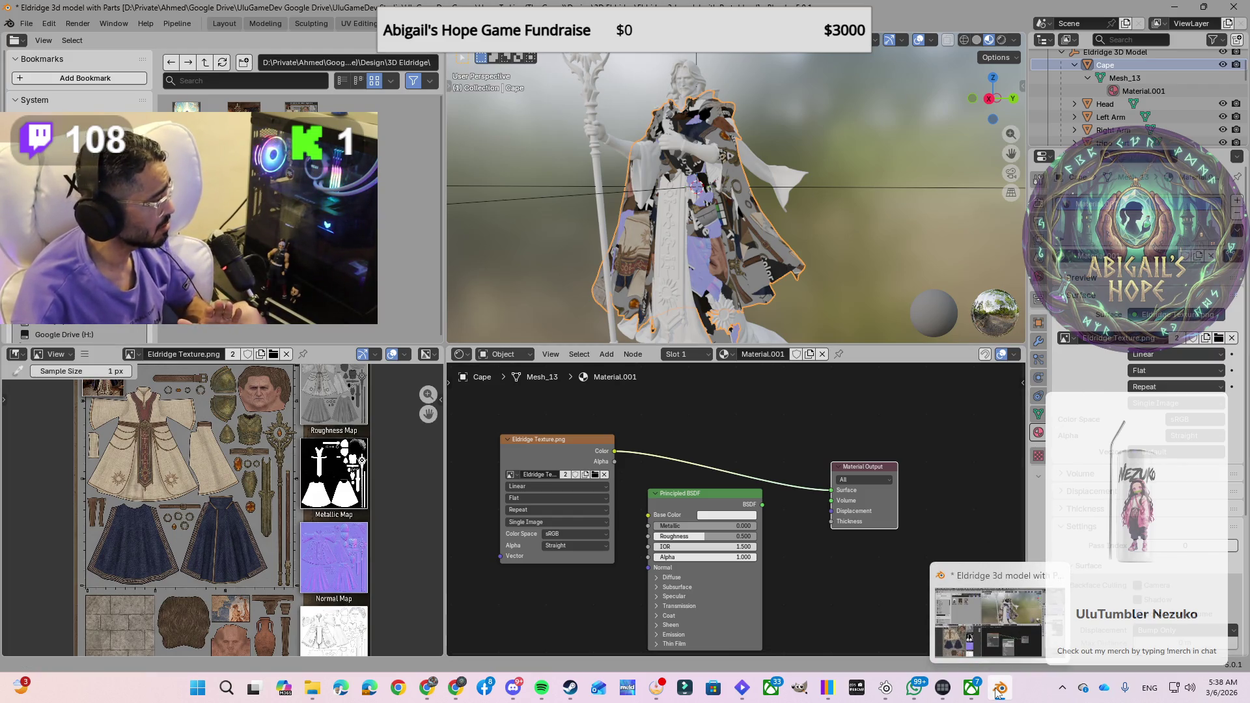
click(998, 693)
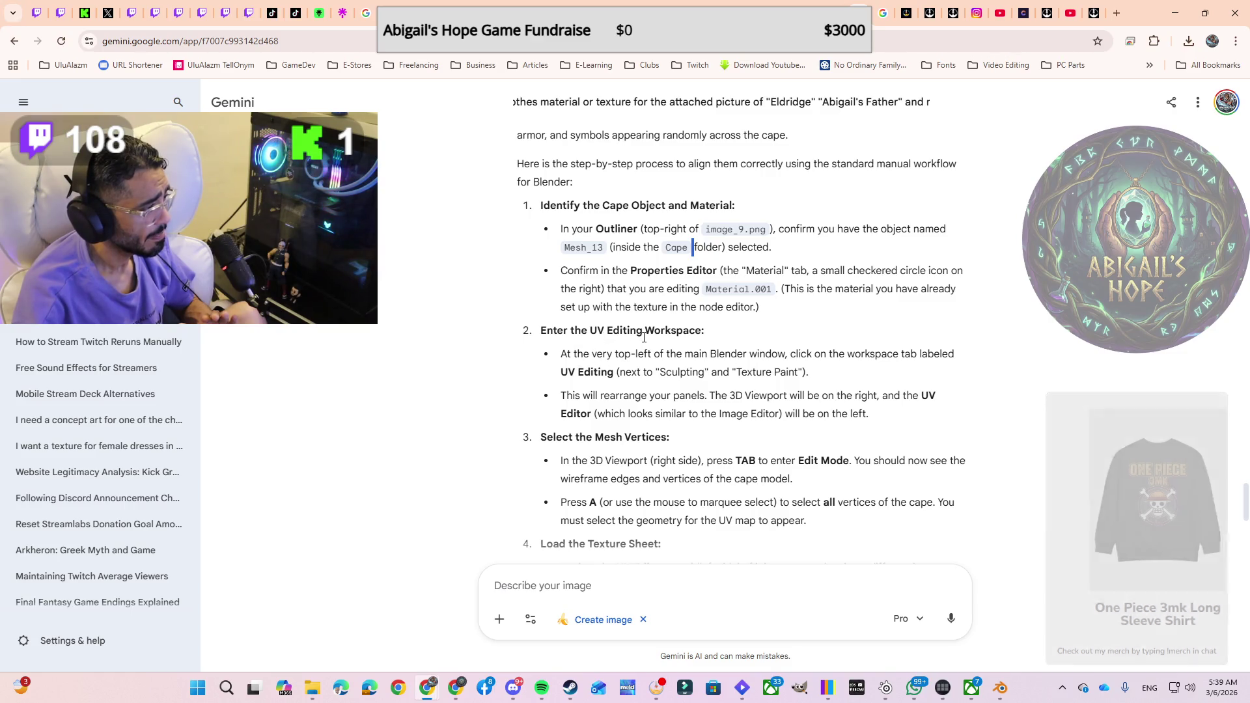
Switch Blender to the UV Editing workspace, reading the Gemini guide in between, and return to Blender
click(991, 687)
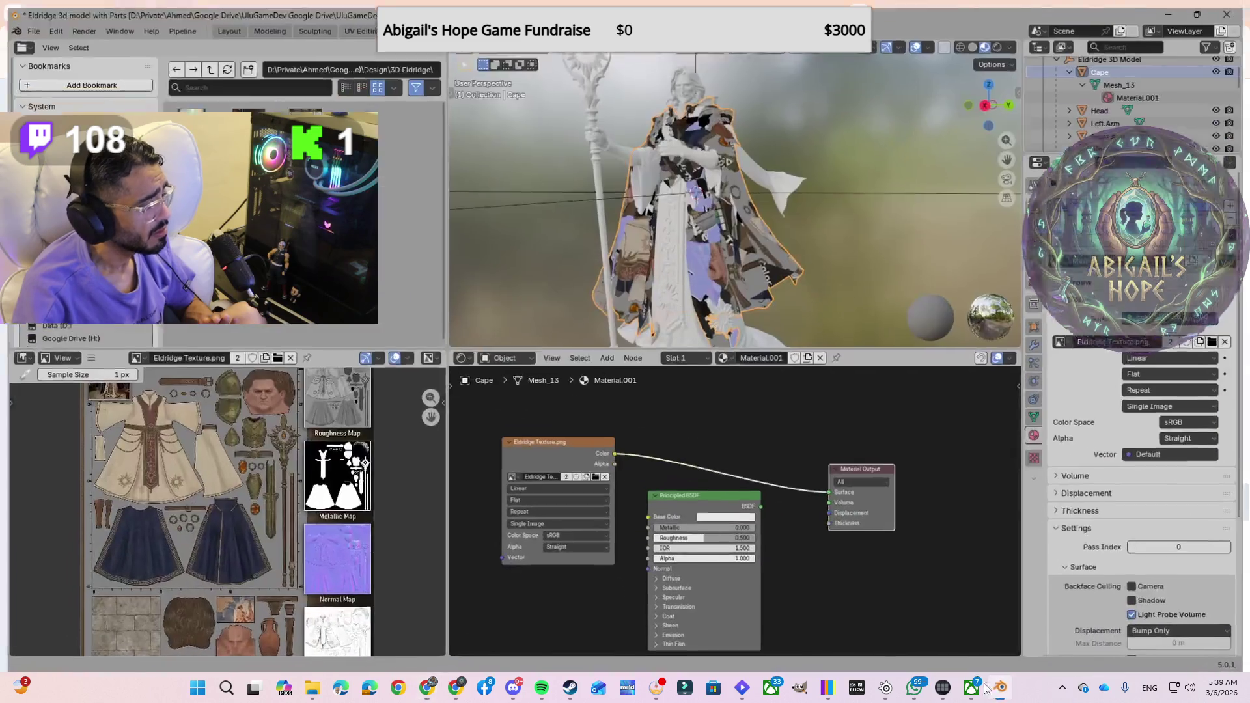
click(363, 26)
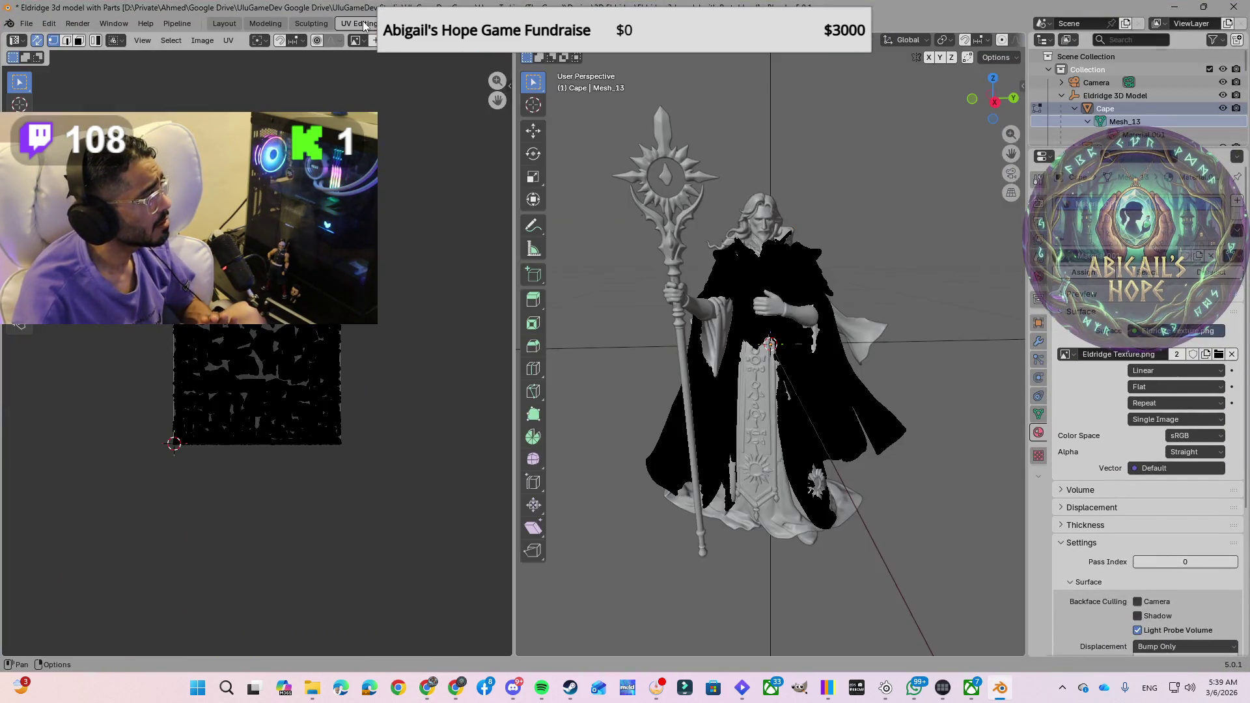
click(1003, 696)
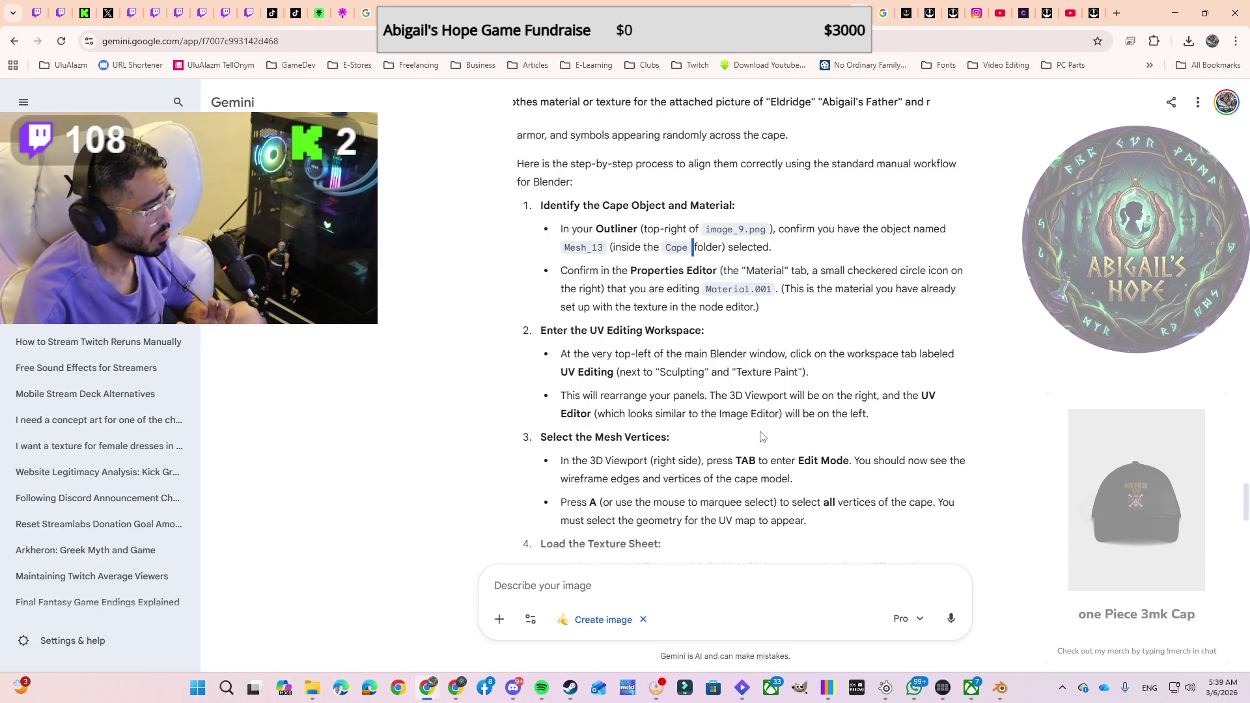
scroll(648, 453, down, 3)
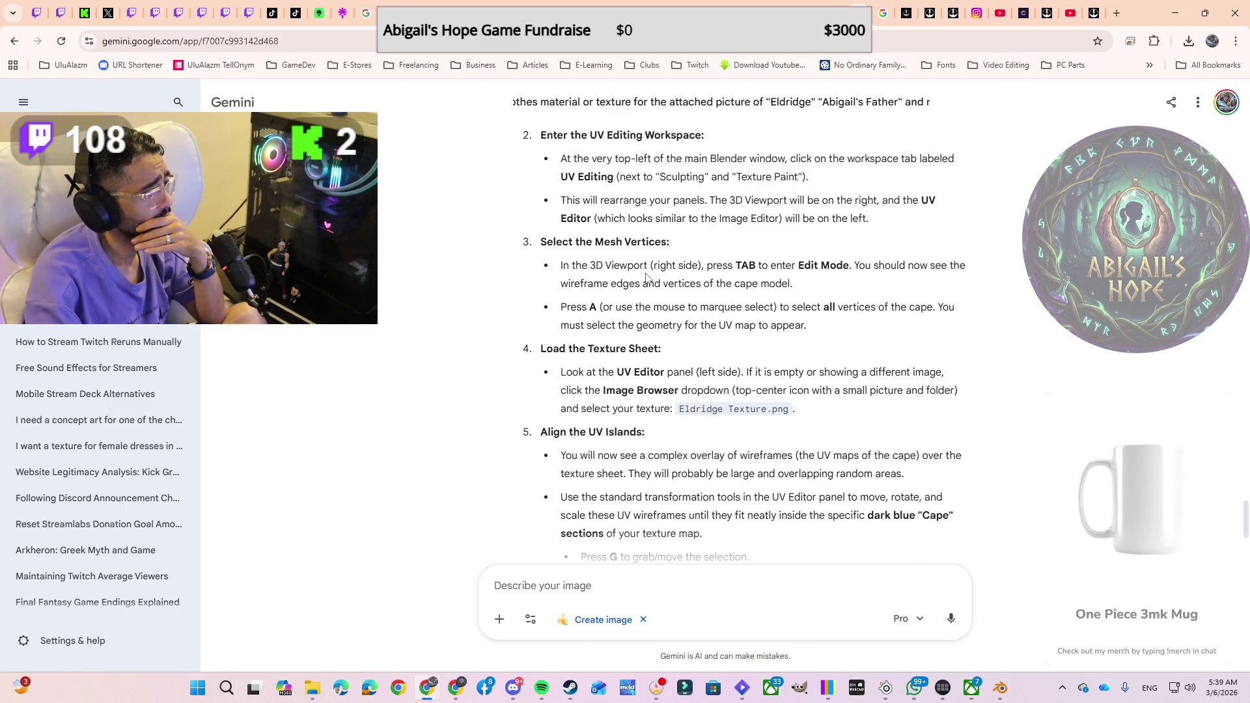
click(1000, 689)
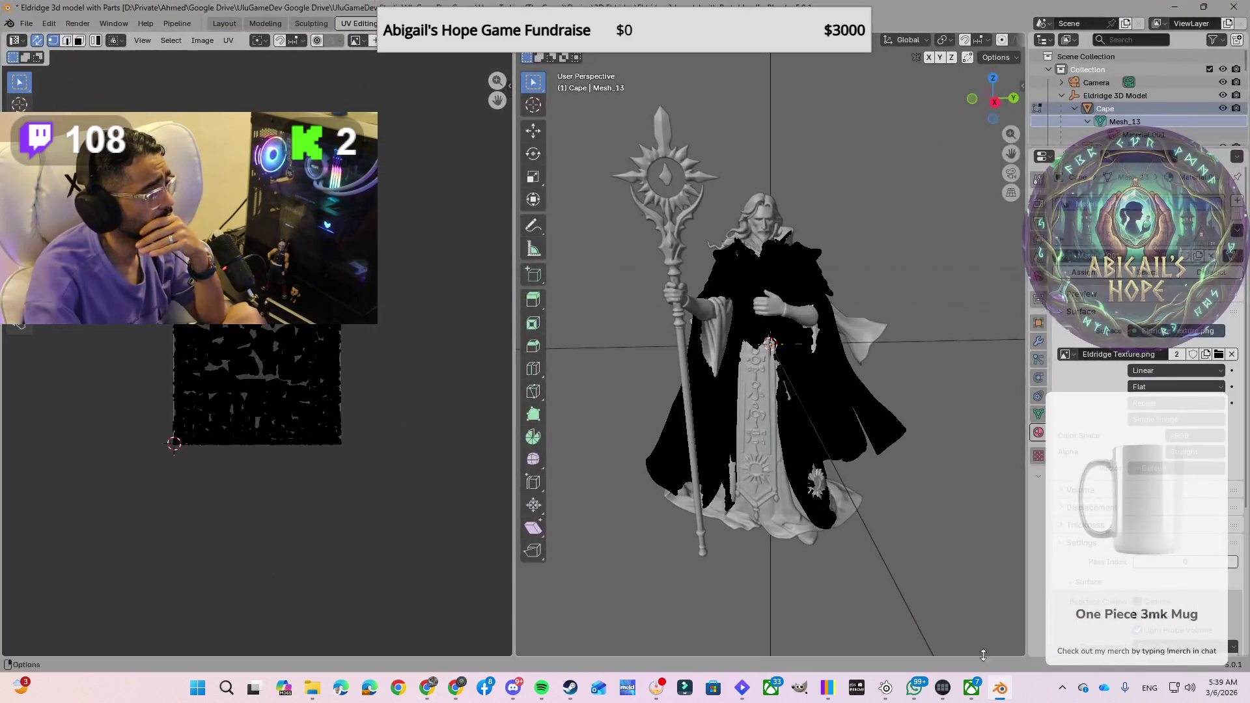
click(1001, 696)
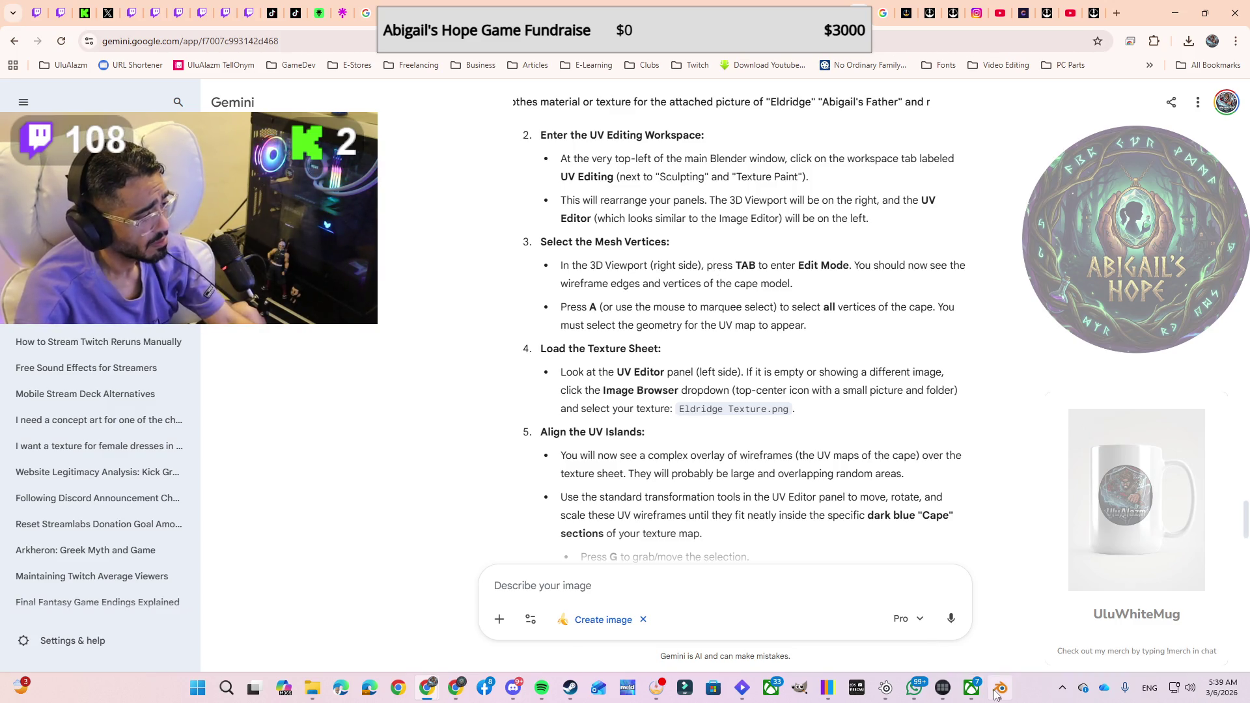
mouse_move(997, 695)
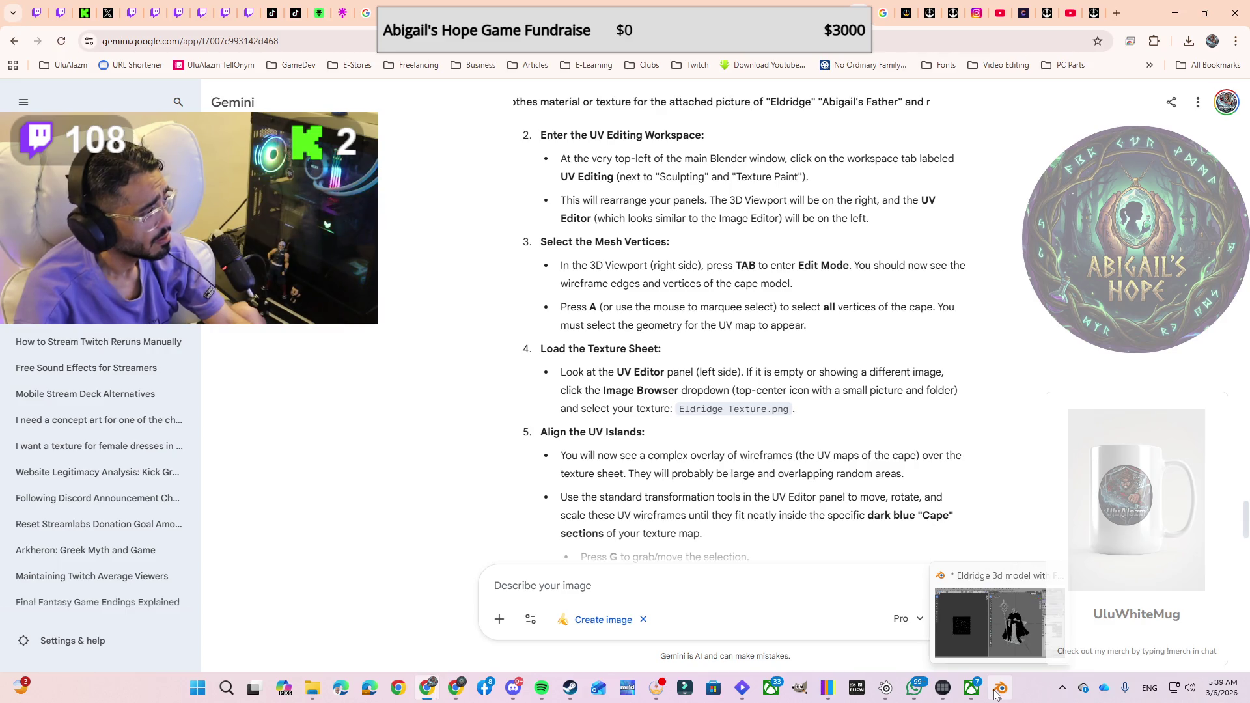
click(996, 696)
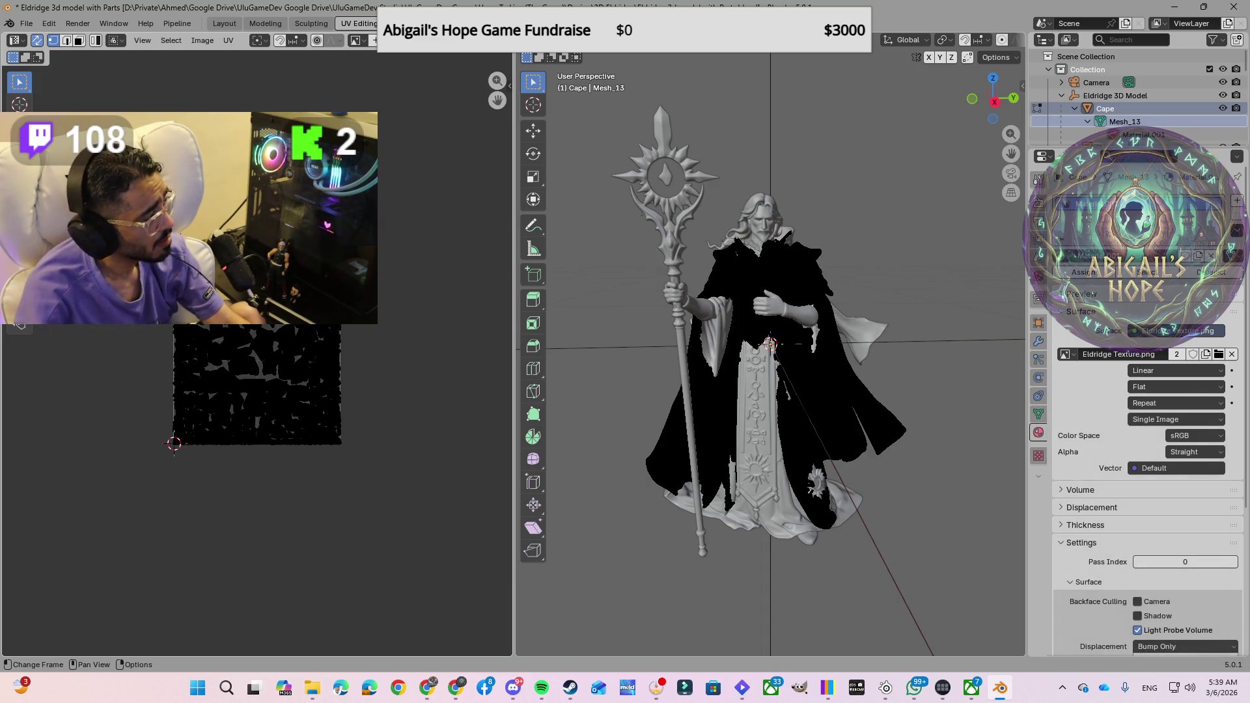
Return the cape to Object Mode and bring the Gemini guide to the front
key(Tab)
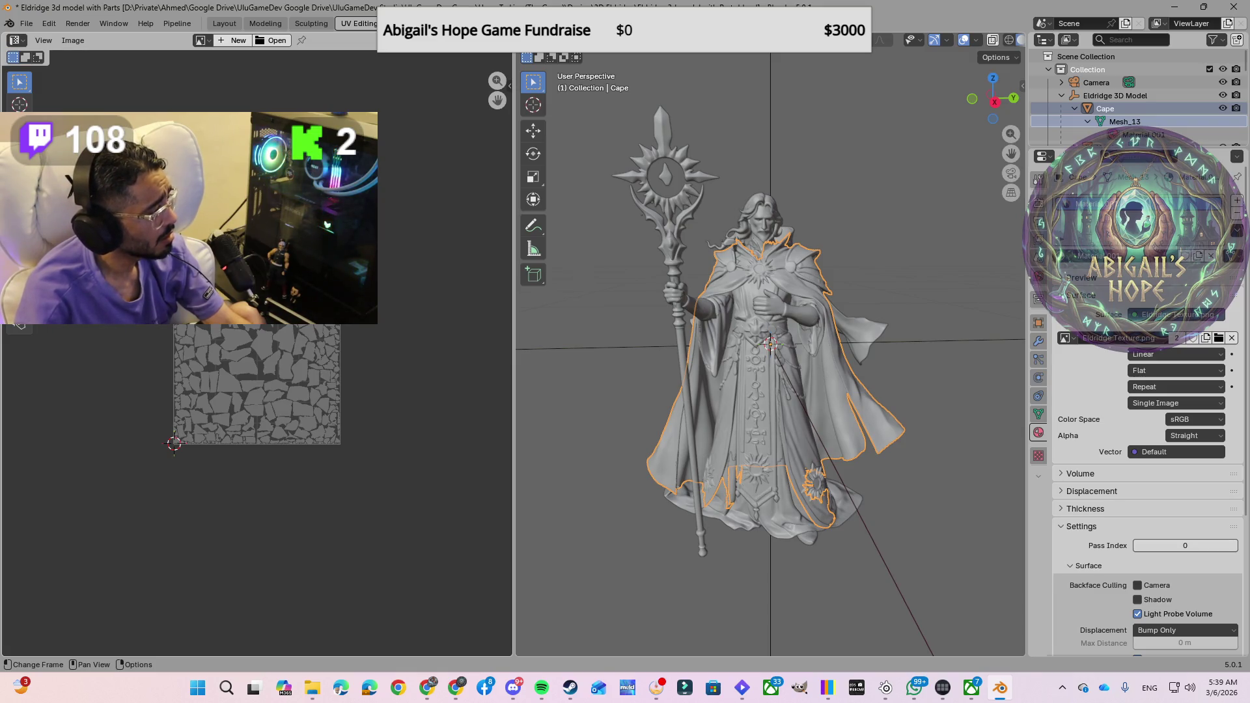
key(alt+Tab)
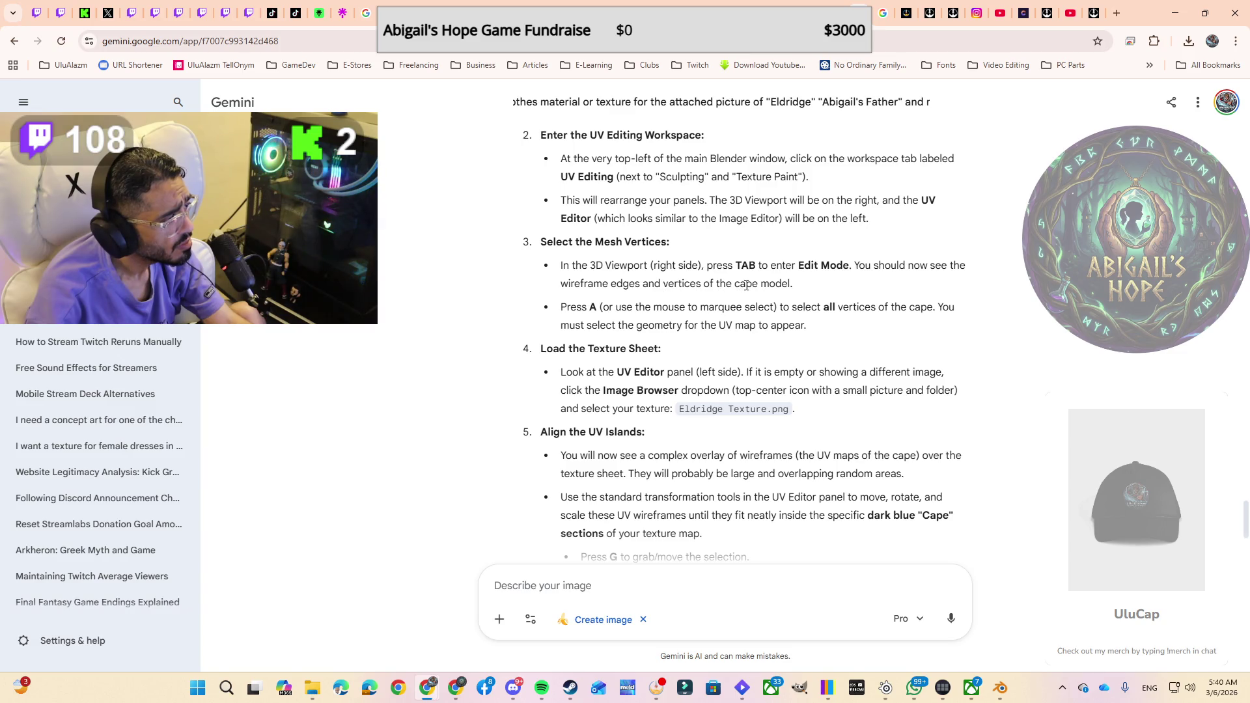
Select every object in the scene with A, checking the Gemini guide along the way
key(alt+Tab)
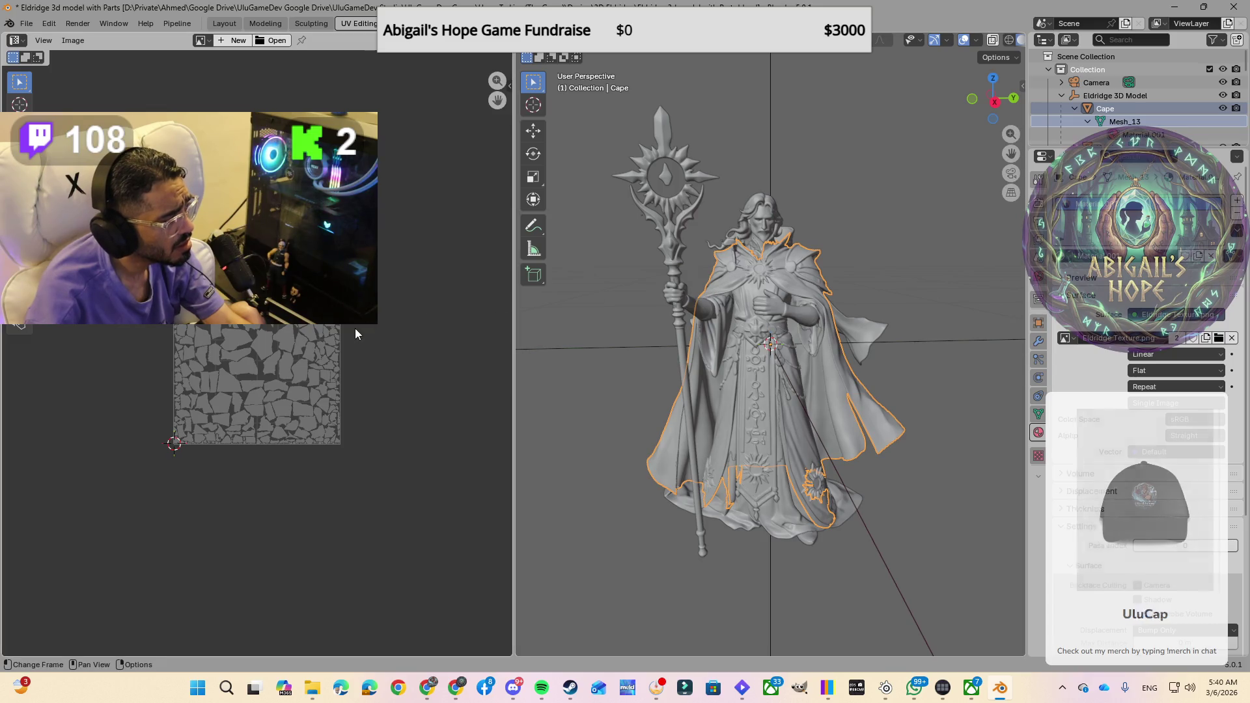
key(alt+Tab)
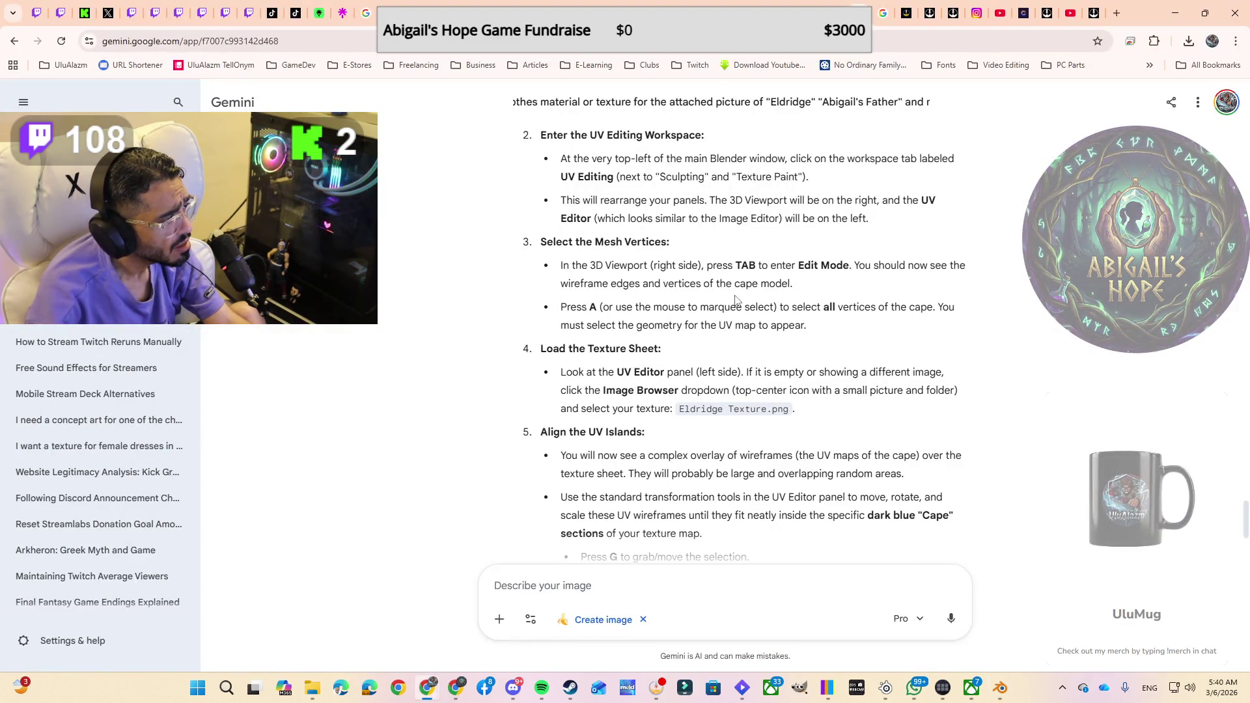
key(alt+Tab)
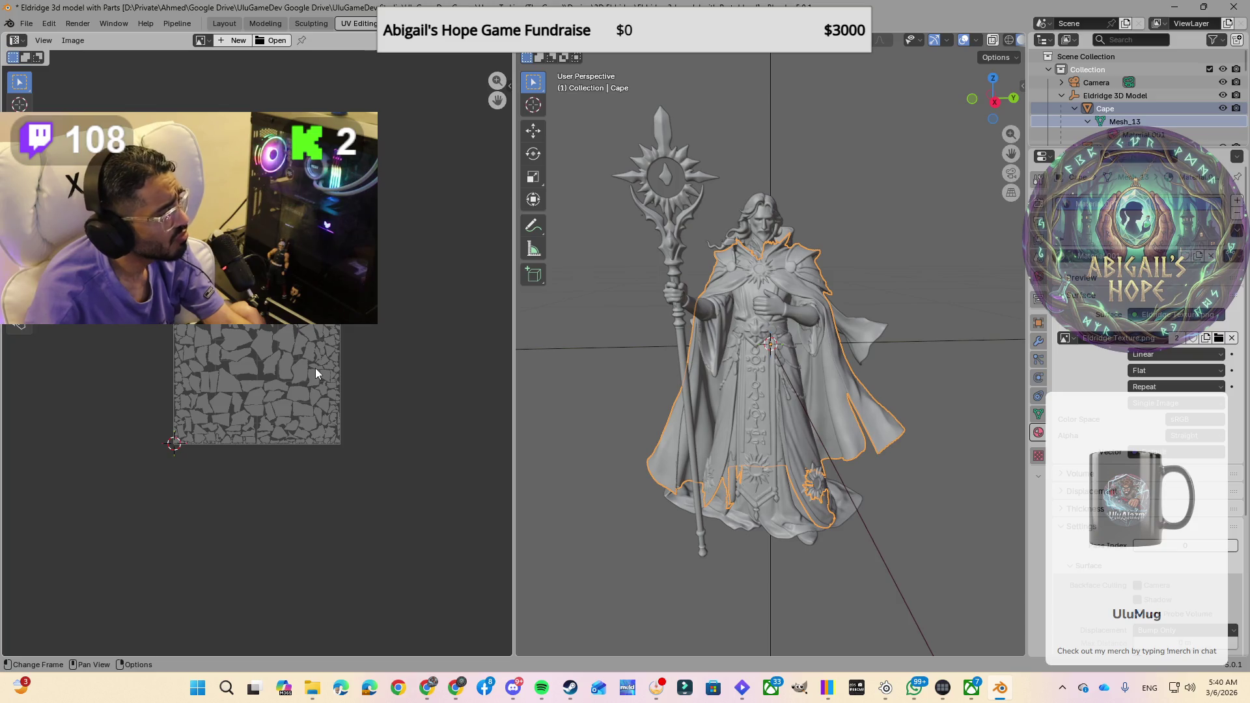
key(alt+Tab)
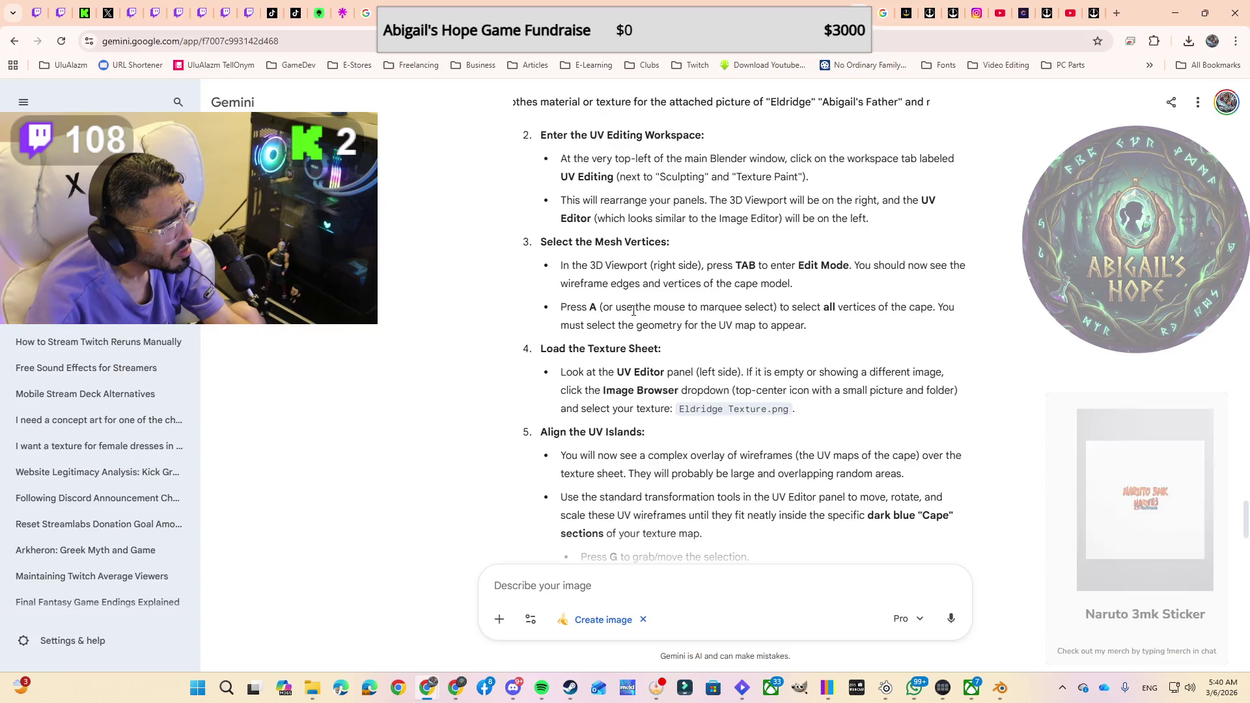
key(alt+Tab)
key(a)
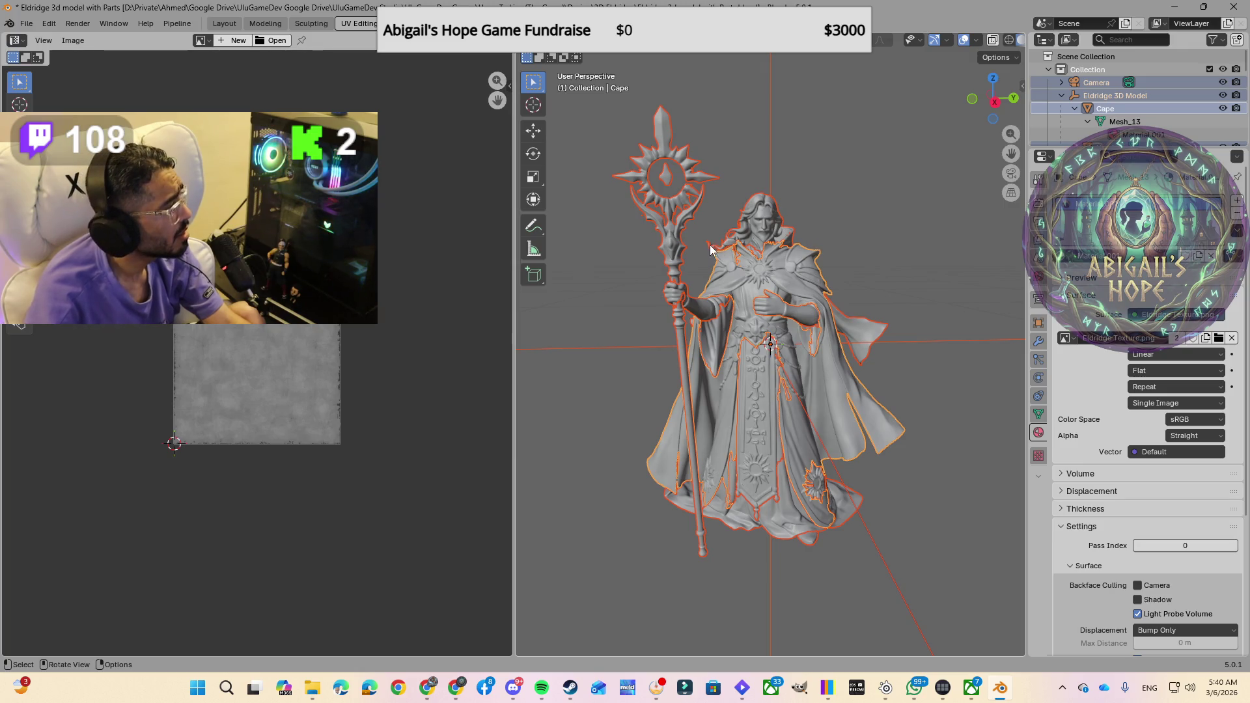
Select just the Cape in the Outliner, then reselect everything and compare with Gemini
key(alt+Tab)
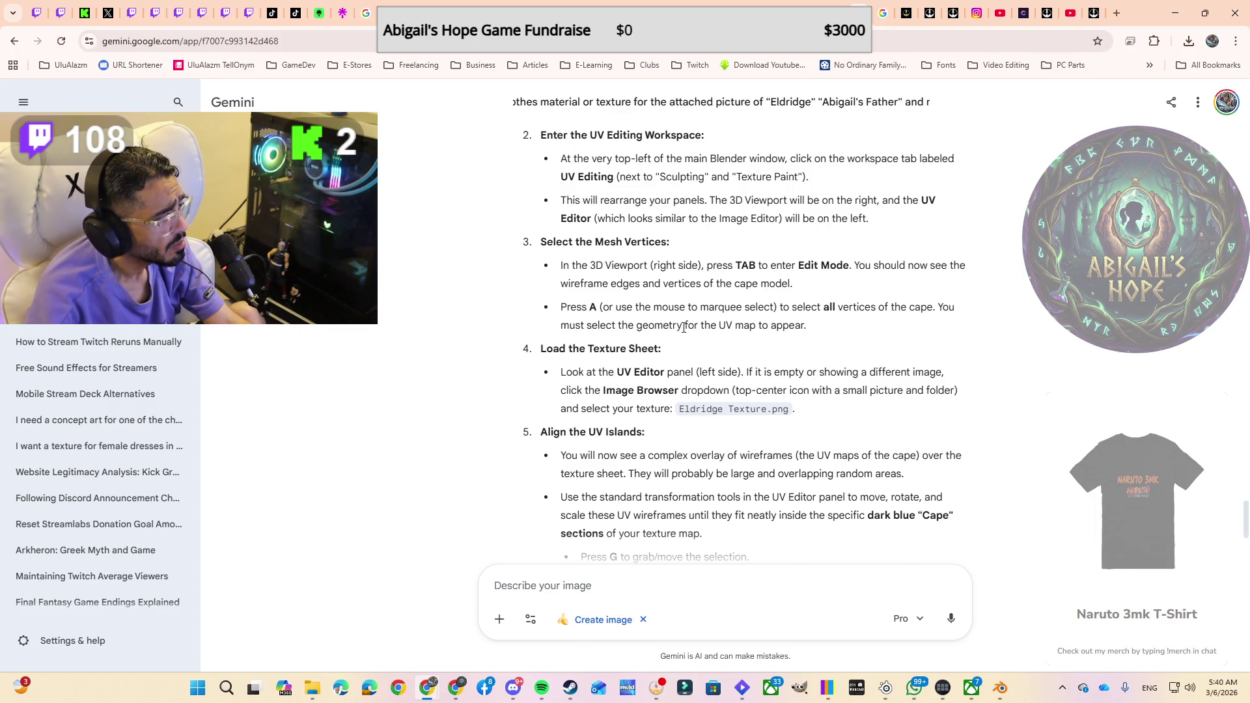
key(alt+Tab)
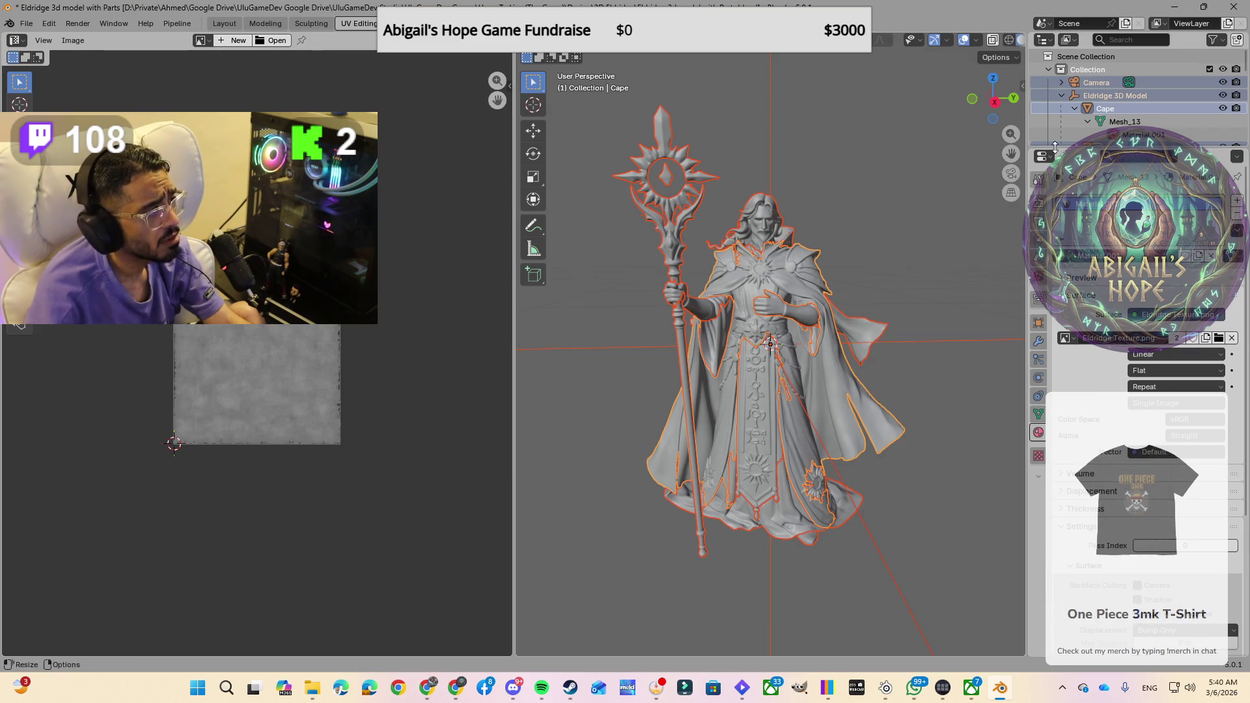
click(1107, 110)
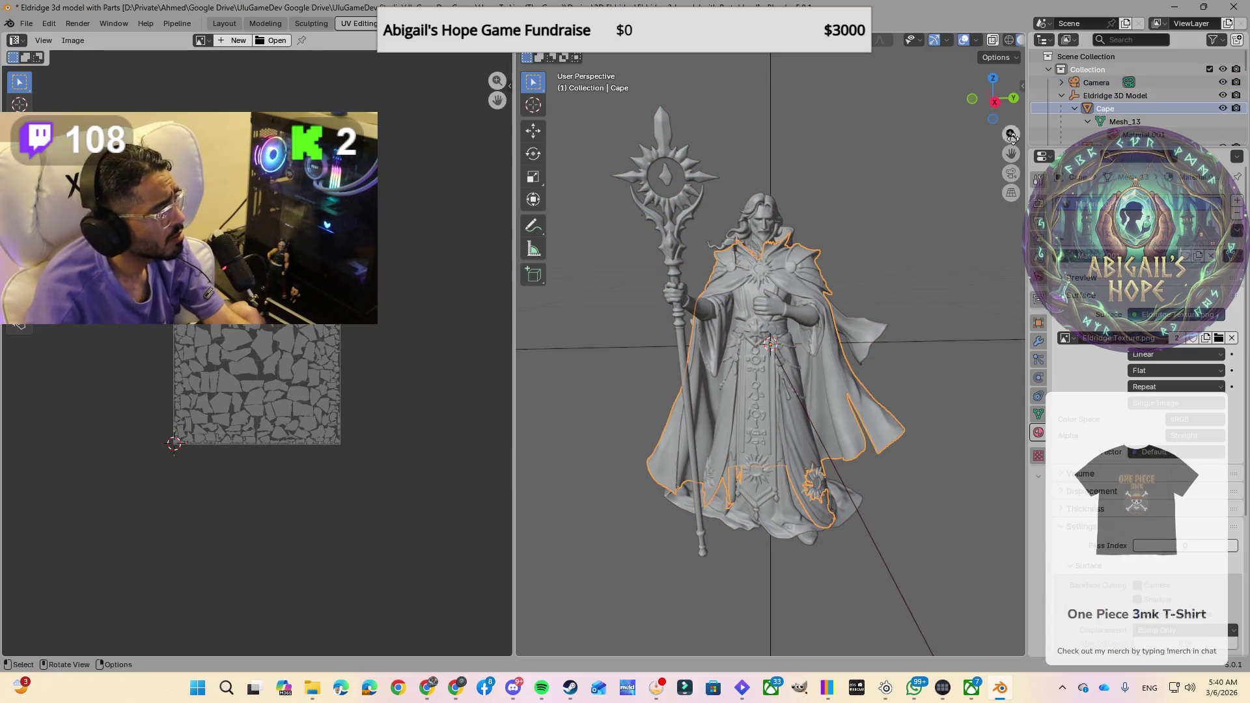
key(Tab)
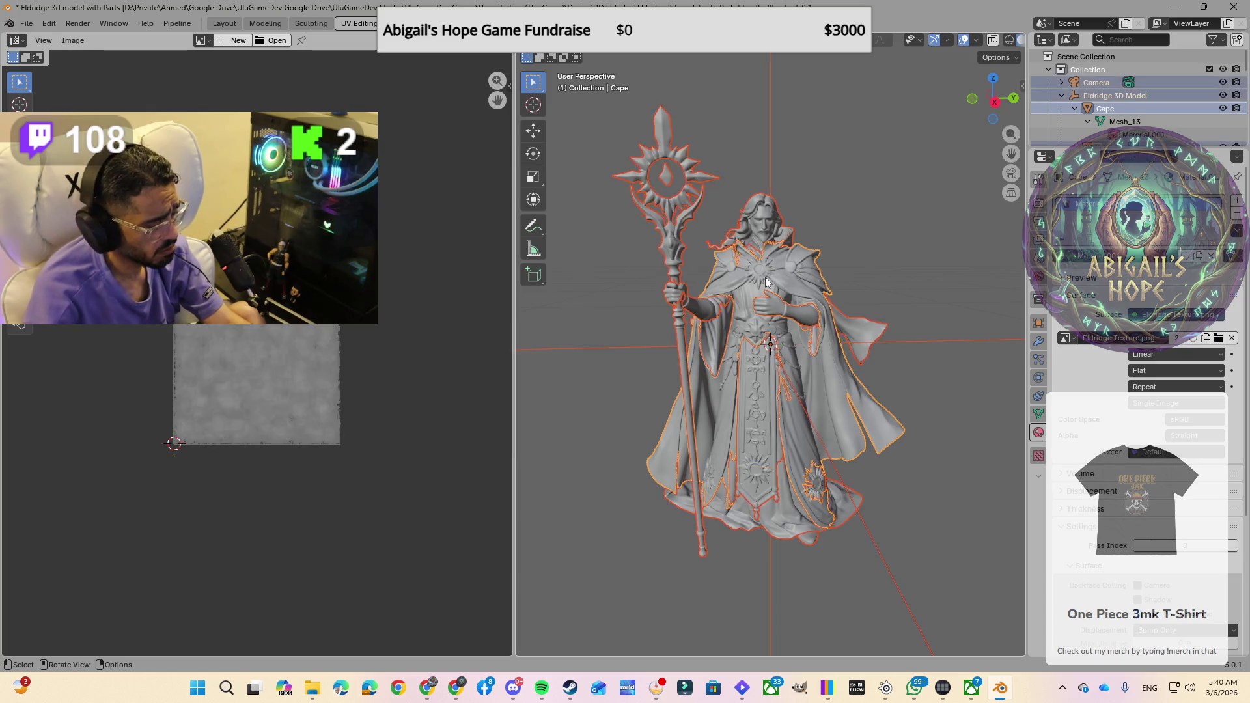
key(alt+Tab)
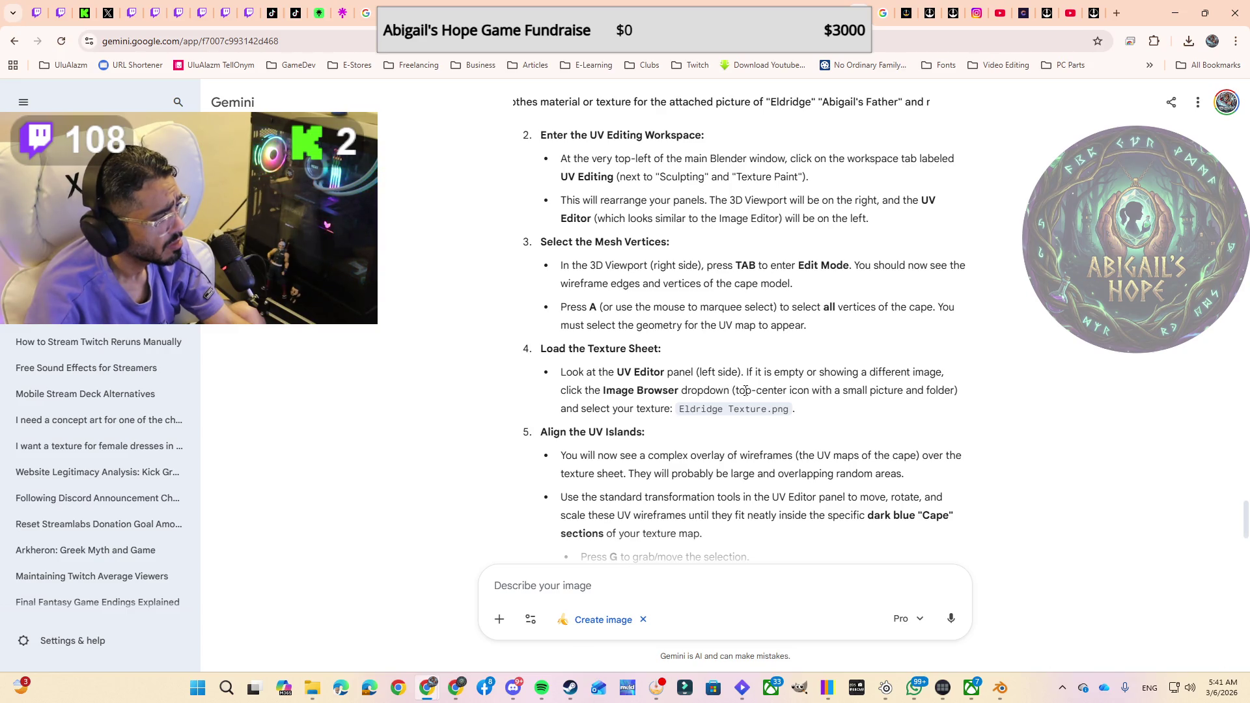
key(alt+Tab)
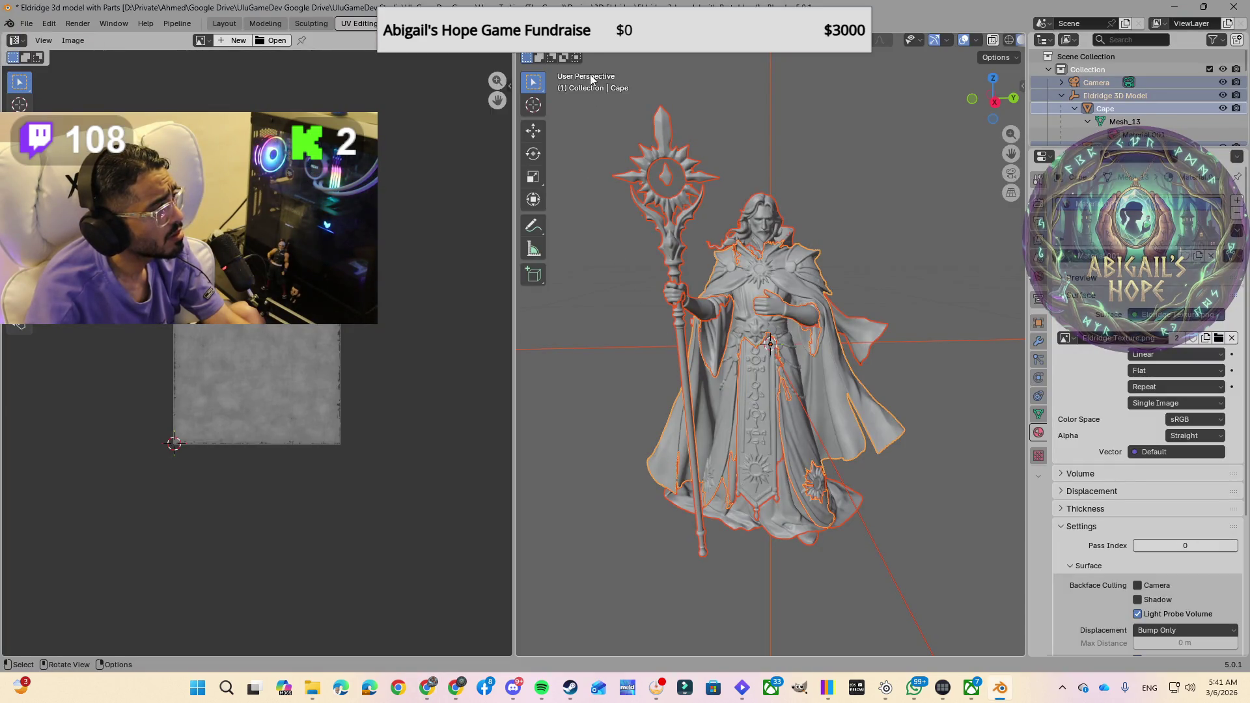
Check the UV editor's Image menu against Gemini, then turn the left area into the Asset Browser
click(73, 41)
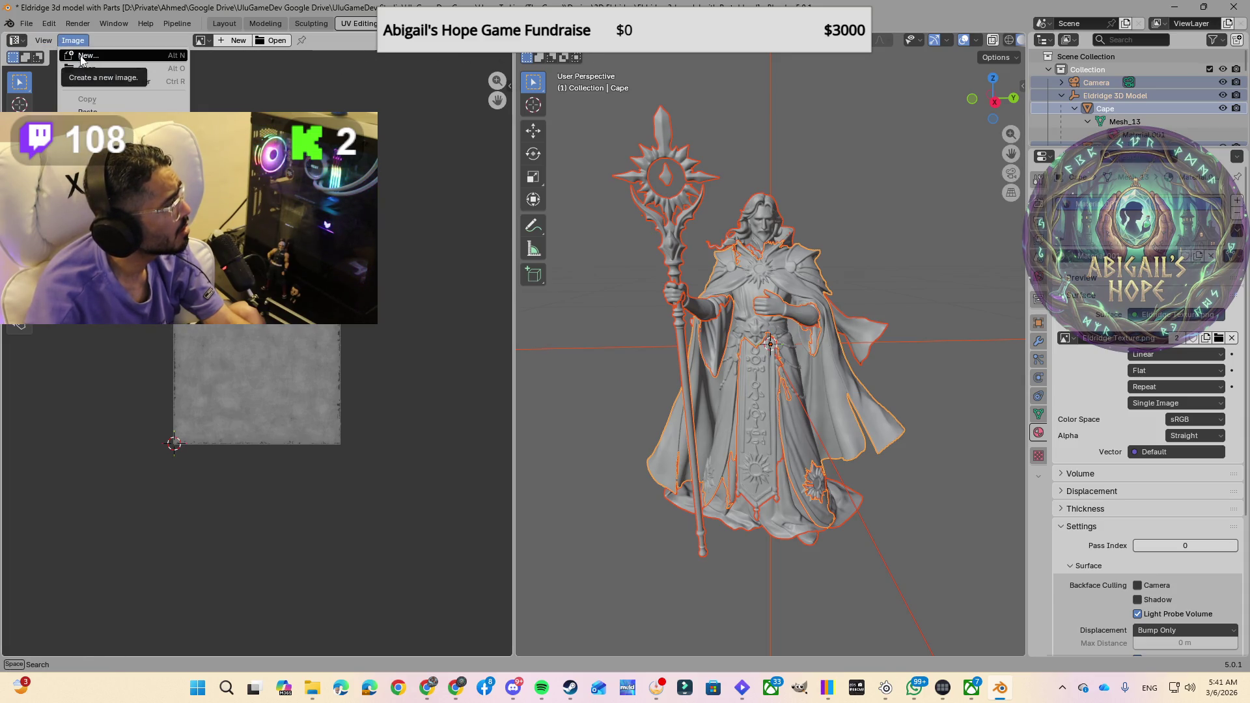
key(alt+Tab)
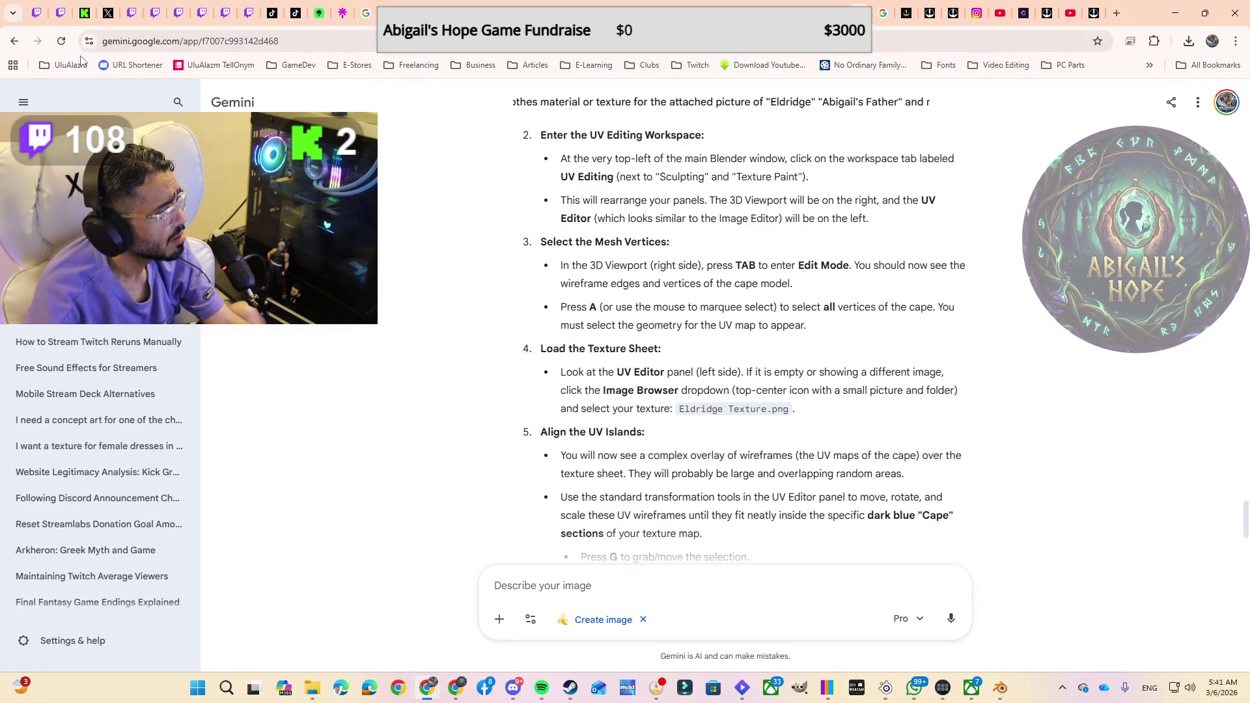
key(alt+Tab)
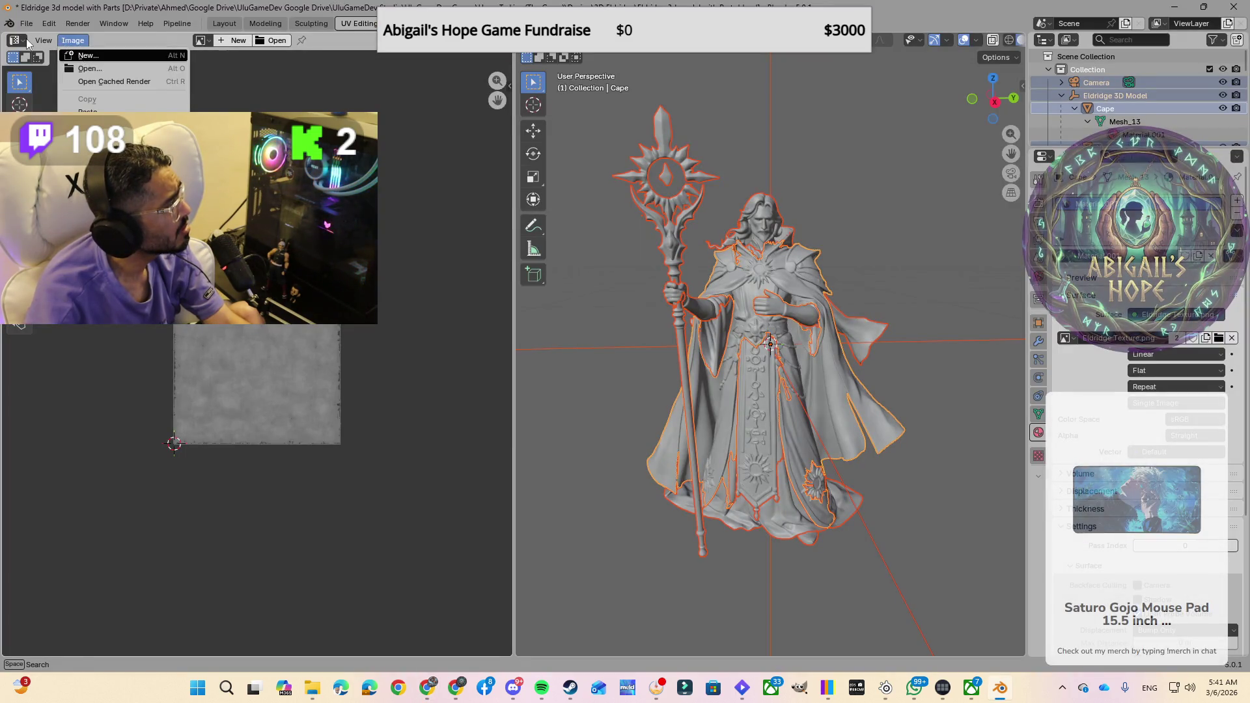
click(20, 41)
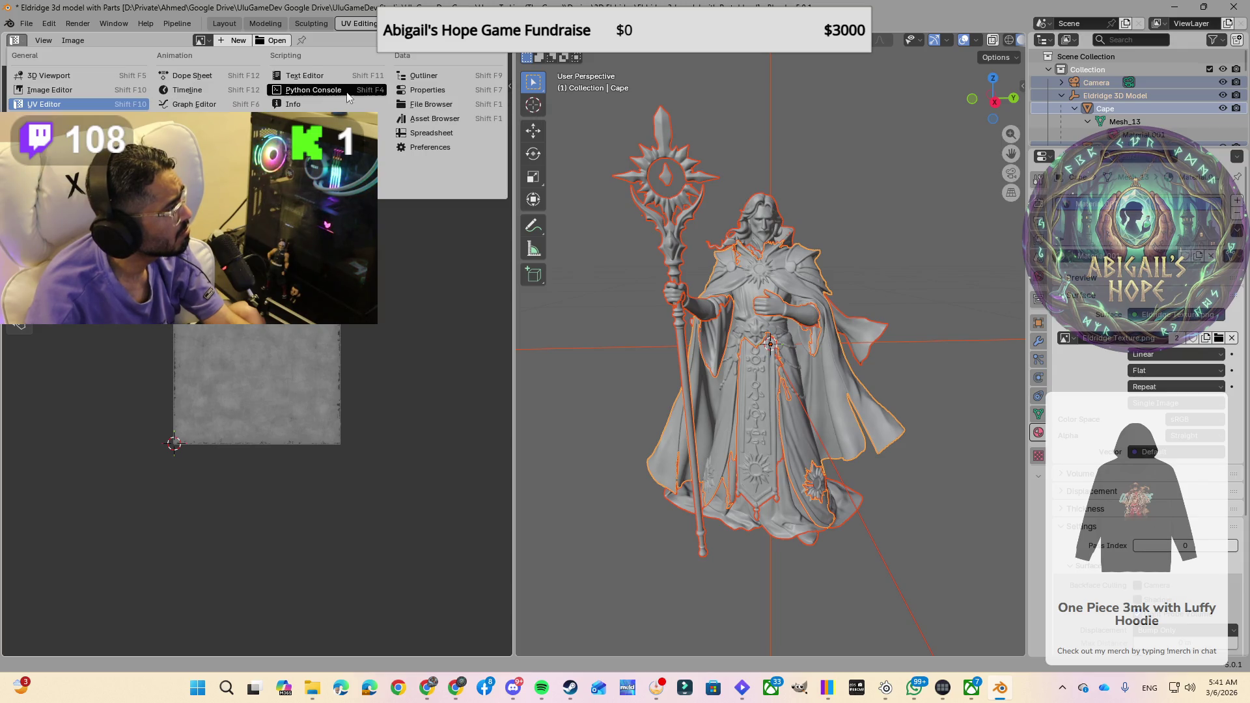
click(431, 120)
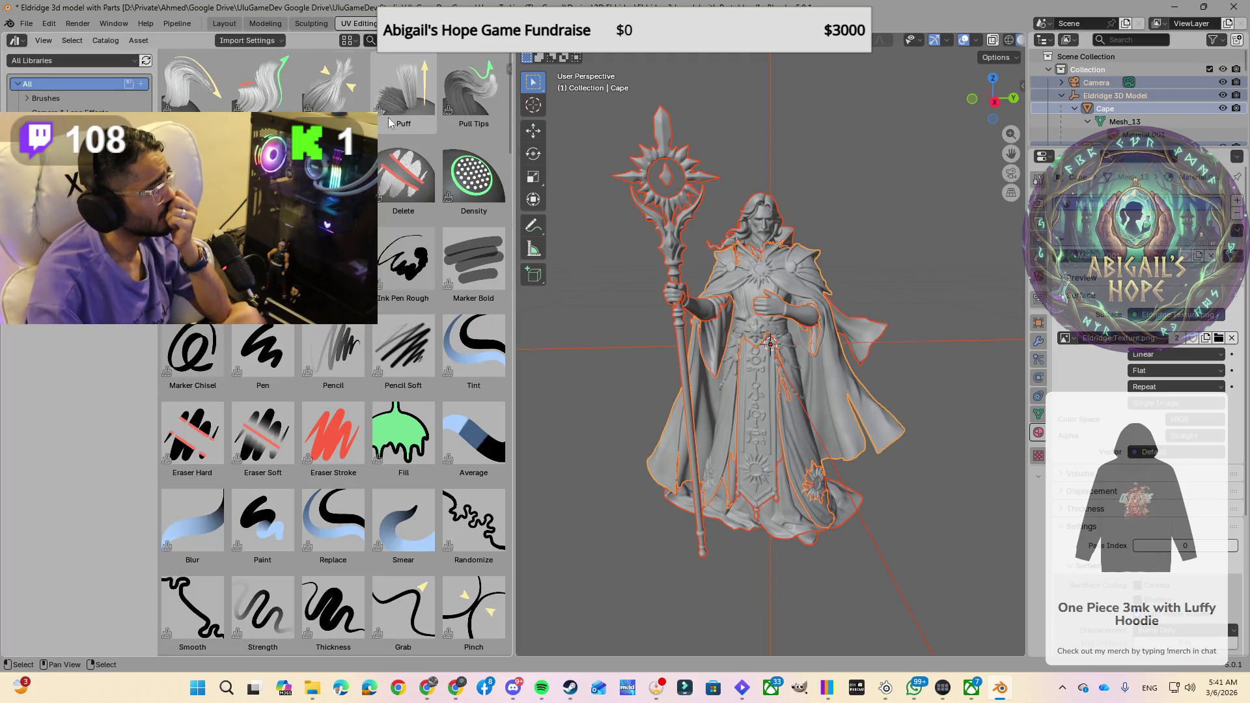
Cycle the left area through Text, Image and UV Editor types, settling on Image Editor
click(17, 43)
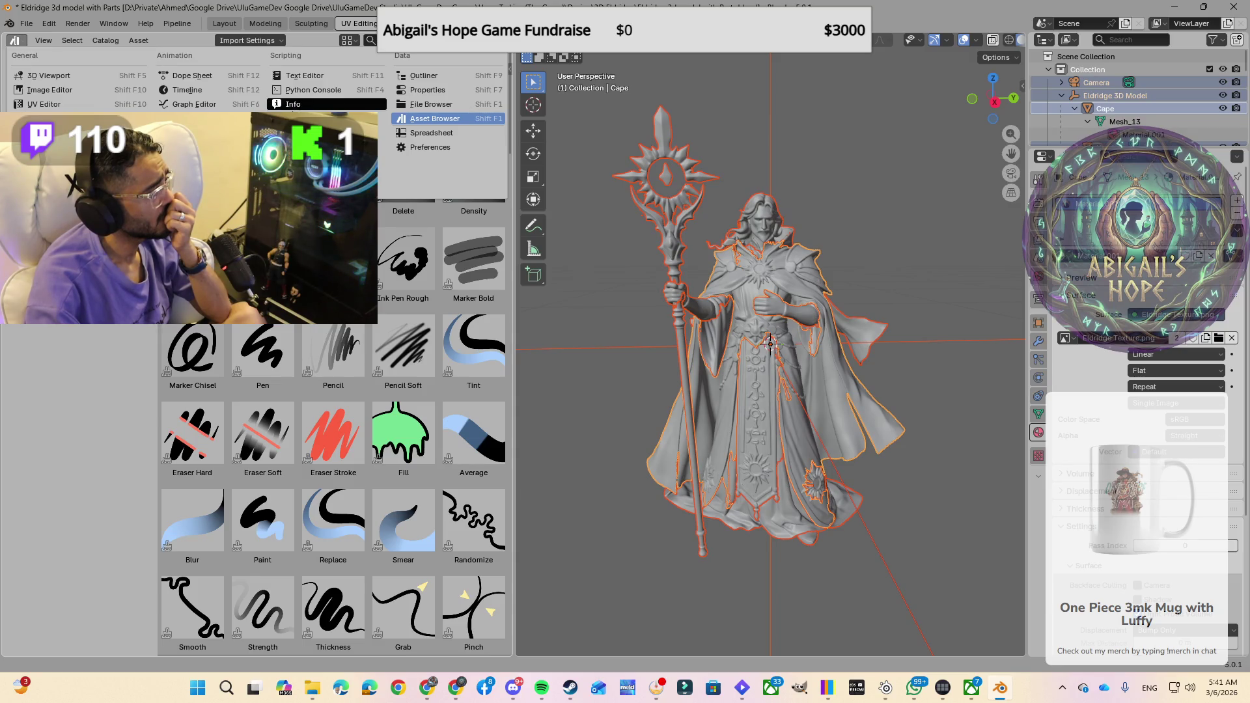
click(300, 76)
click(14, 43)
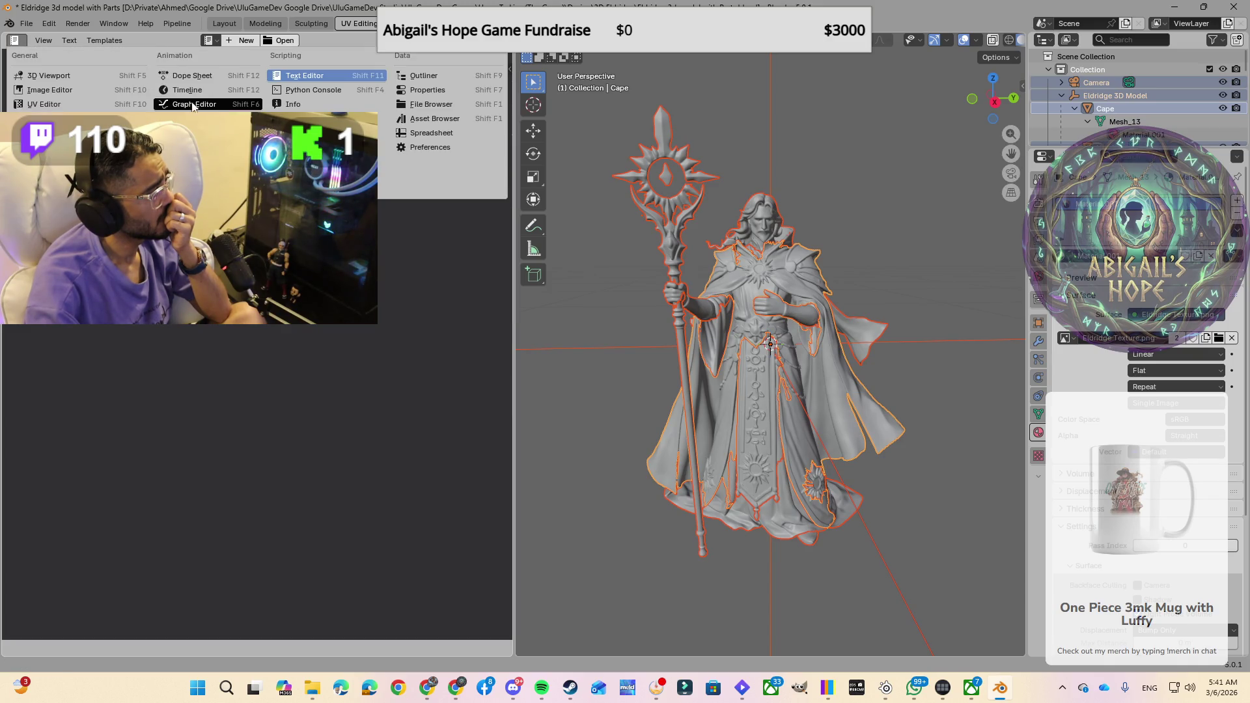
click(77, 90)
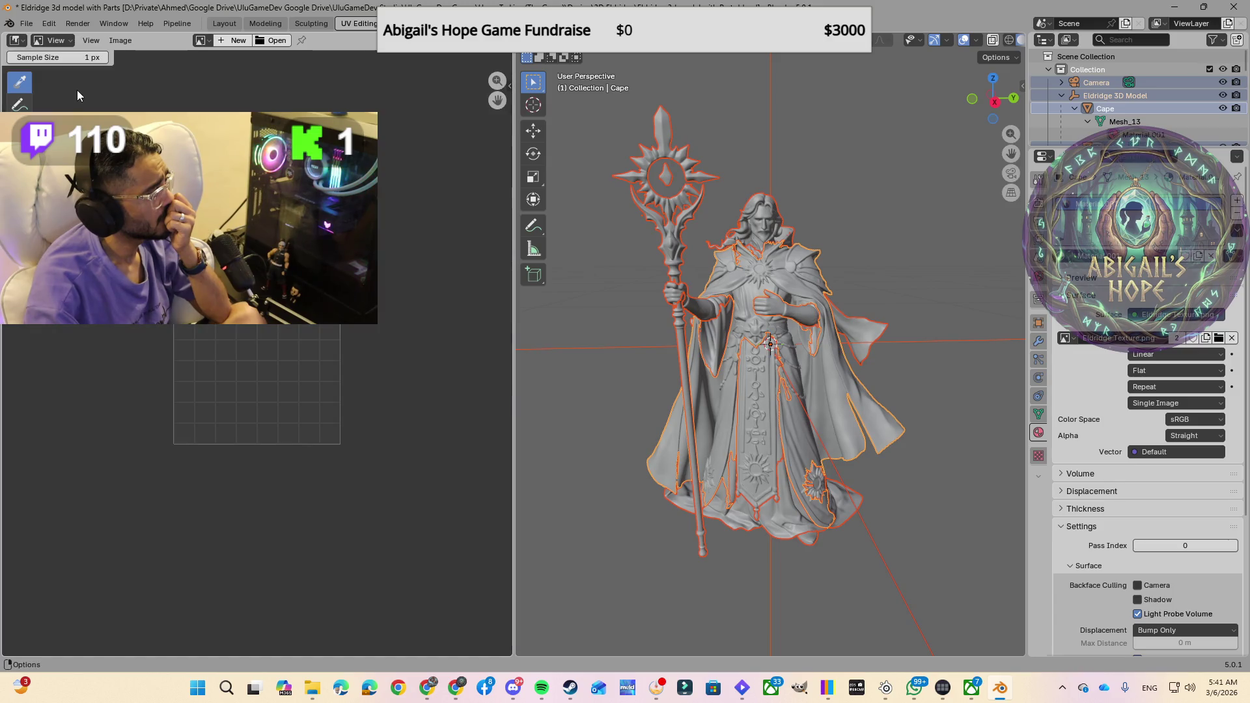
click(20, 42)
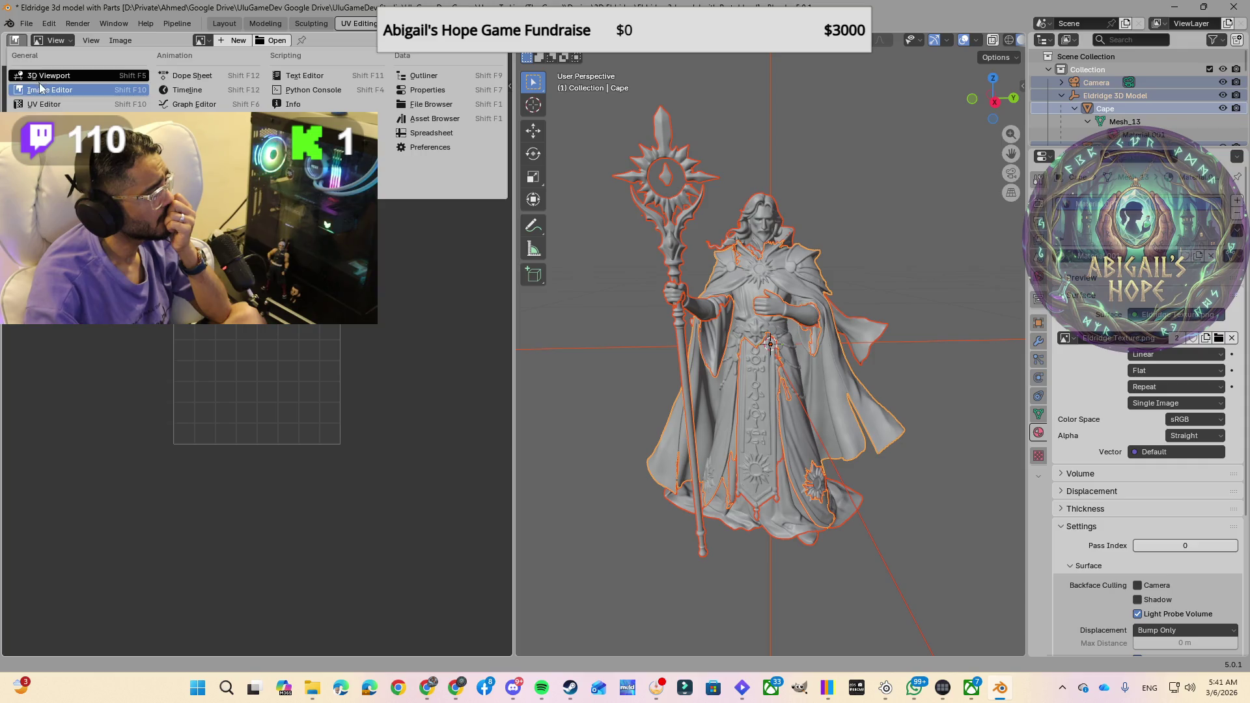
click(46, 106)
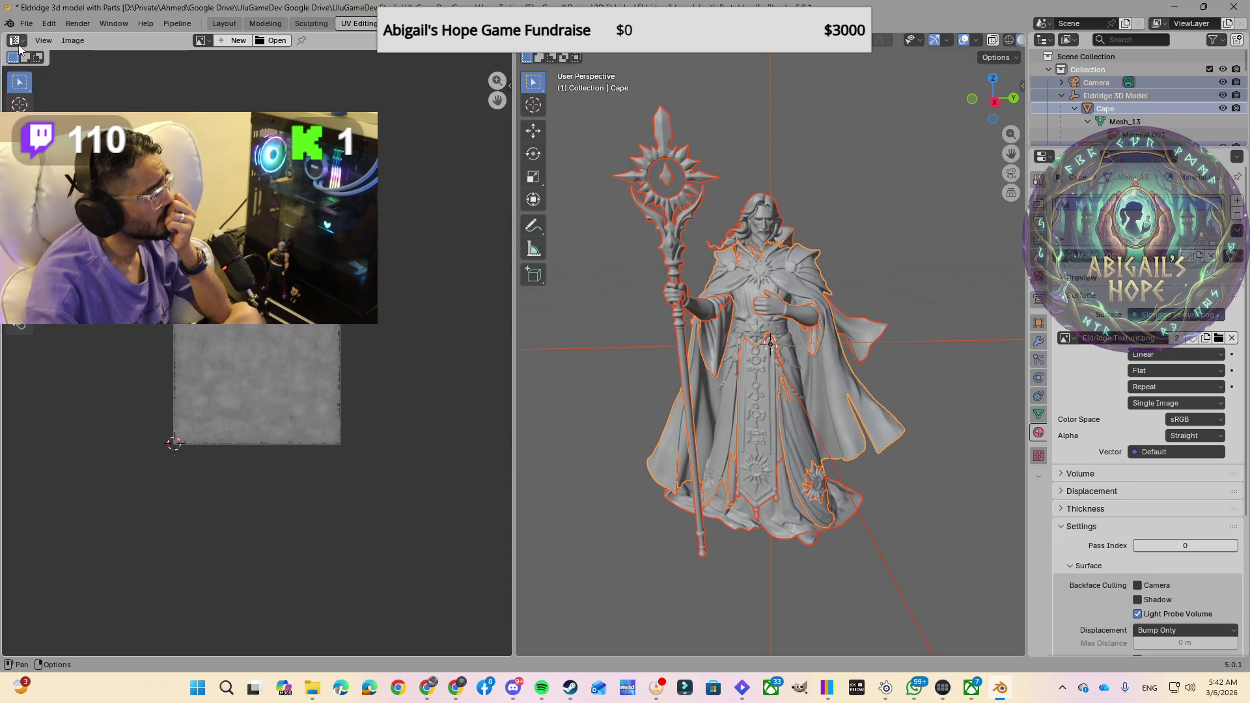
click(72, 40)
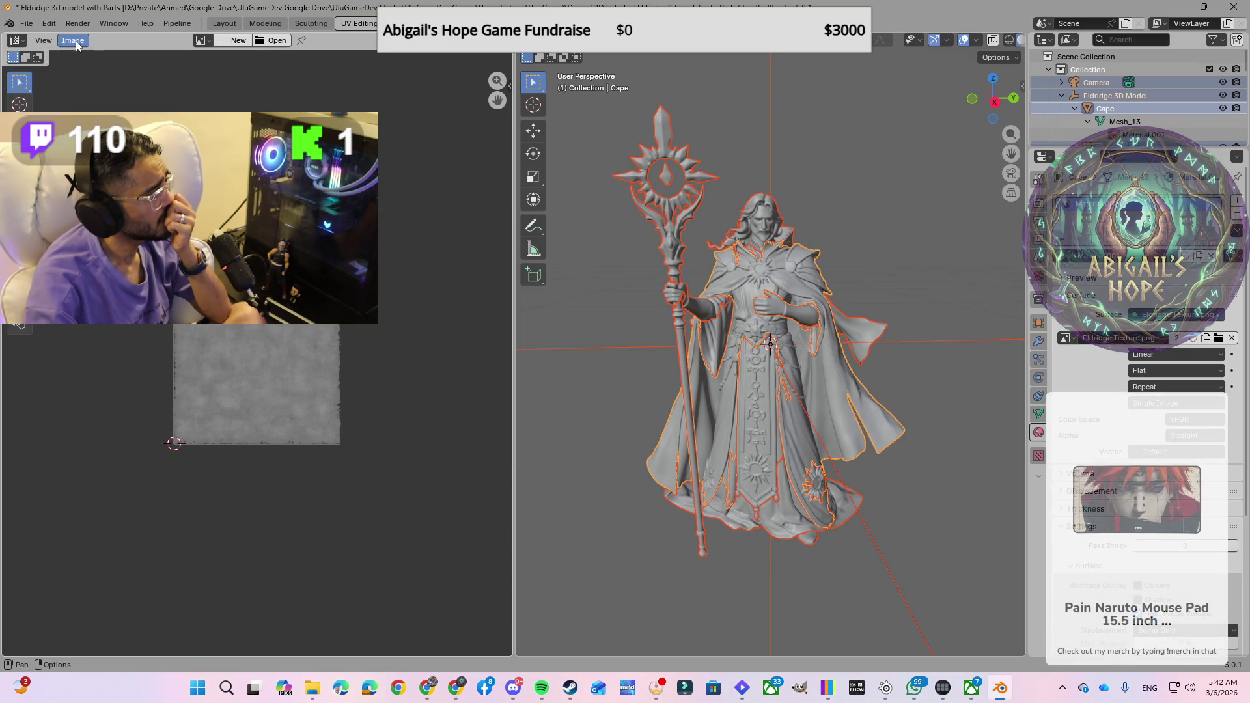
click(18, 42)
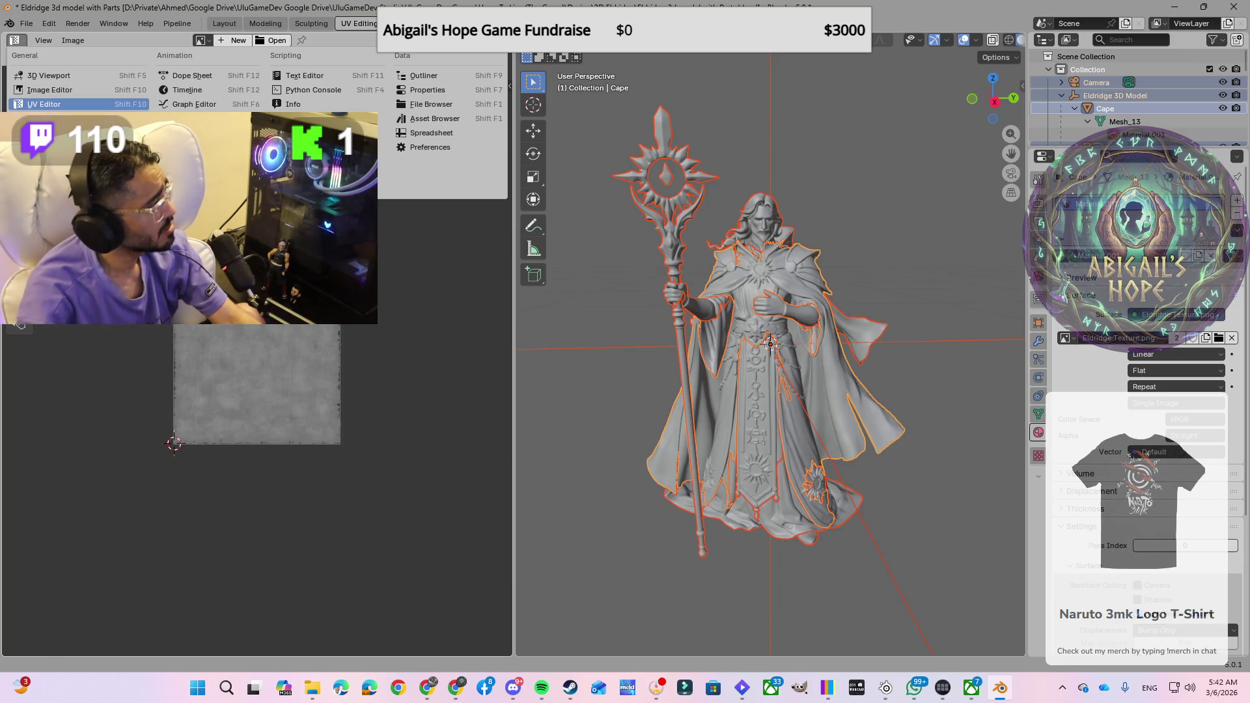
click(91, 108)
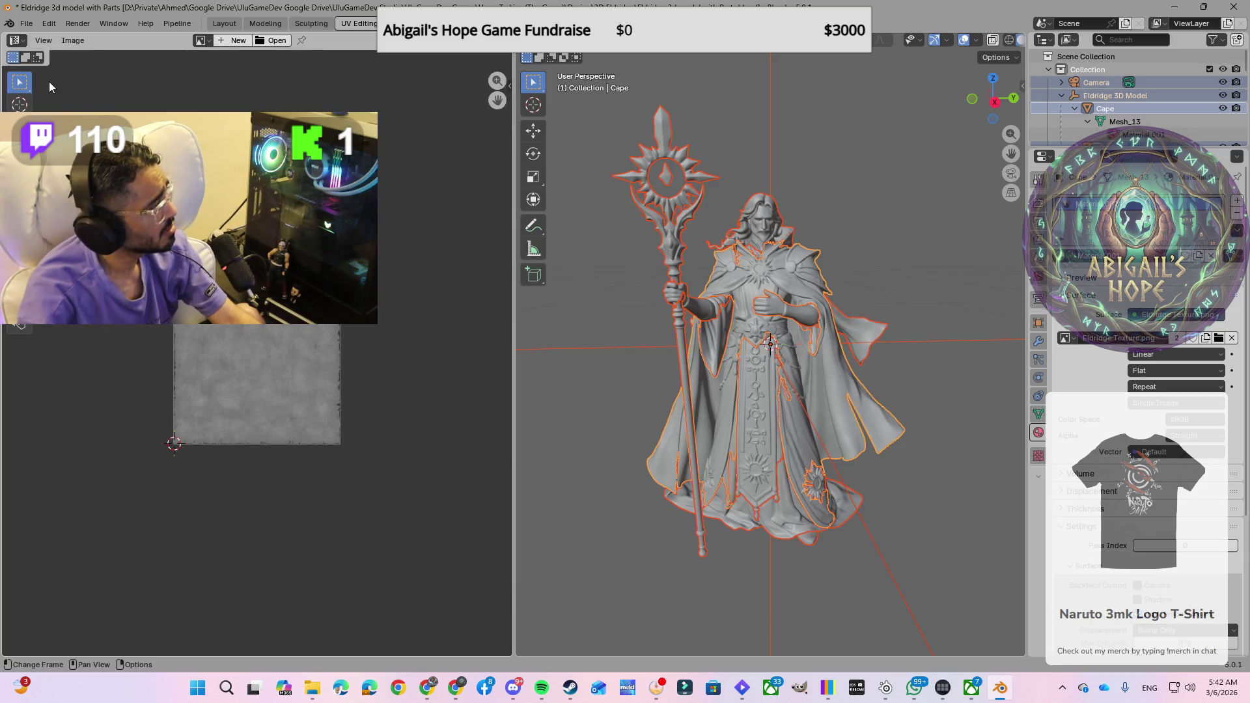
click(15, 41)
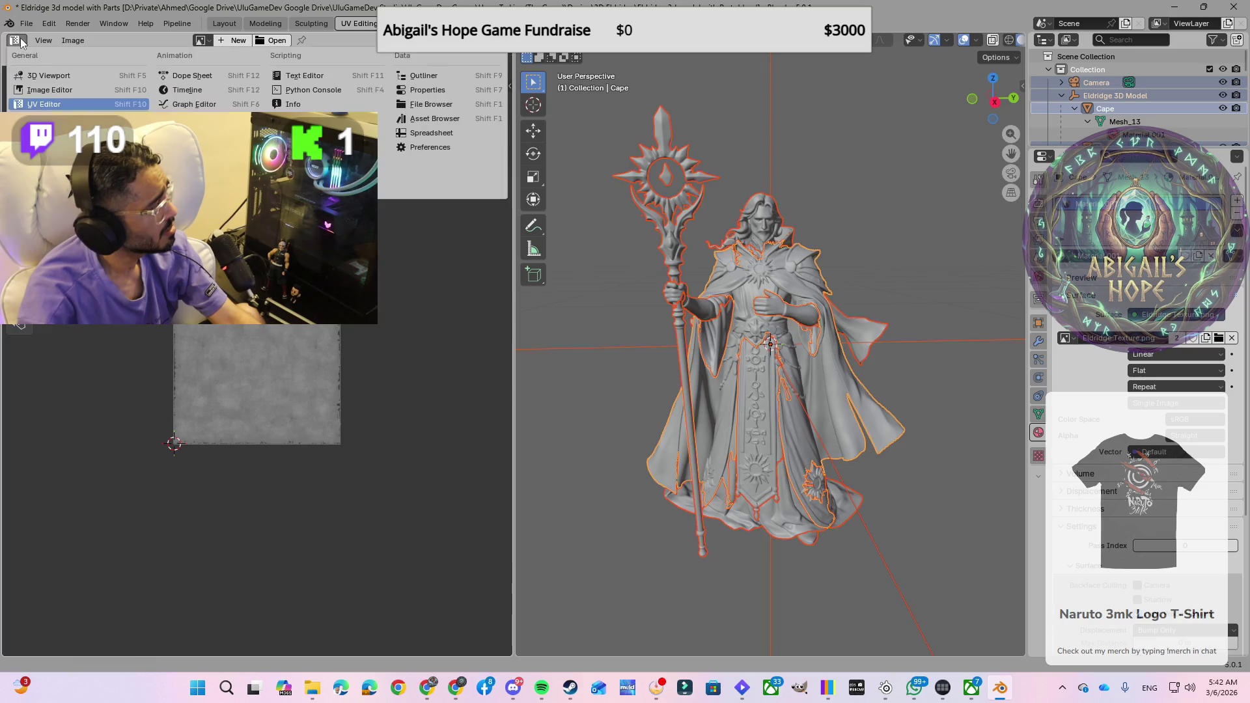
click(48, 89)
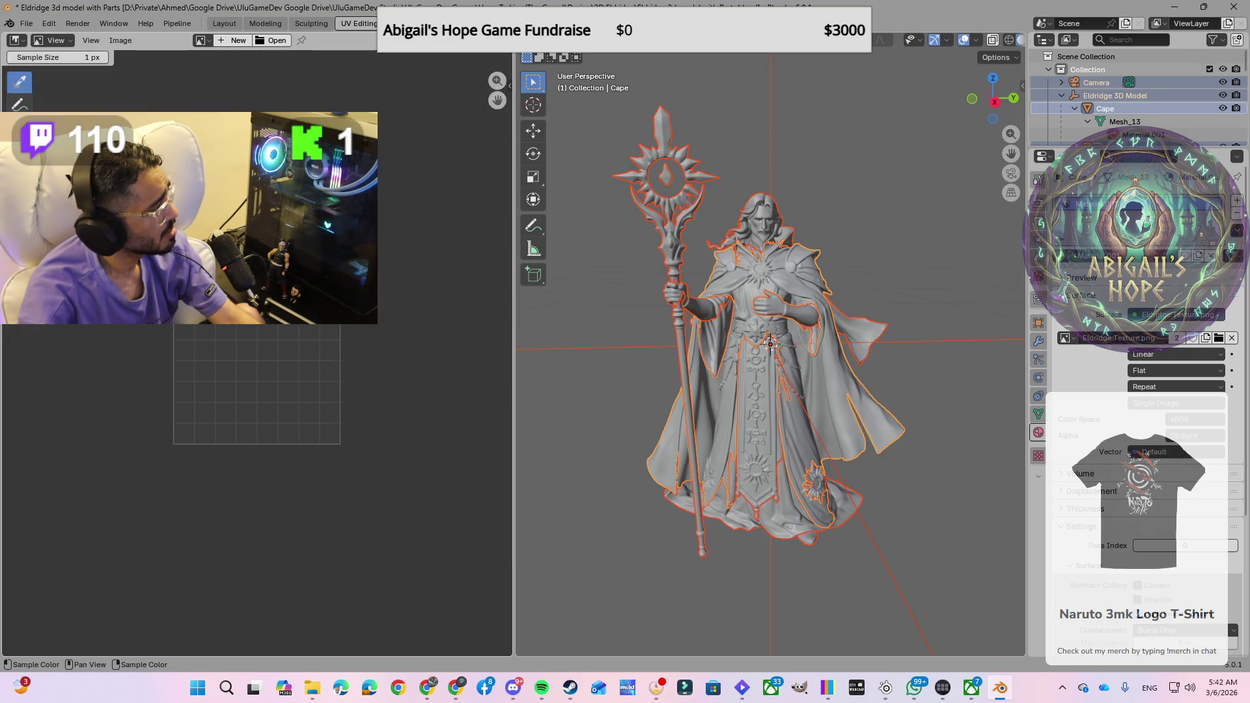
Review the Gemini UV editing steps, then bring up the left editor's list of available images
key(alt+Tab)
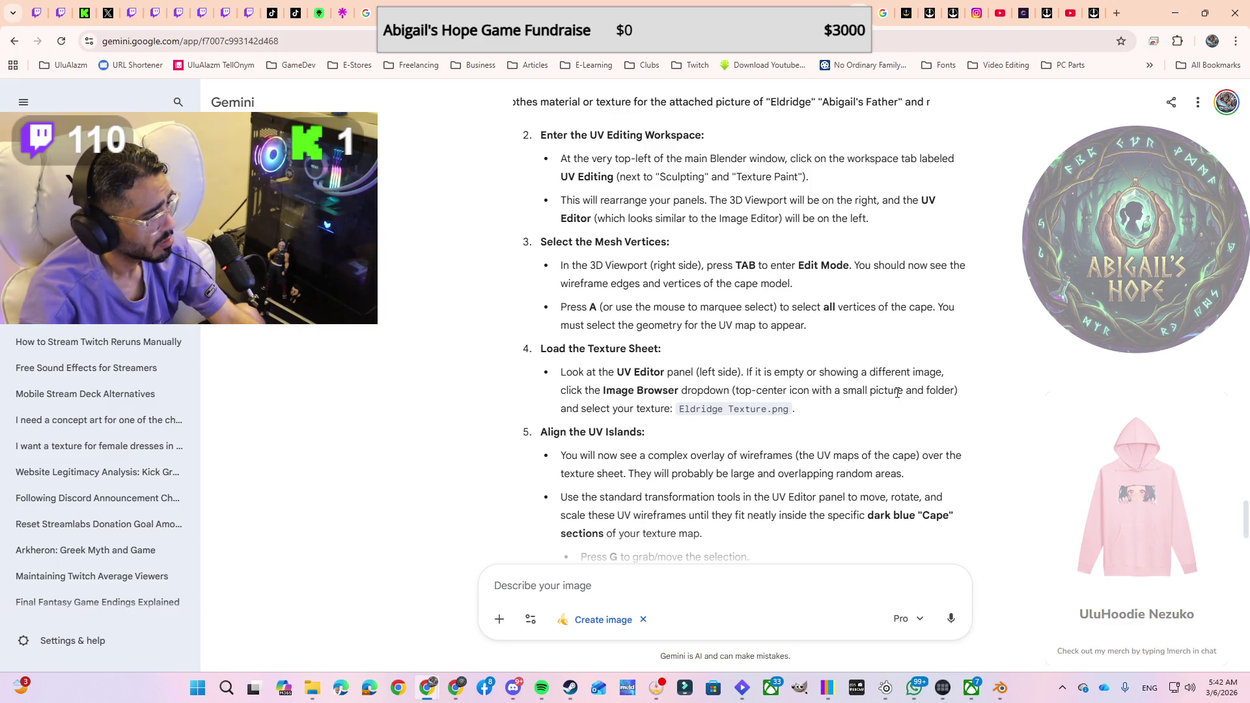
key(alt+Tab)
key(alt+Tab)
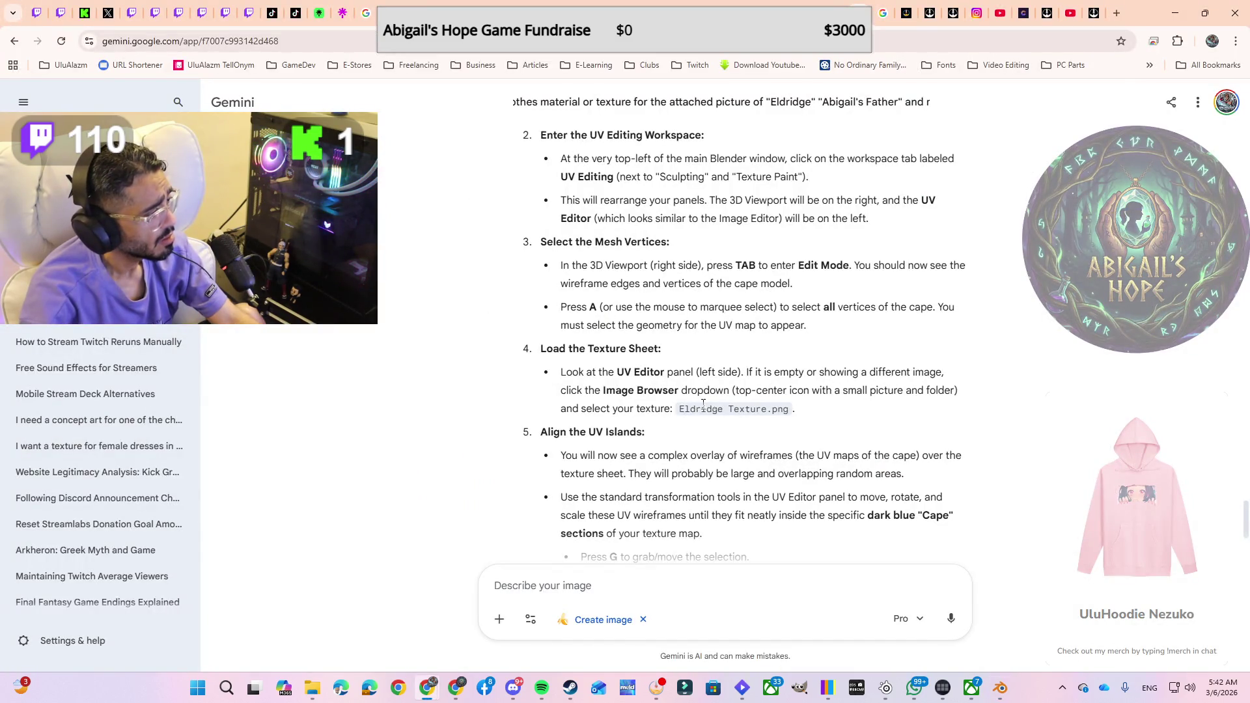
key(alt+Tab)
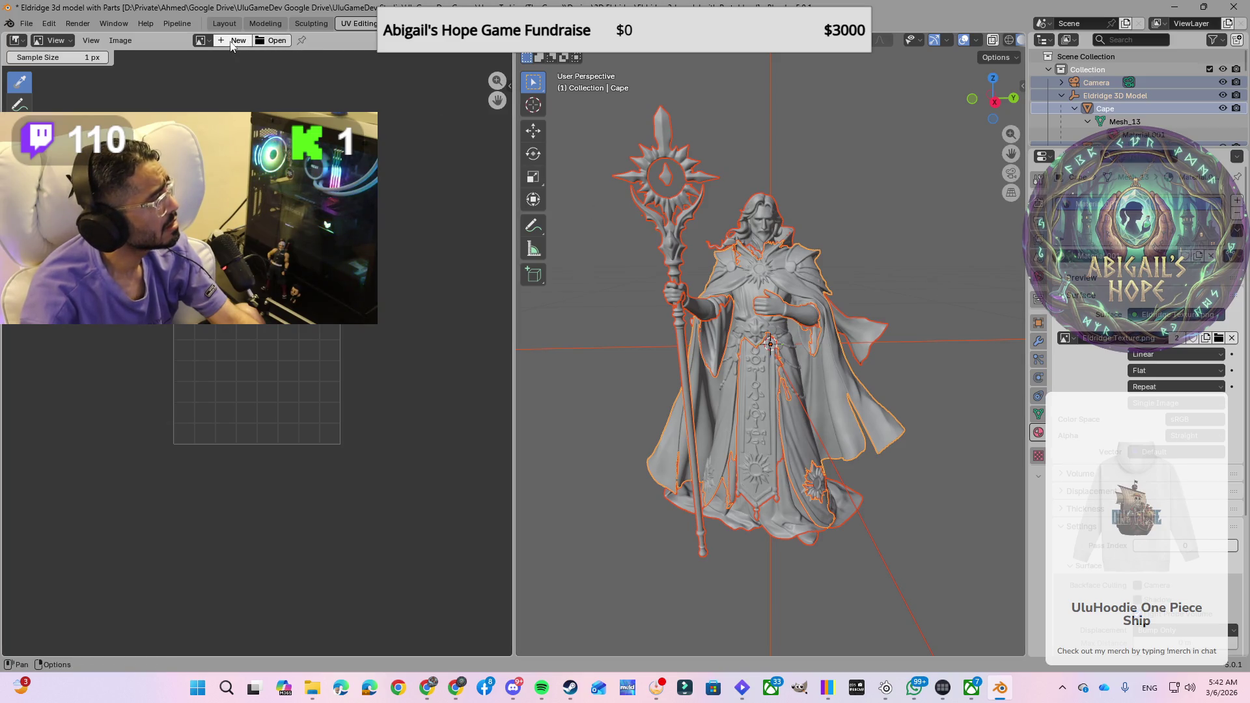
click(207, 40)
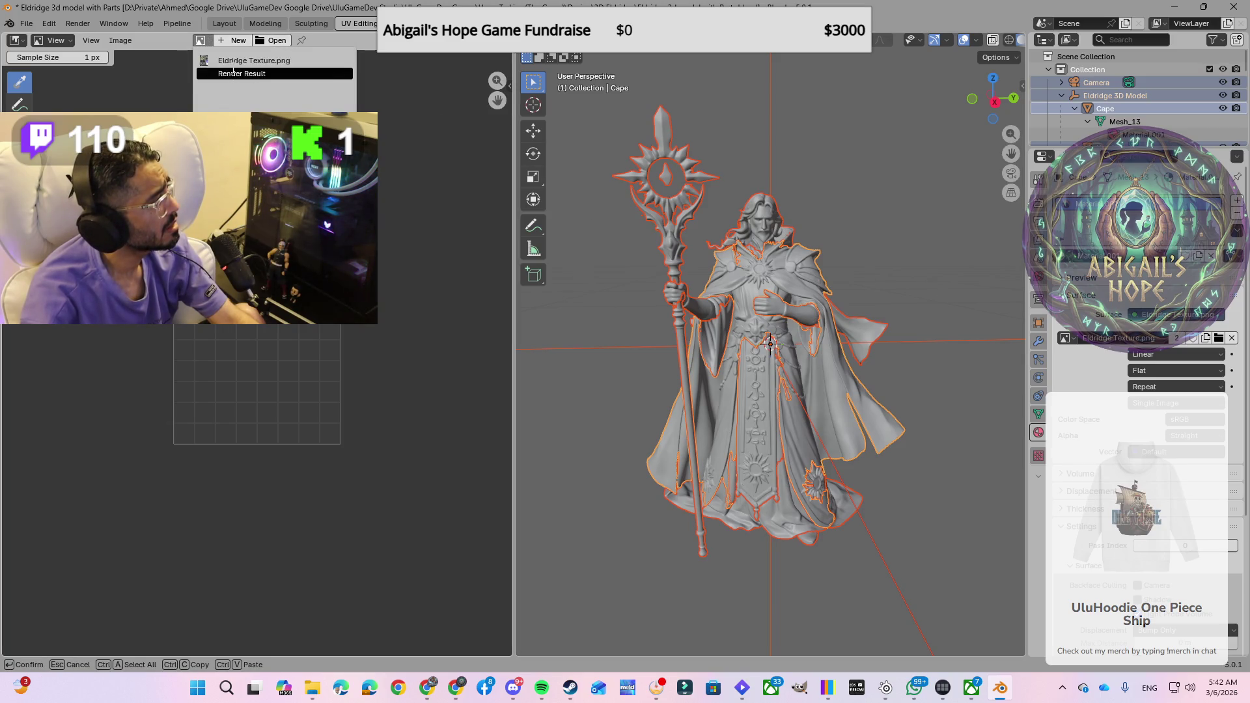
Load Eldridge Texture.png into the left image editor and zoom out to see the whole sheet
click(231, 61)
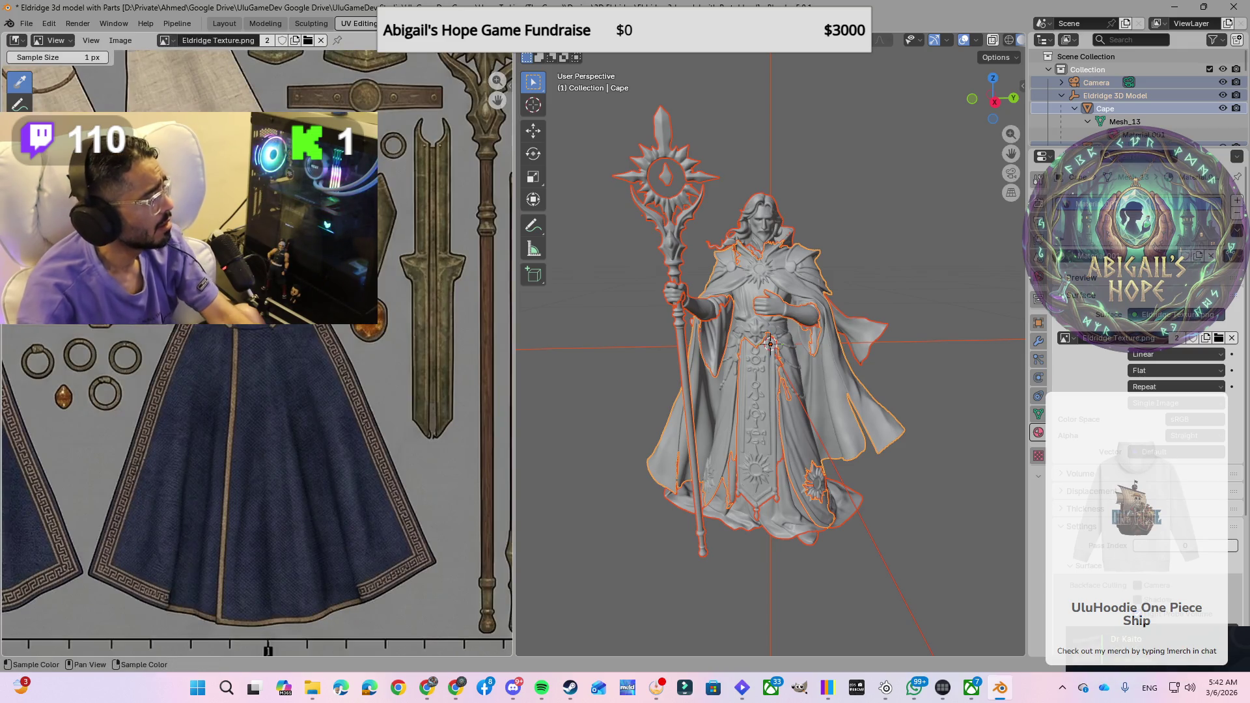
scroll(267, 648, down, 6)
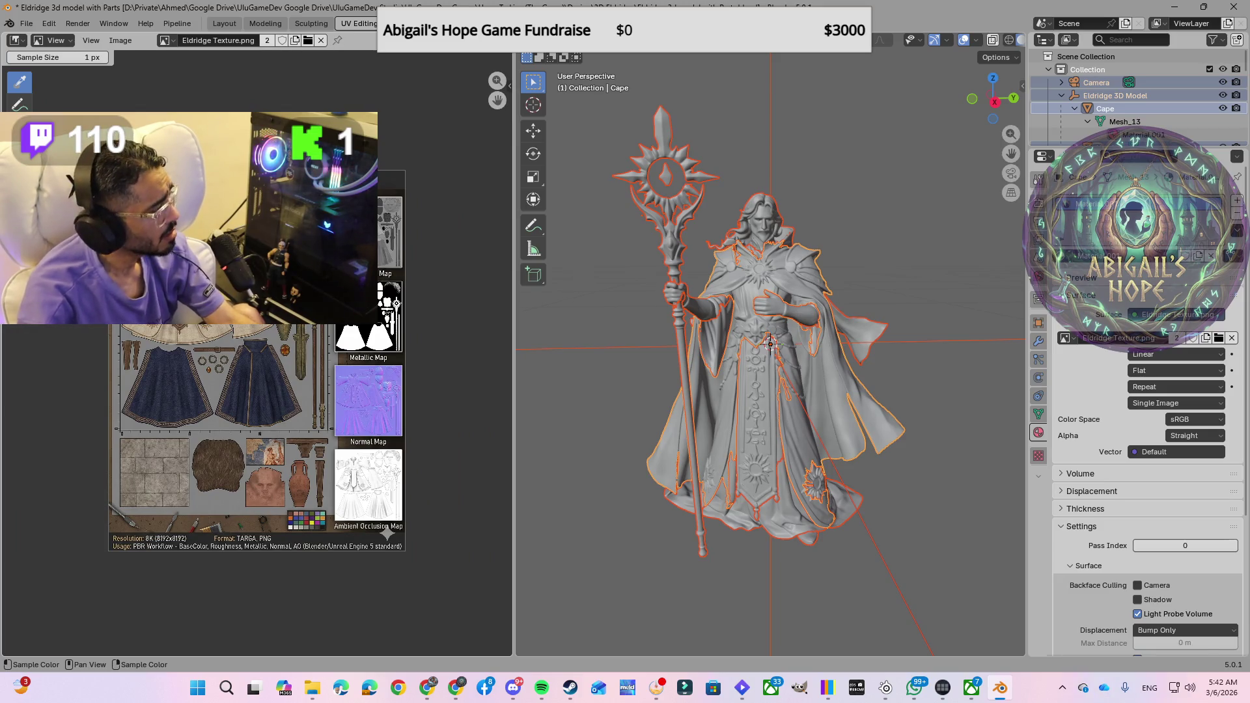
key(alt+Tab)
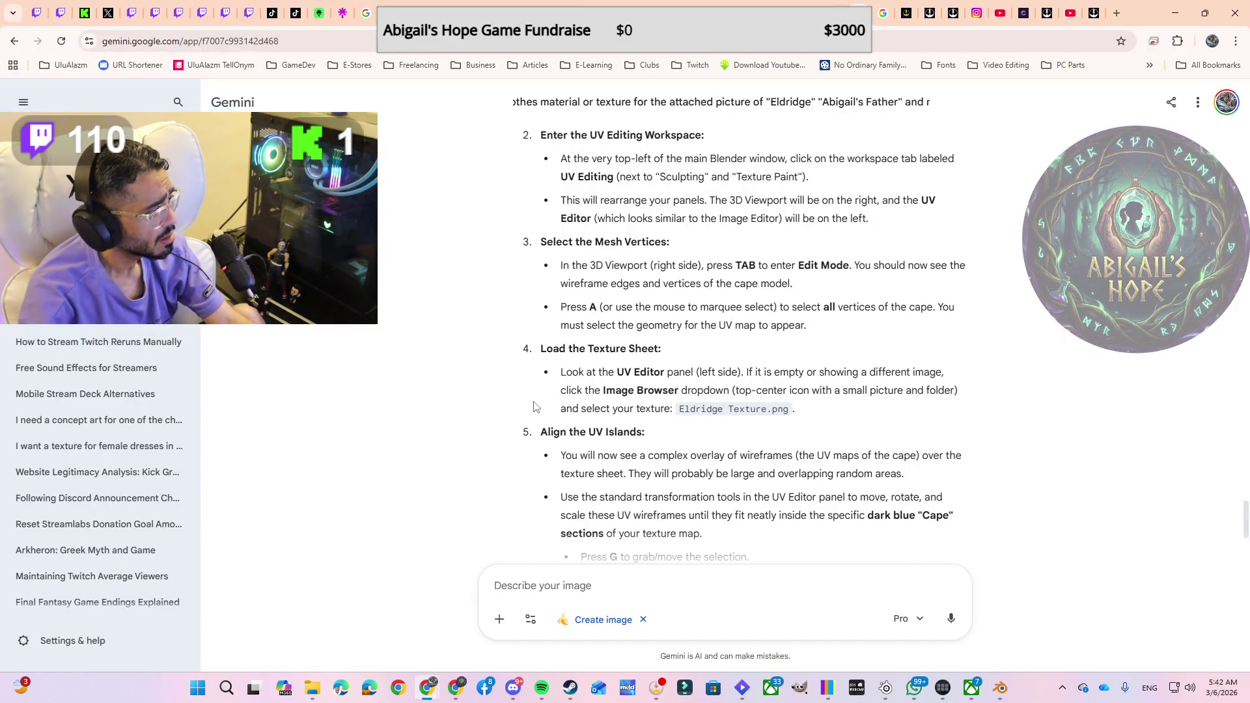
scroll(546, 412, down, 2)
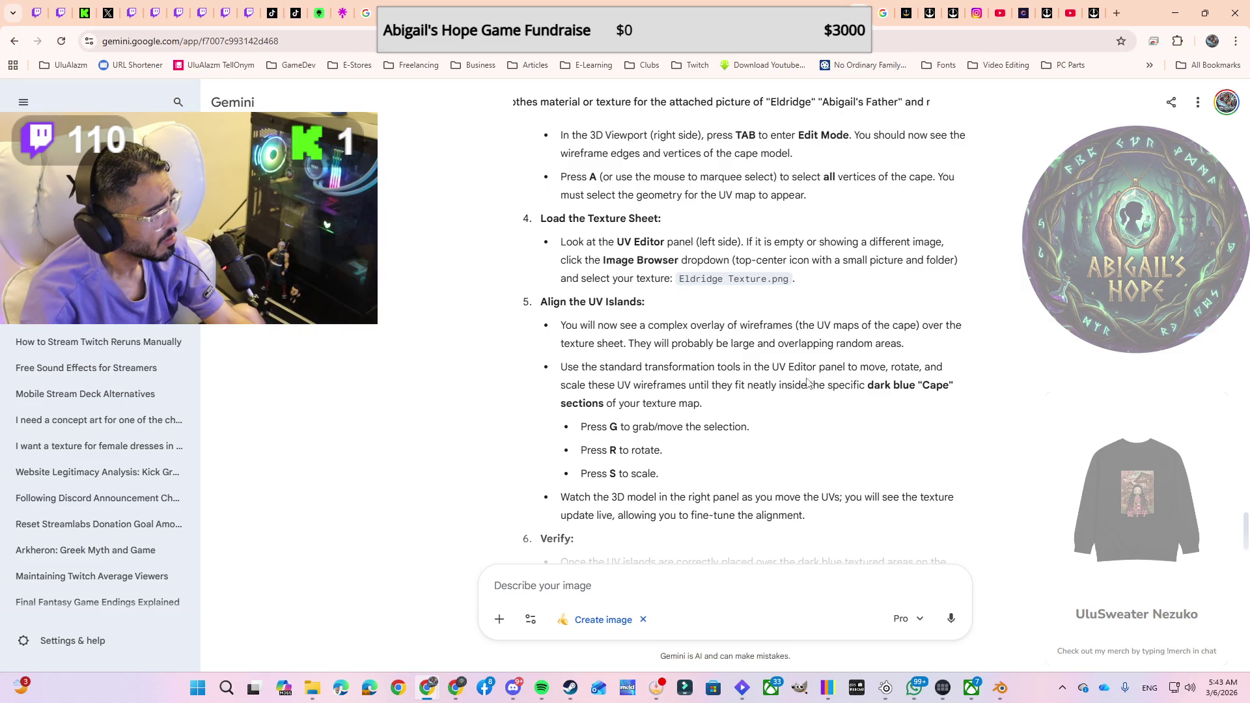
key(alt+Tab)
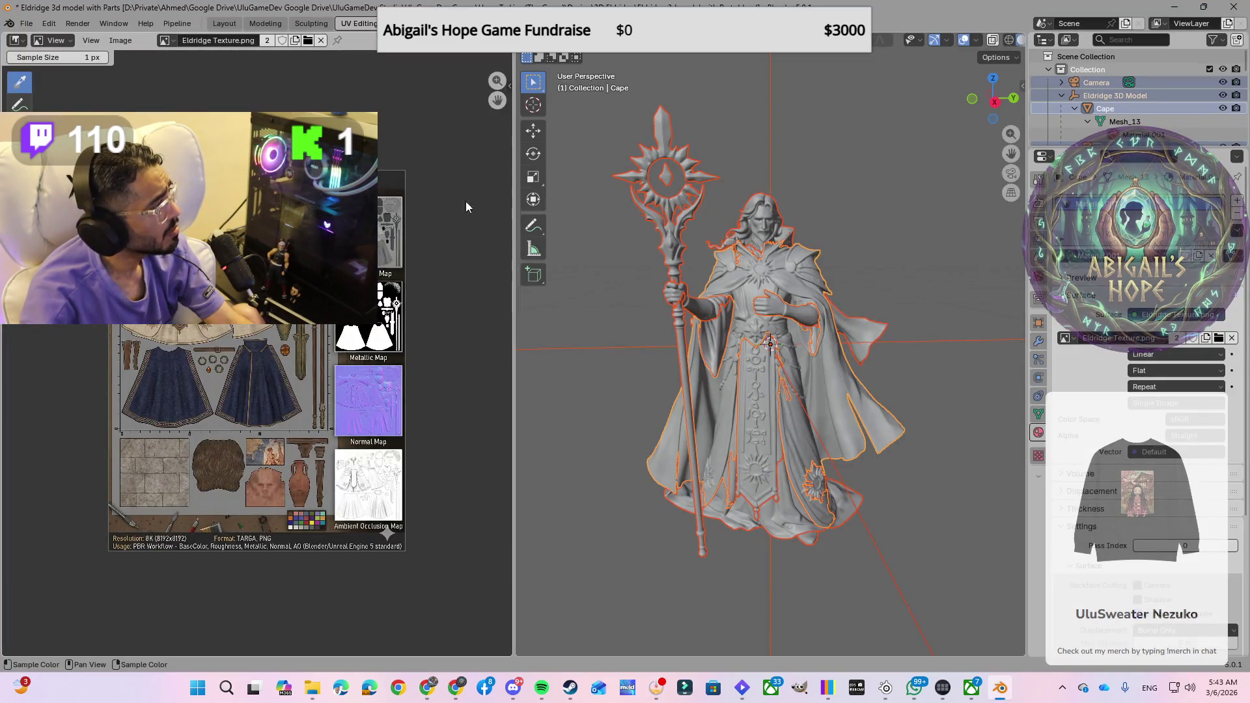
click(20, 41)
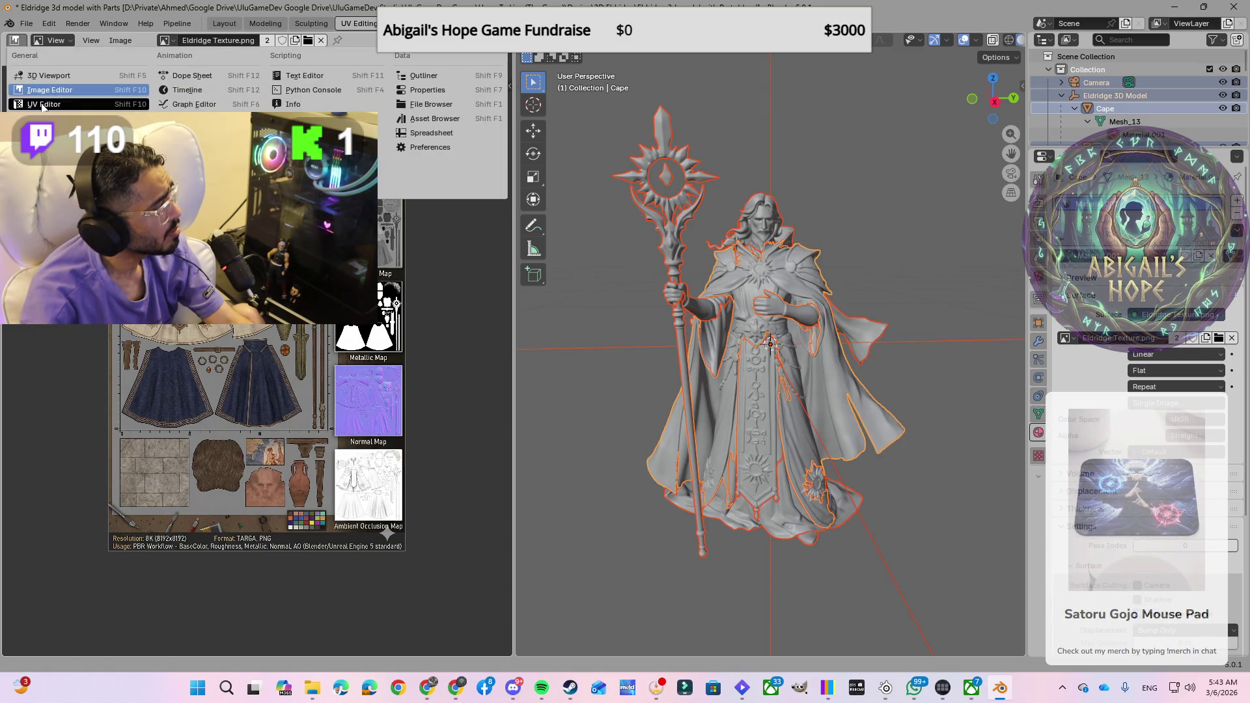
Make the left area a UV Editor, frame Eldridge Texture.png with Home, and return to Gemini
click(44, 104)
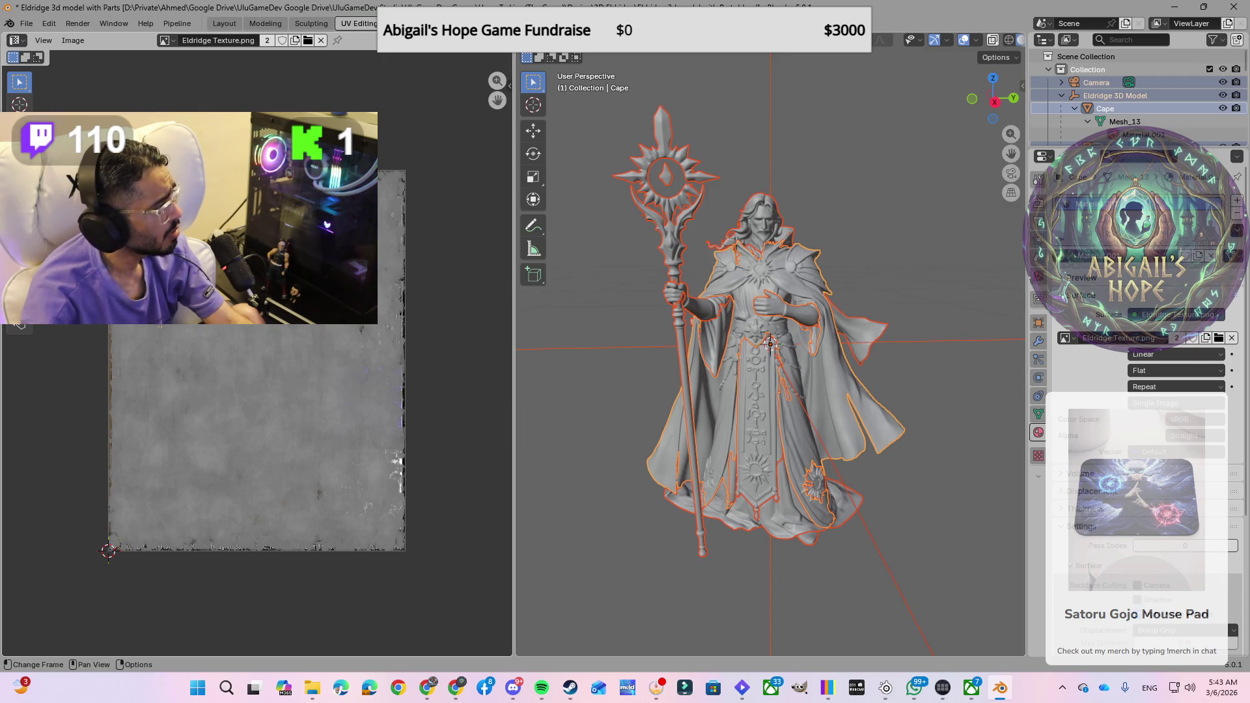
scroll(260, 326, up, 6)
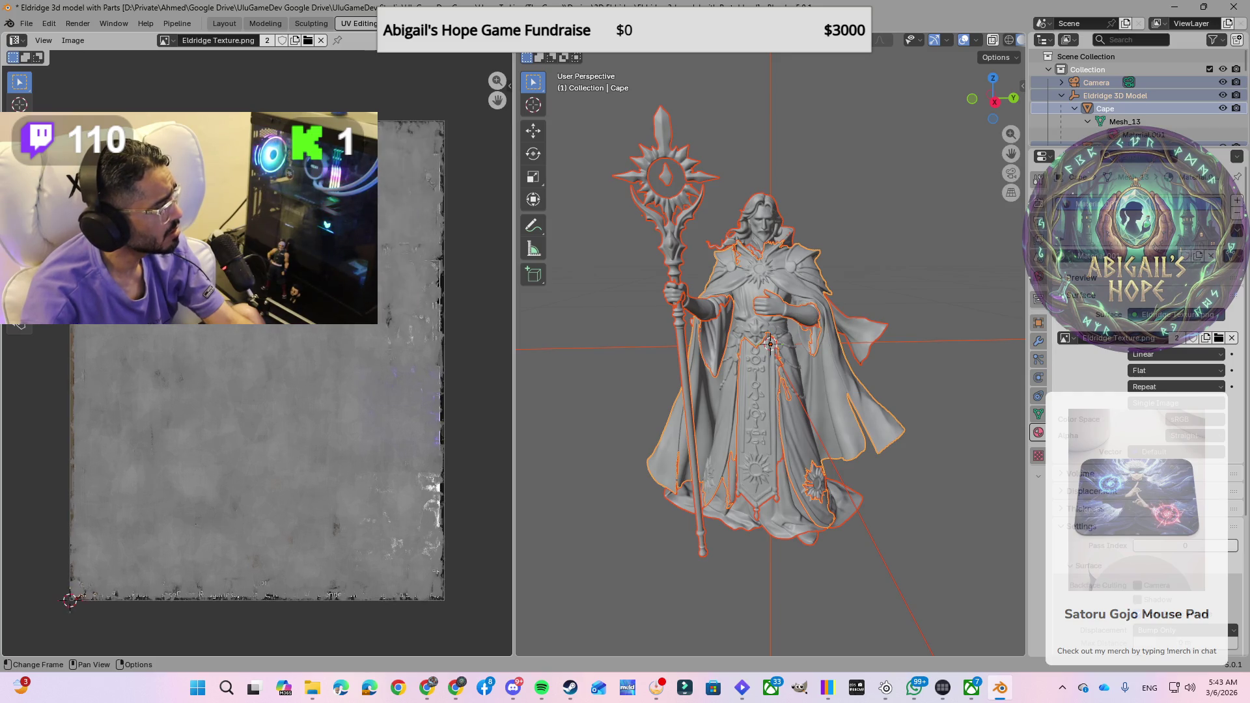
key(Home)
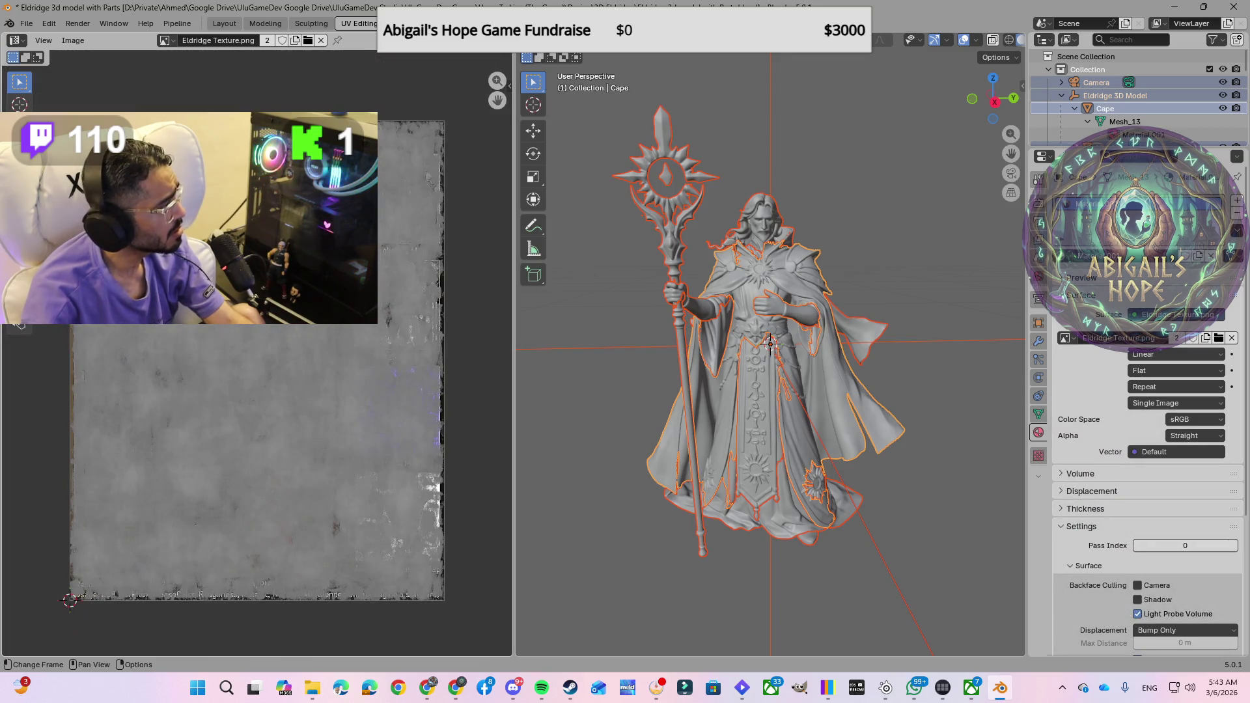
key(alt+Tab)
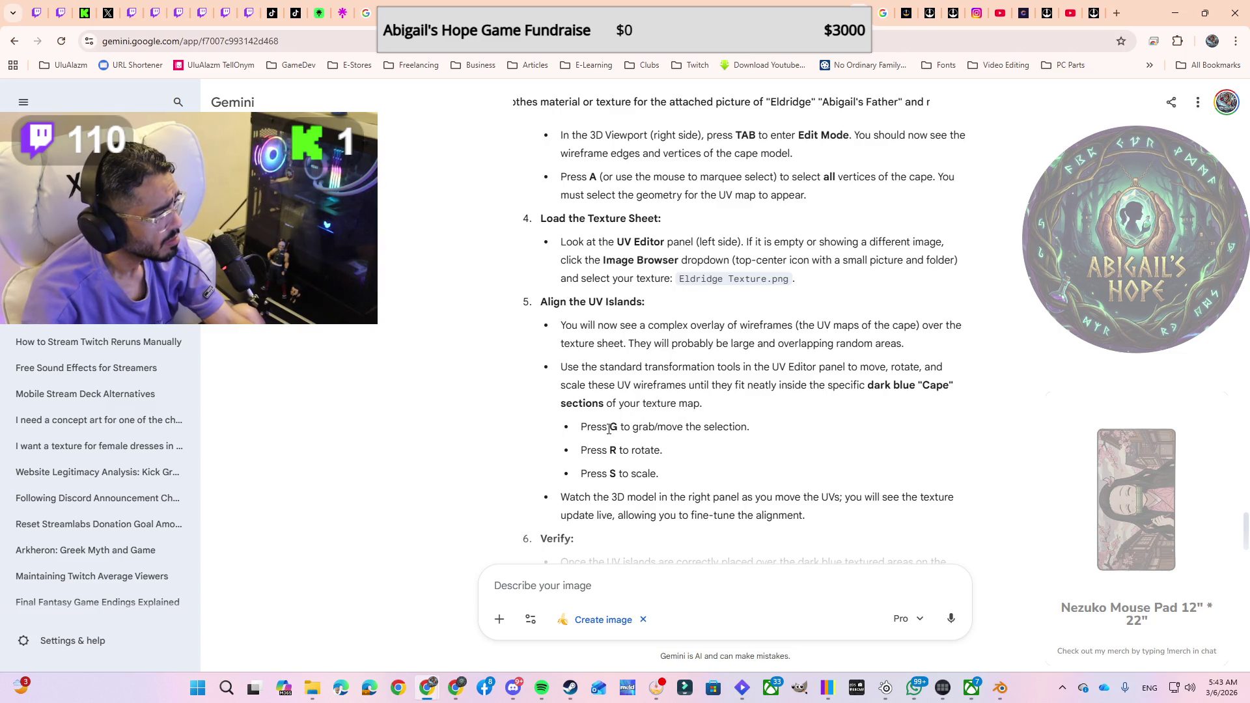
Back in Blender, nudge the model slightly higher and select the cape's Mesh_13 data to show its UVs
key(alt+Tab)
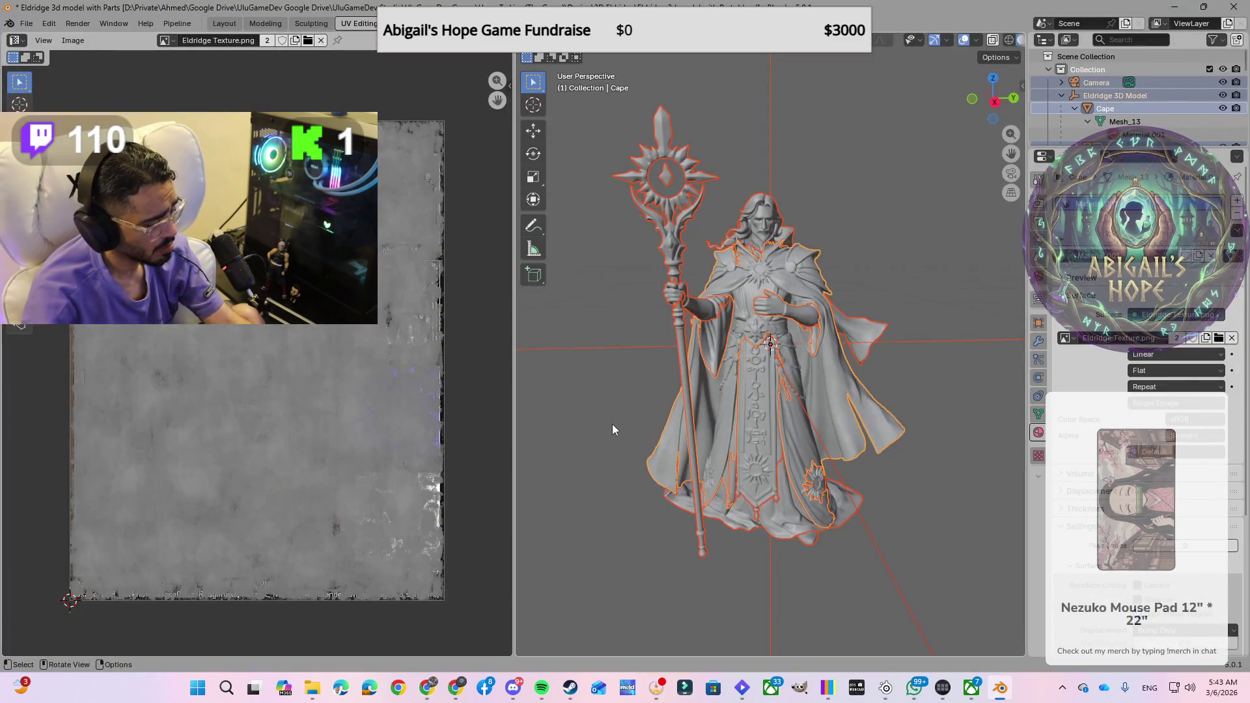
key(g)
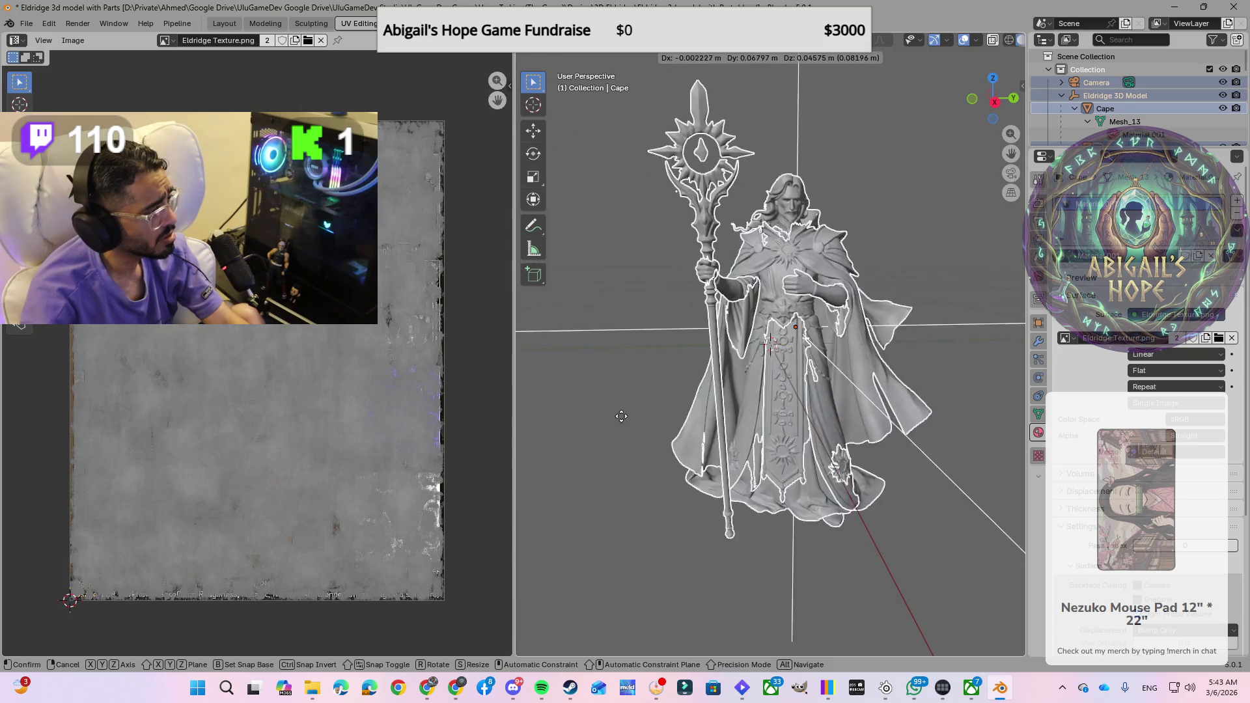
click(615, 418)
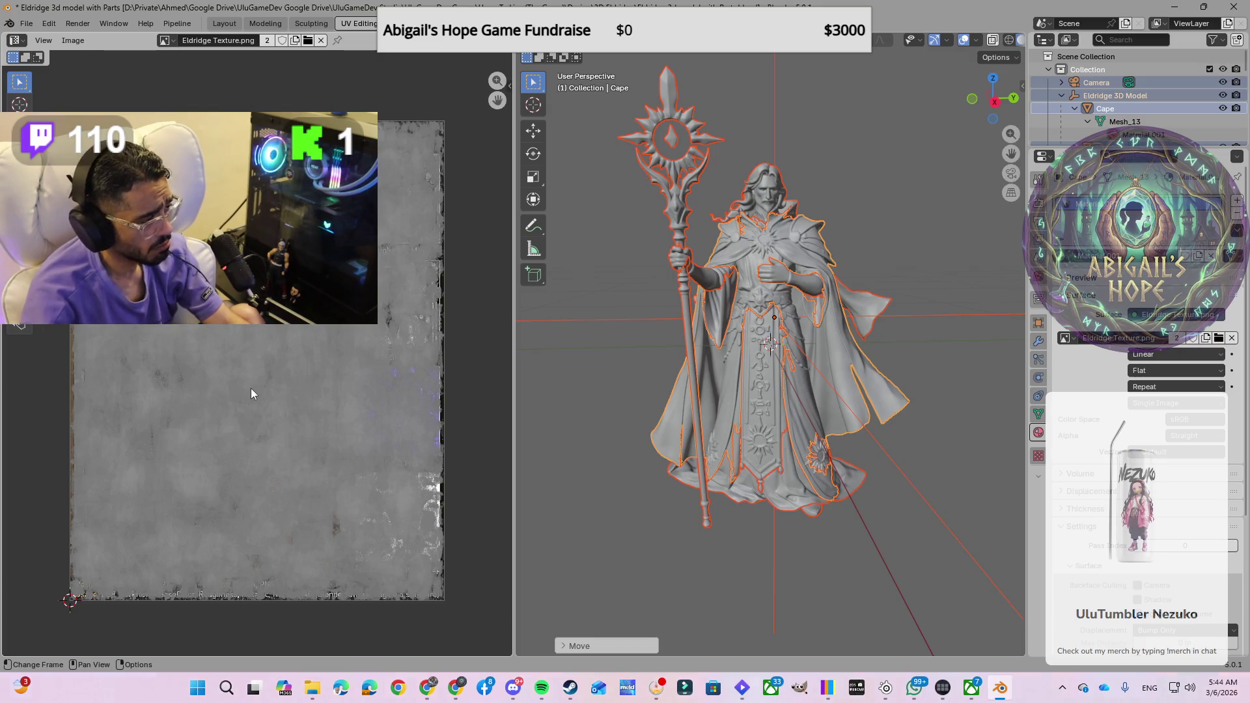
click(1051, 122)
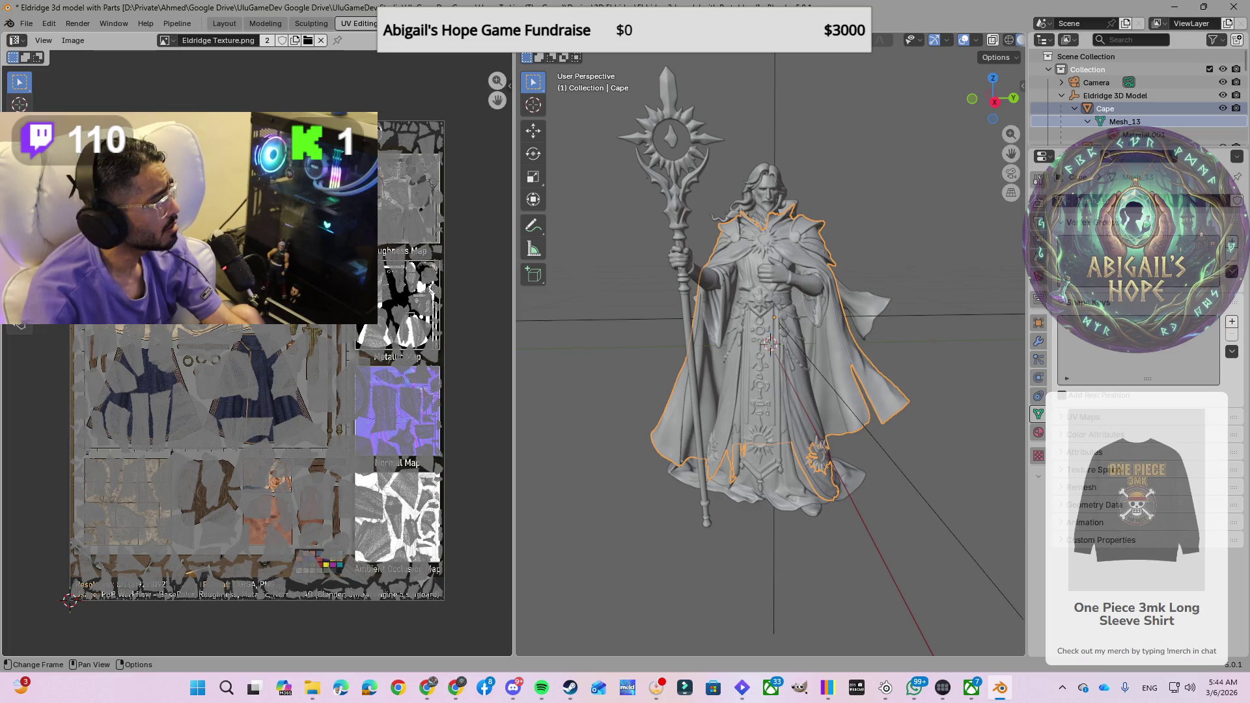
Check the Gemini instructions several times, ending back in Blender's UV Editing layout
key(alt+Tab)
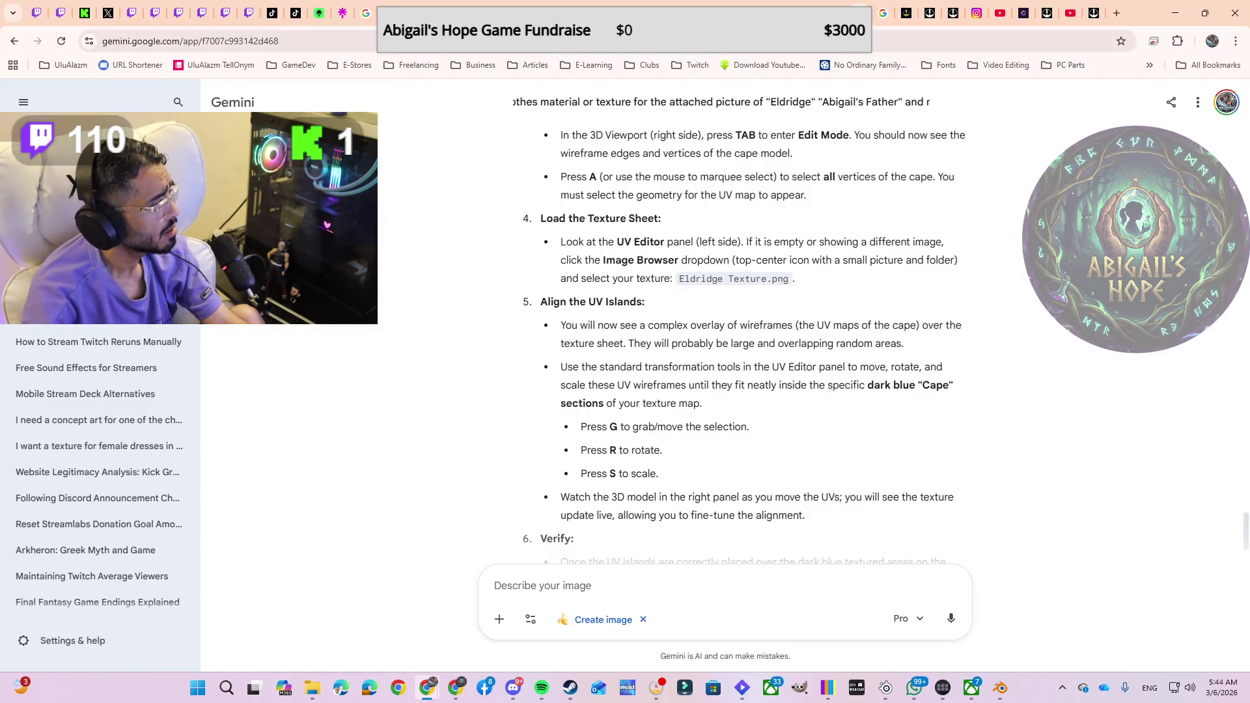
key(alt+Tab)
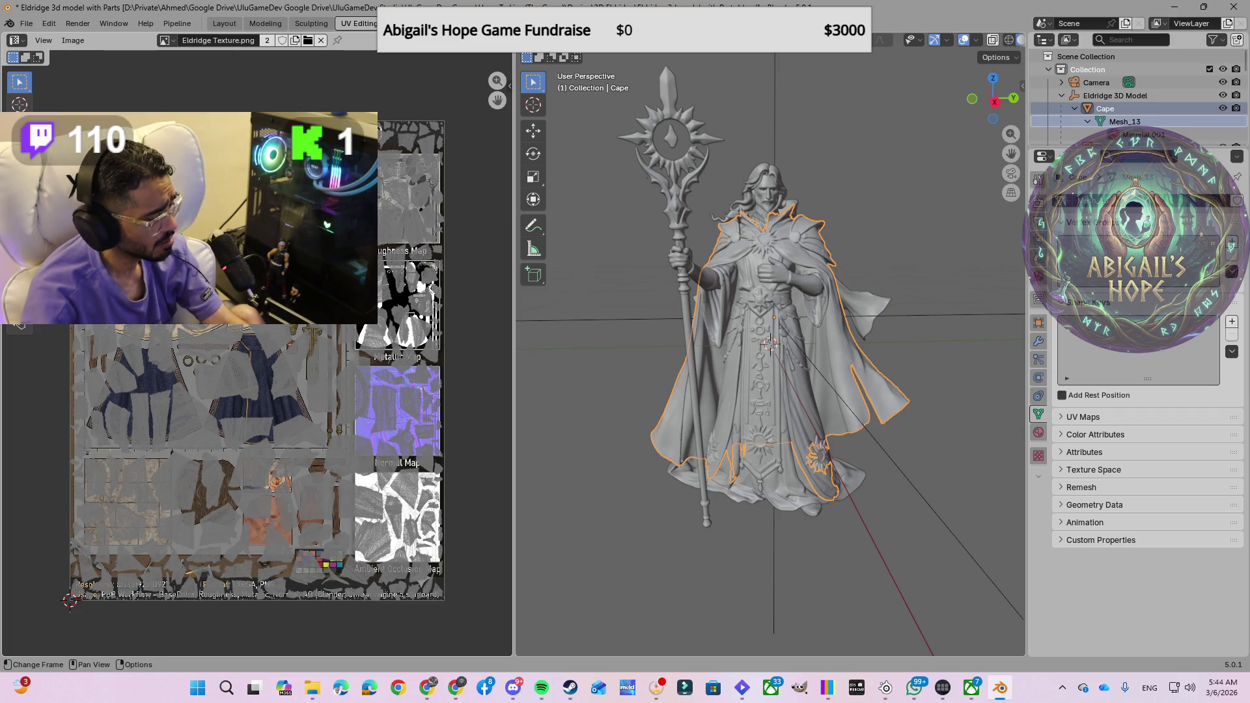
key(alt+Tab)
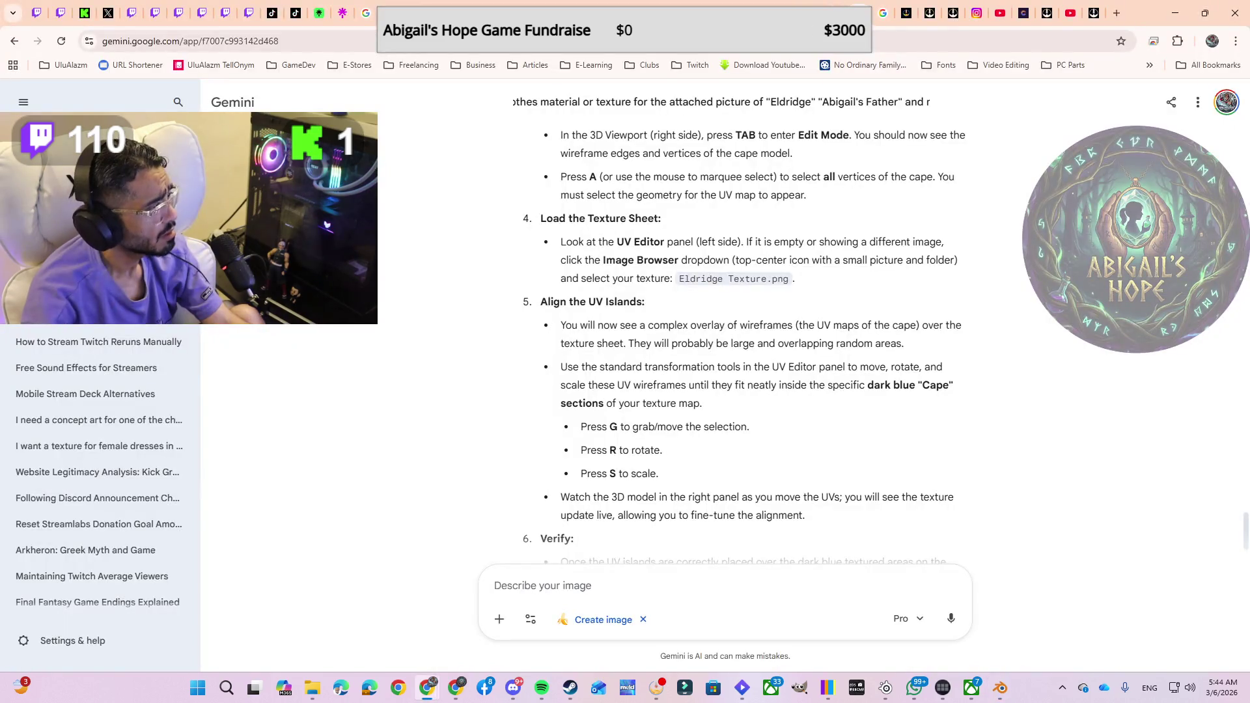
key(alt+Tab)
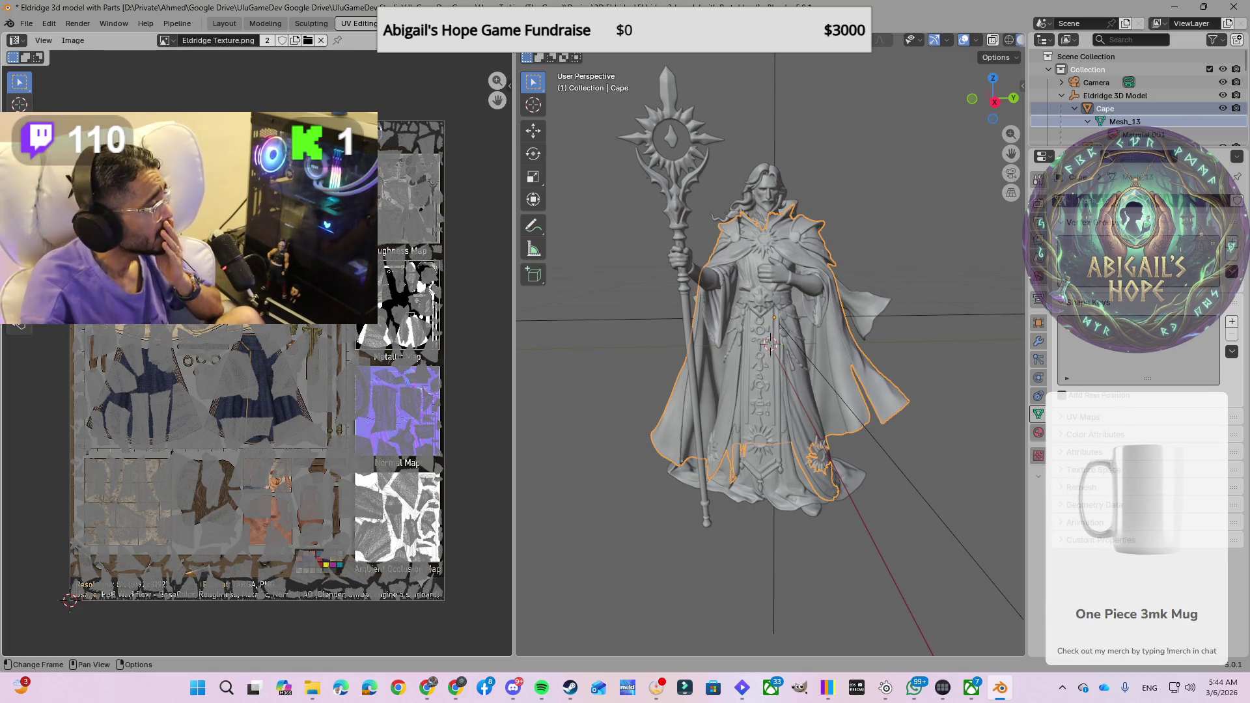
key(alt+Tab)
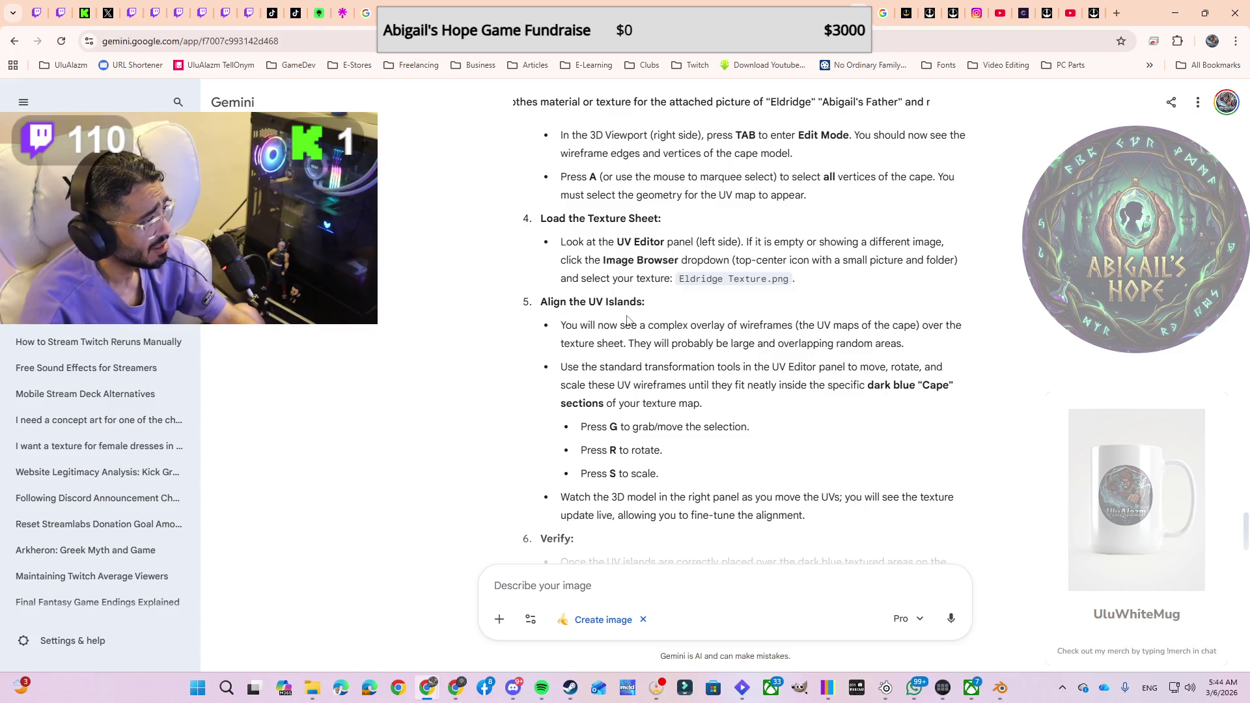
key(alt+Tab)
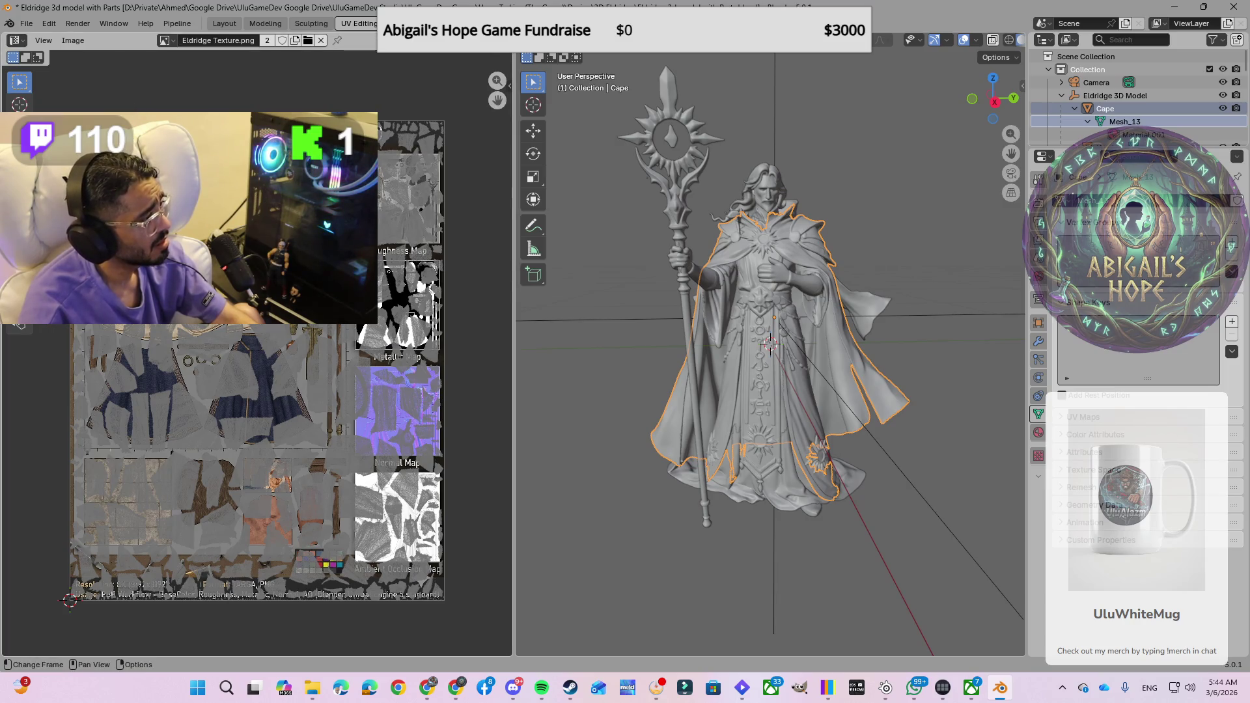
key(alt+Tab)
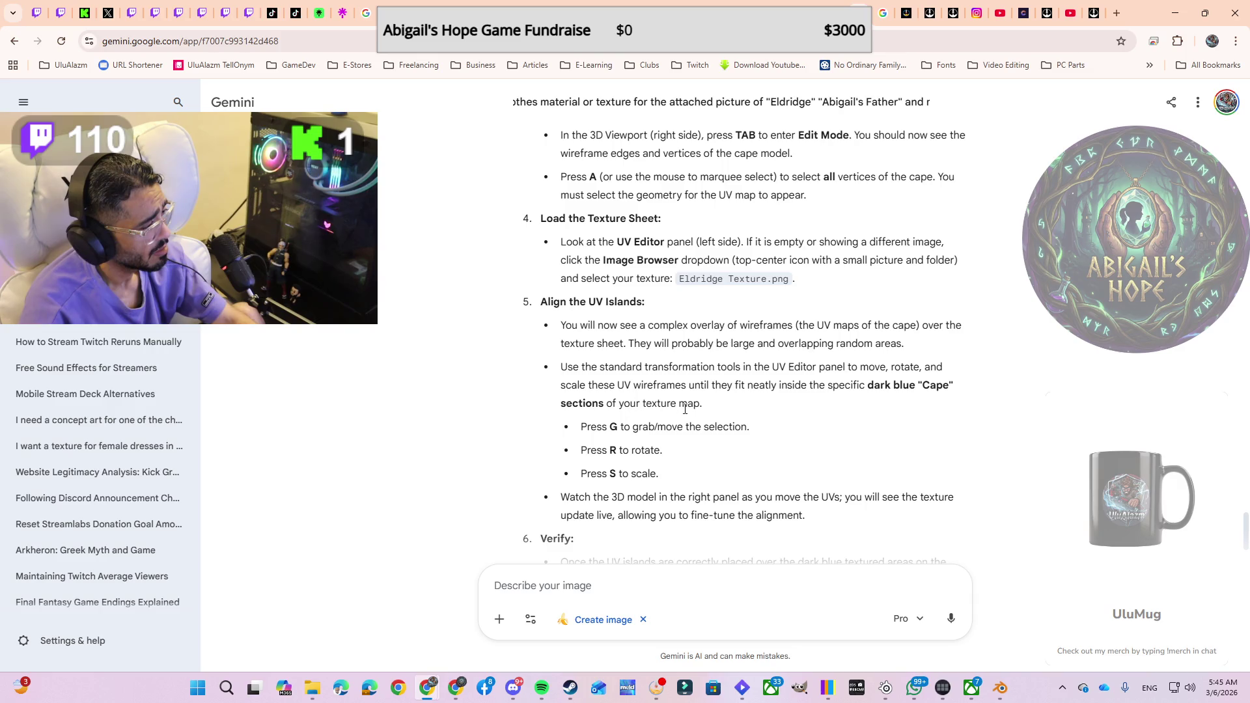
key(alt+Tab)
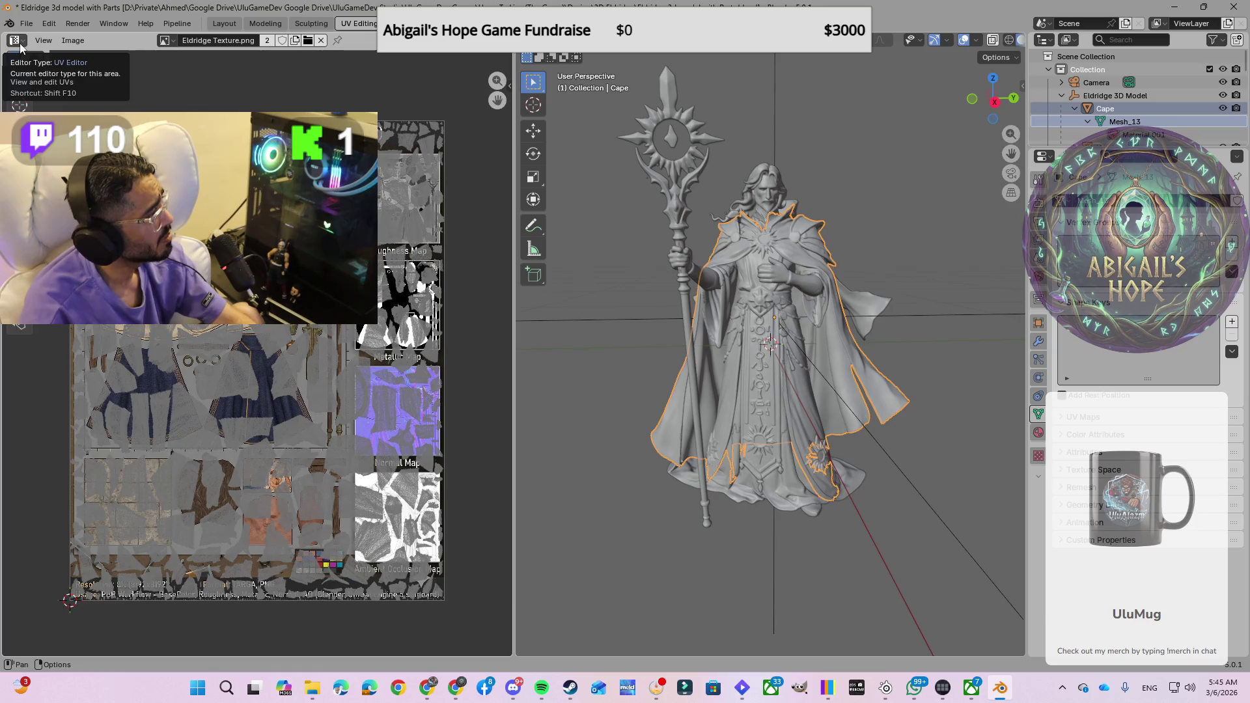
Switch the left pane to Image Editor and back to UV Editor, then bring up the Gemini guide
click(18, 43)
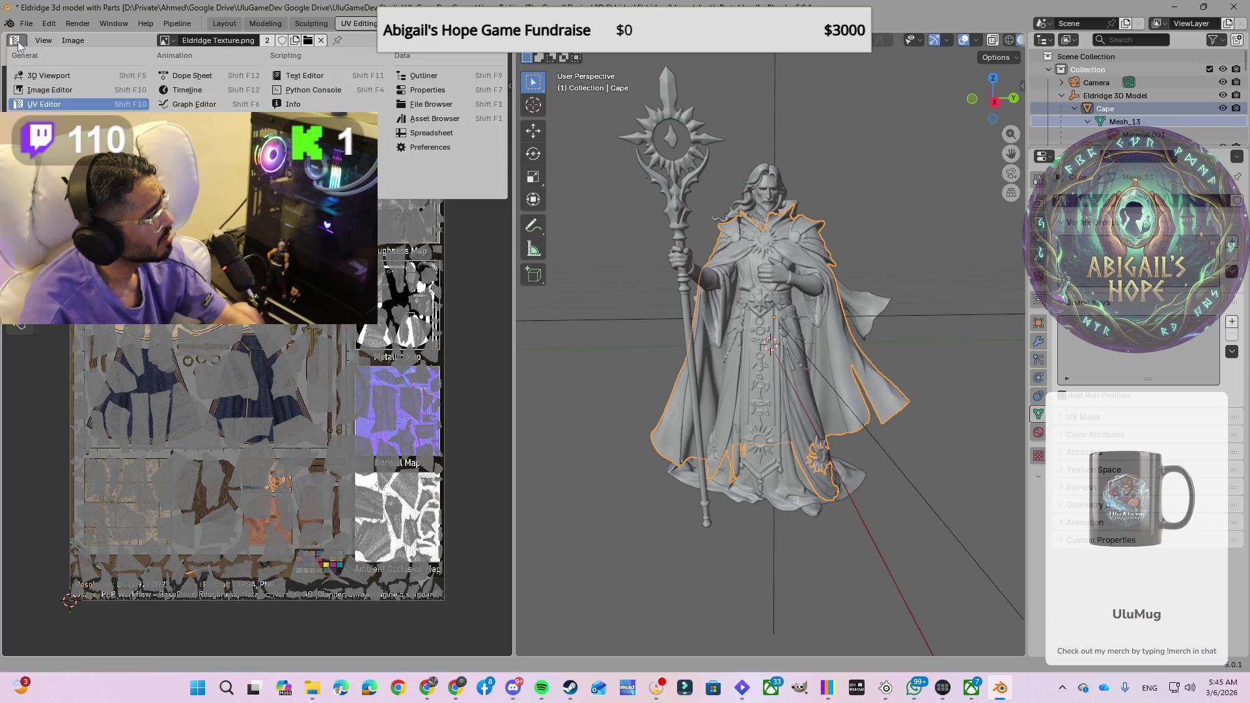
click(57, 90)
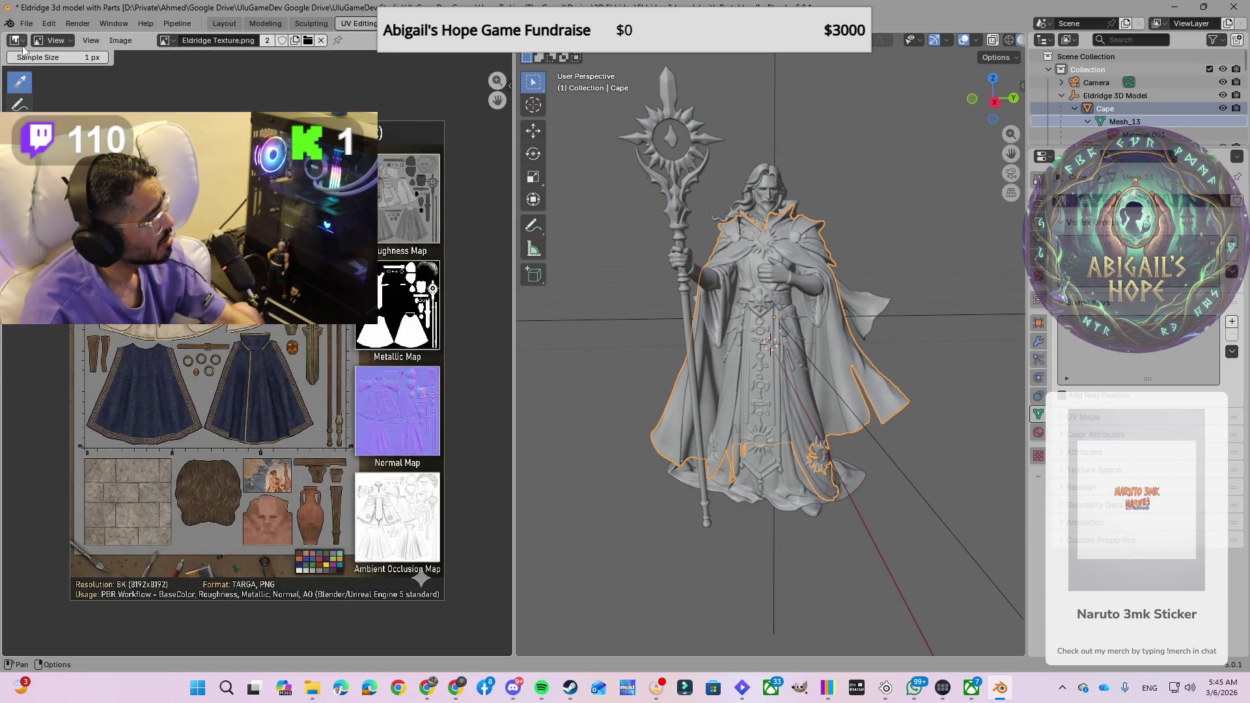
click(21, 47)
click(44, 104)
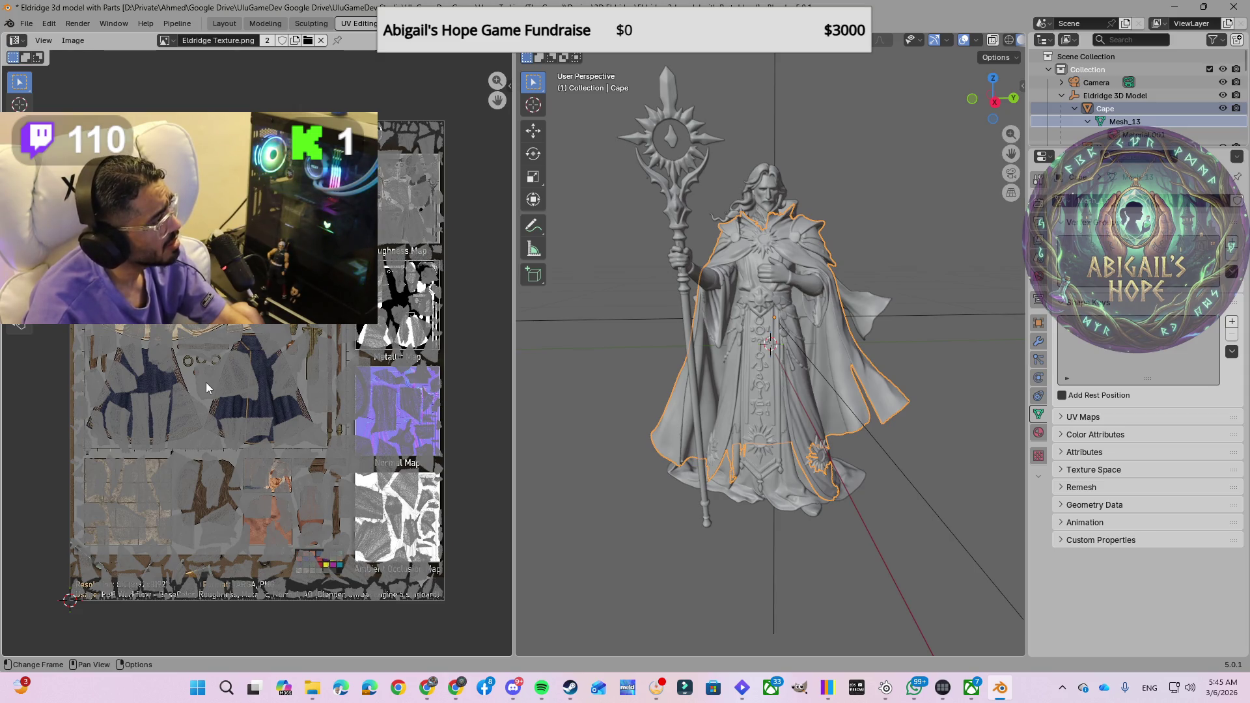
key(alt+Tab)
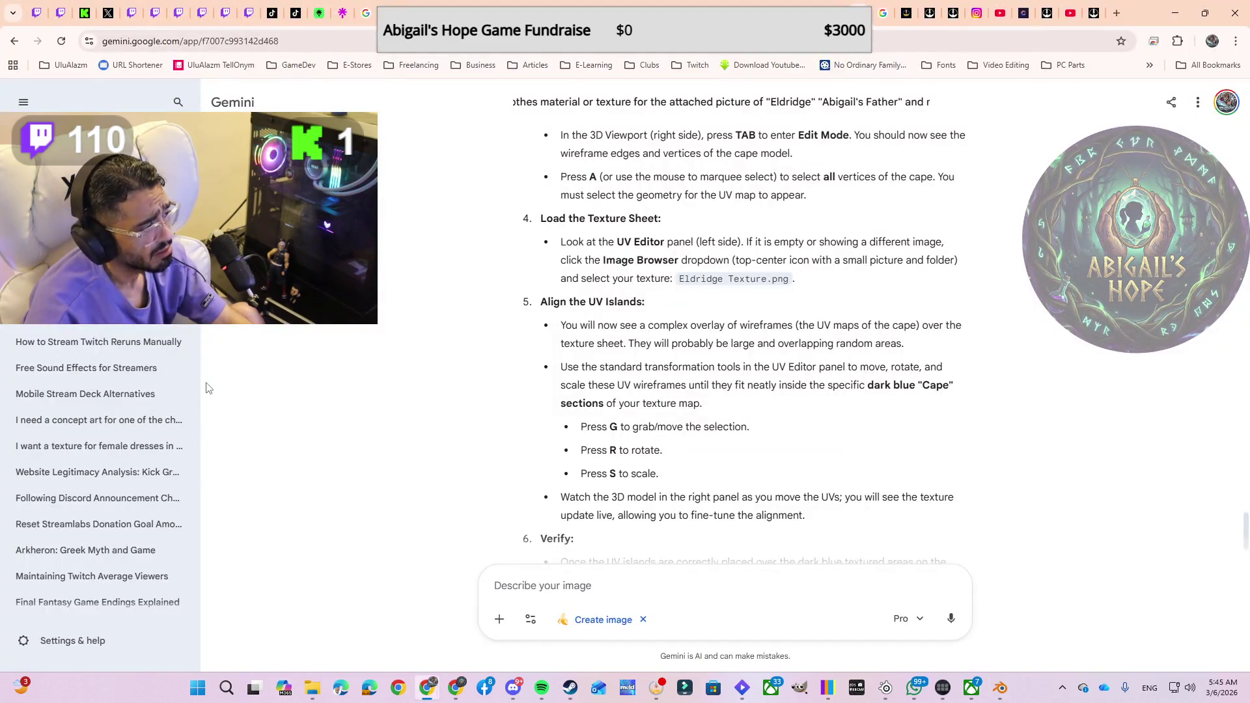
Return from the Gemini guide to Blender's UV Editing window
key(alt+Tab)
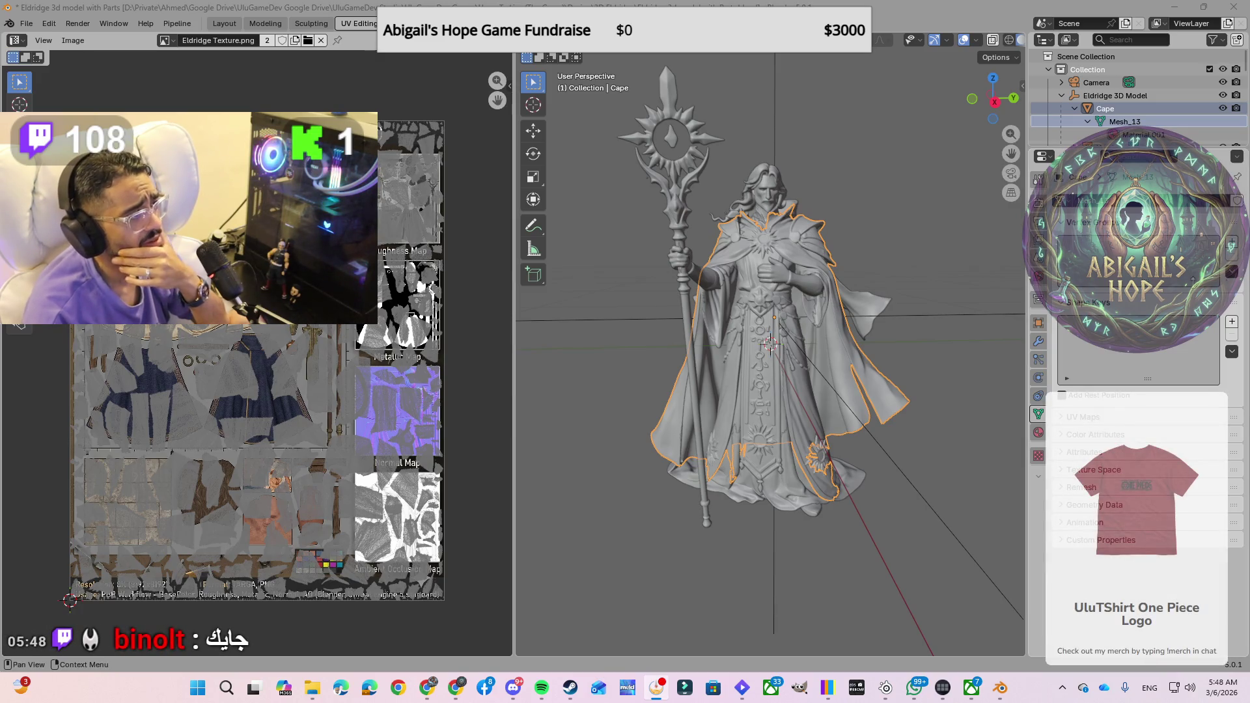
Open the Editor Type menu for the Outliner, then for the Properties area
click(1040, 41)
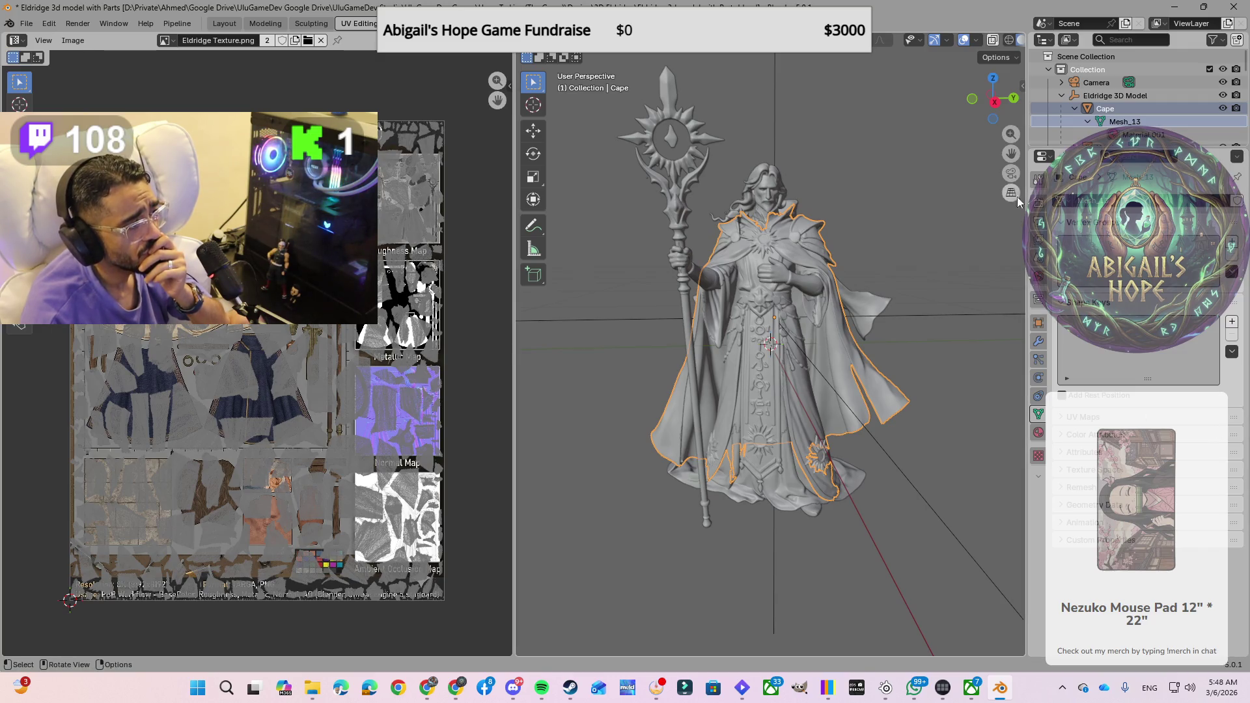
click(1044, 157)
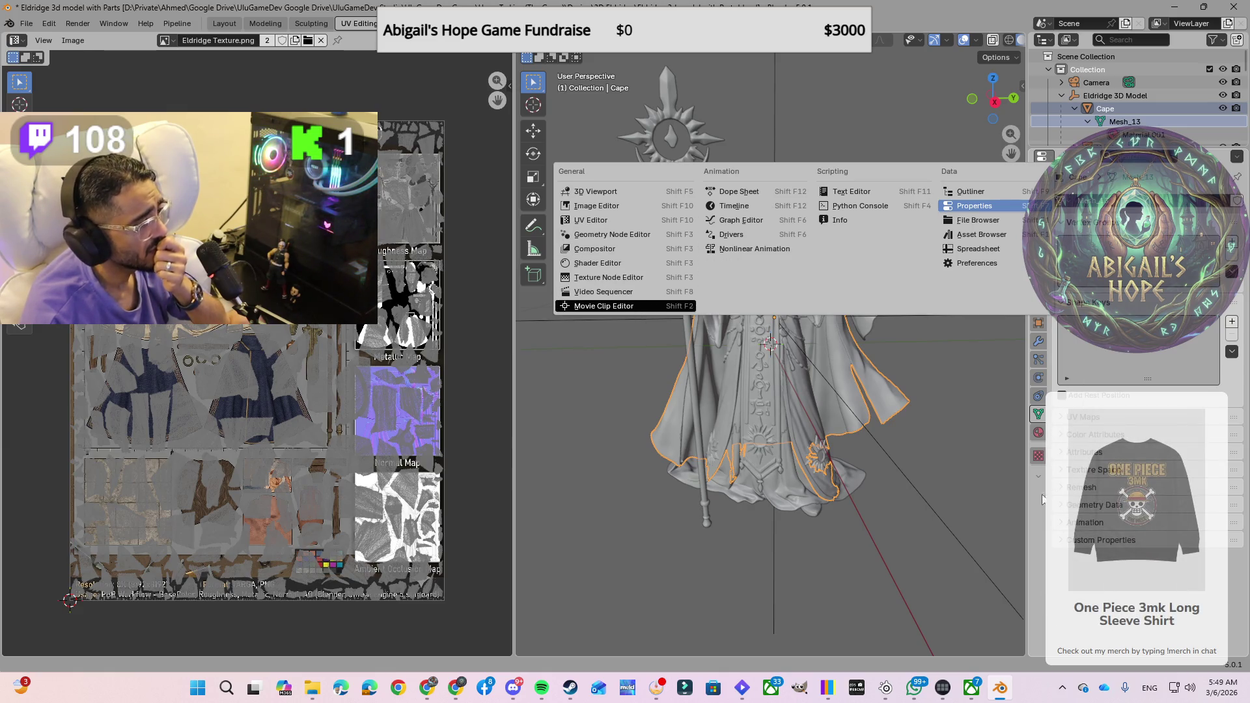
Dismiss the editor-type list and leave the Outliner display mode and Scene unchanged
click(1038, 537)
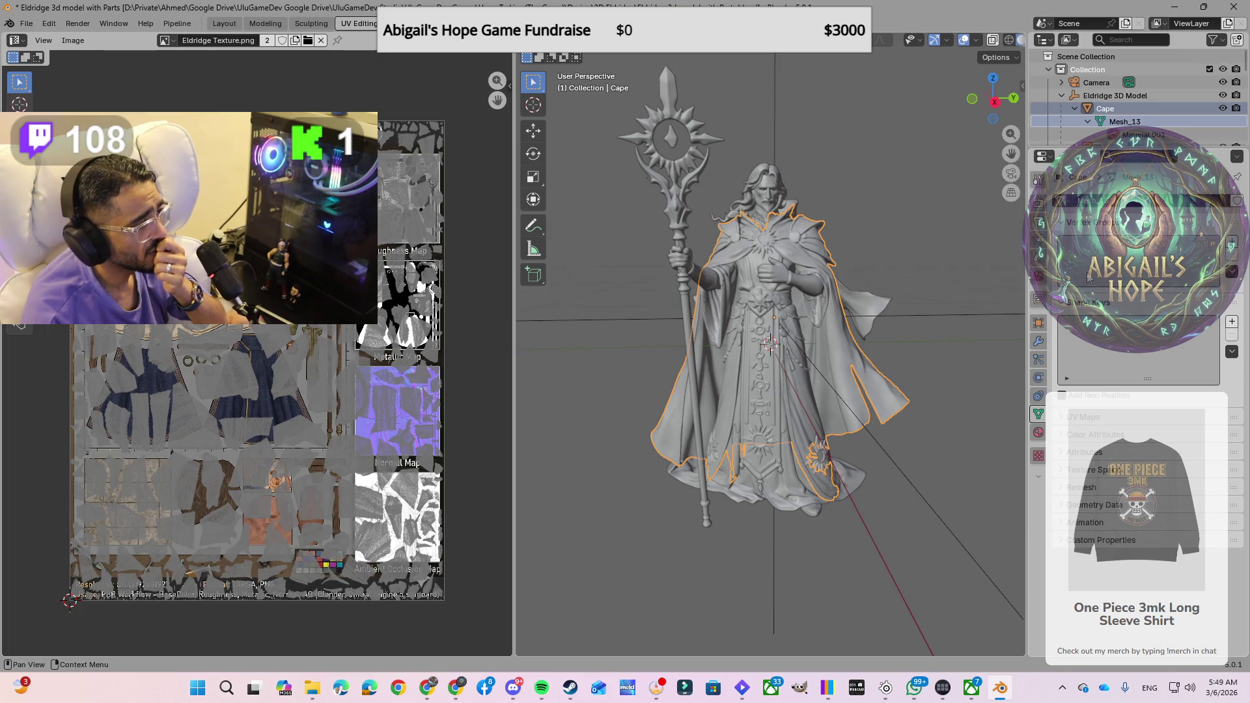
click(1075, 41)
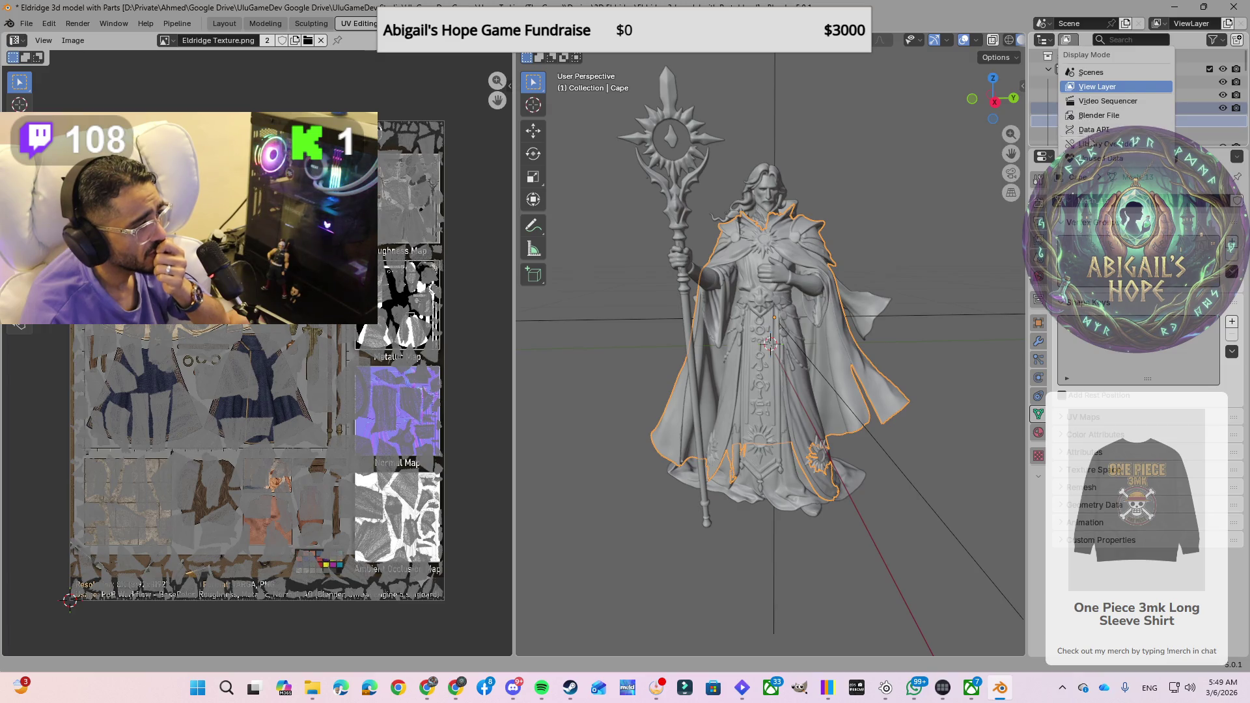
click(1089, 39)
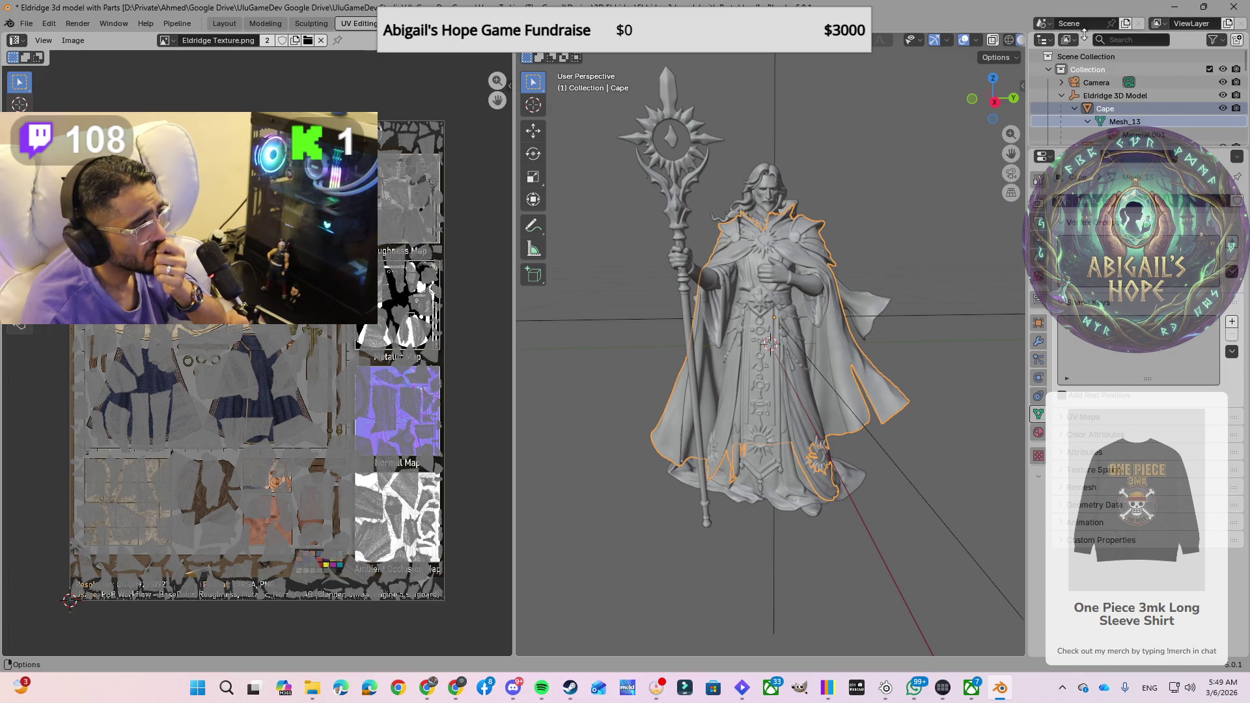
click(1050, 24)
click(1115, 44)
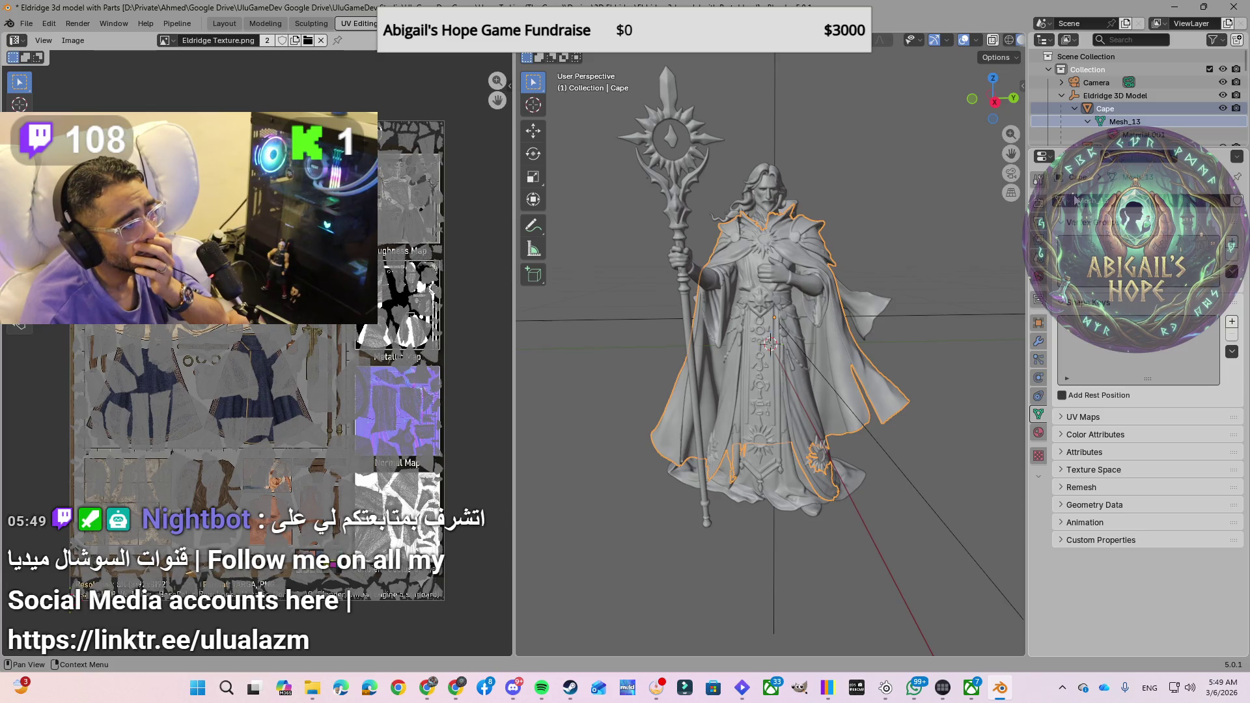
click(1062, 201)
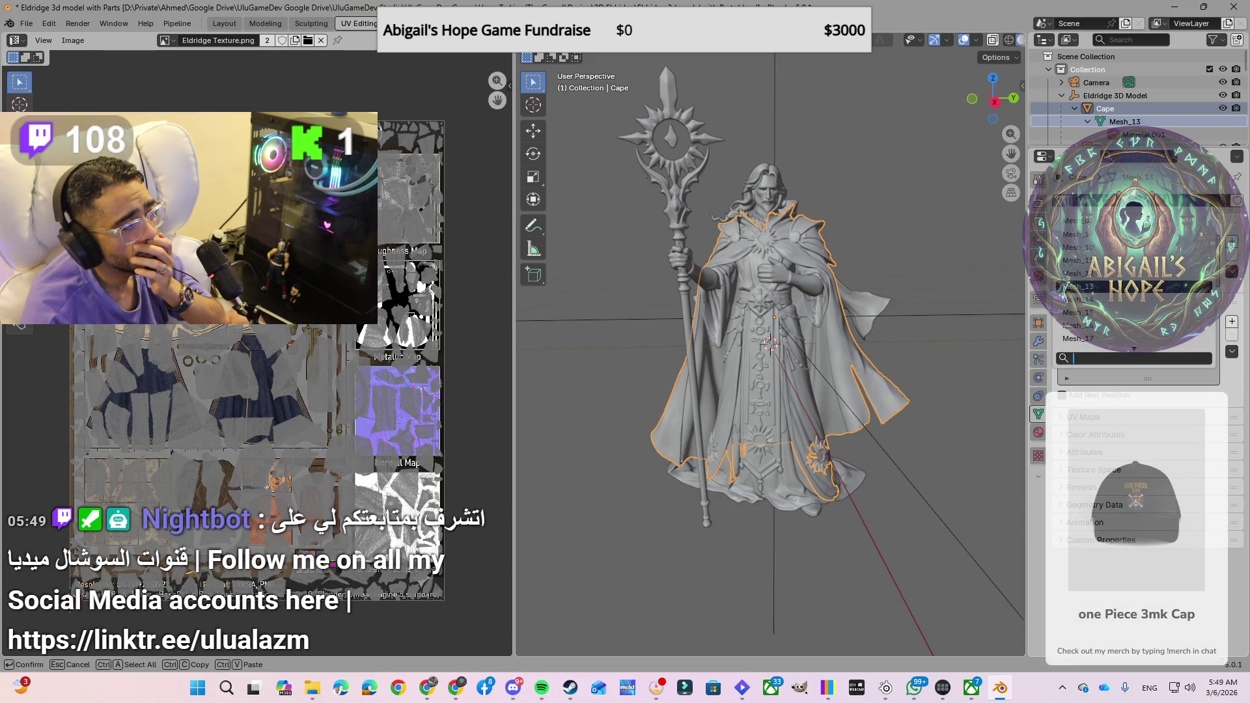
key(Escape)
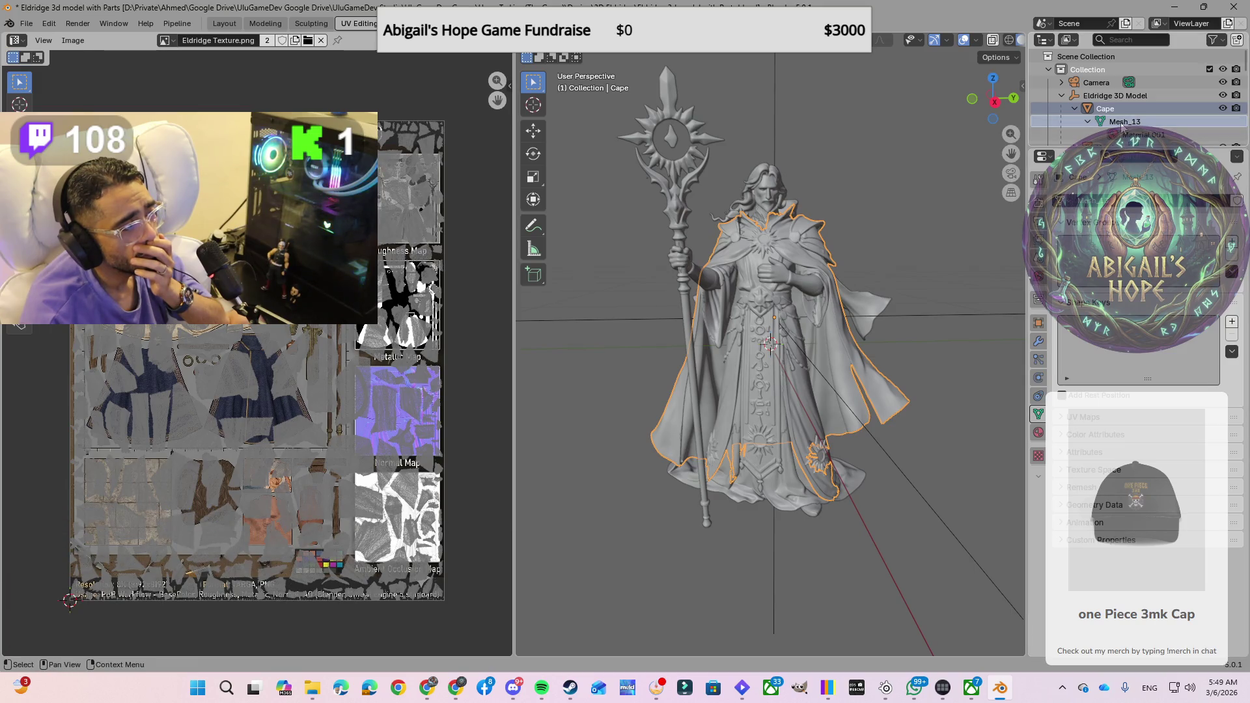
double_click(1121, 123)
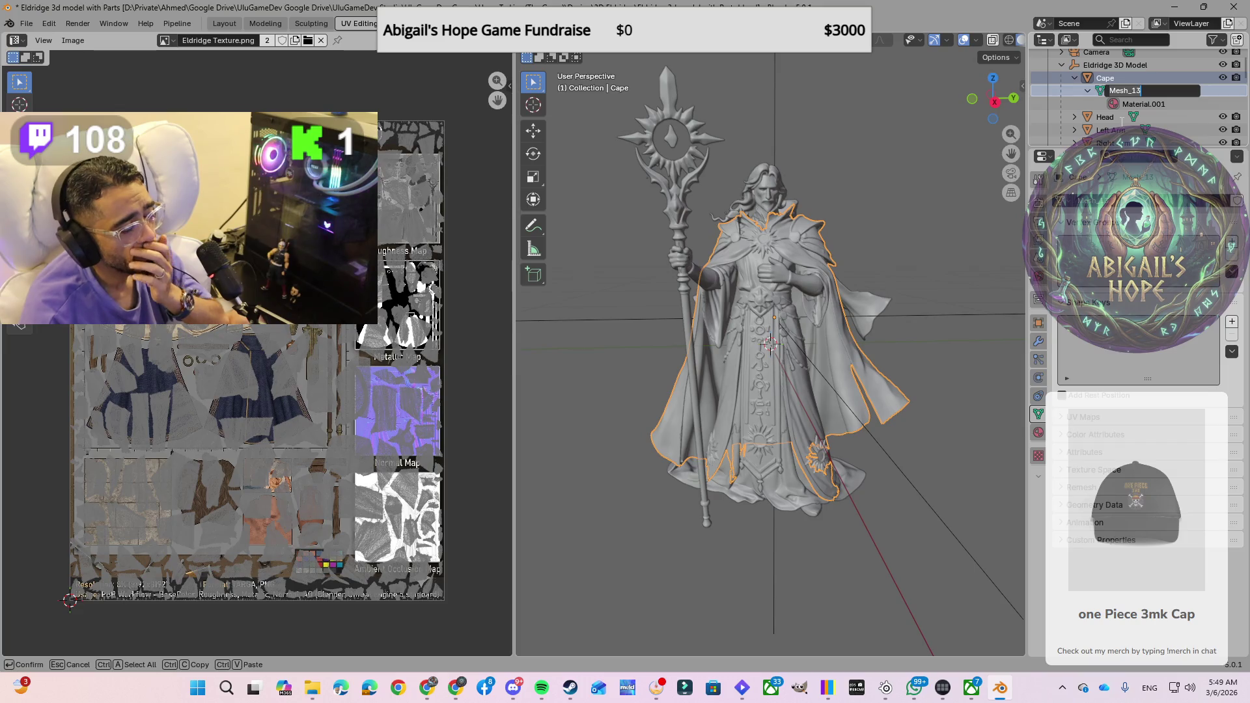
text(Cape)
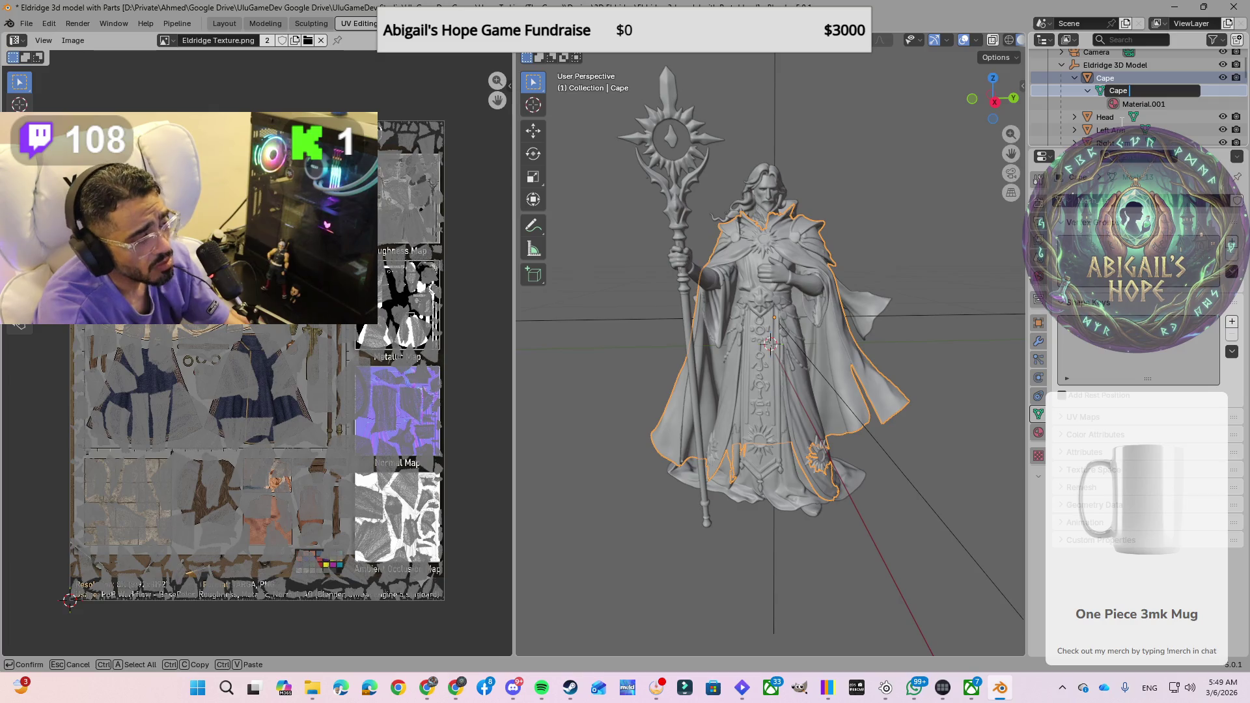
key(BackSpace)
key(ctrl+z)
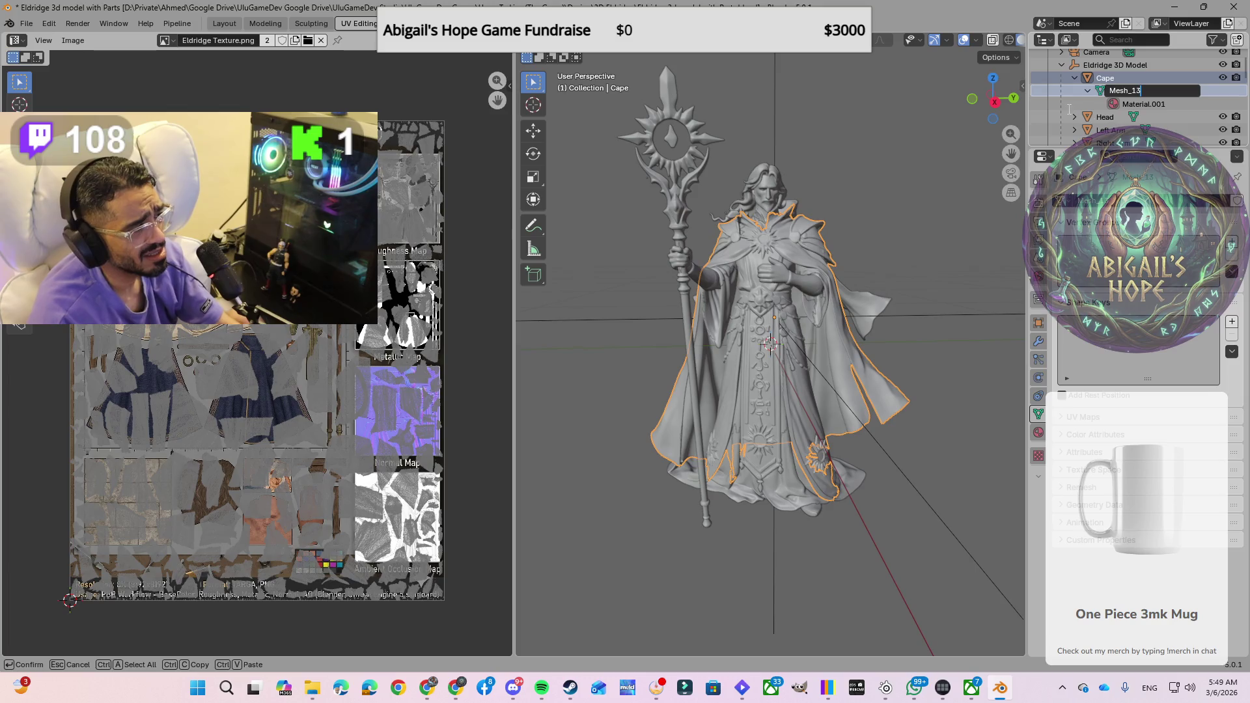
key(Return)
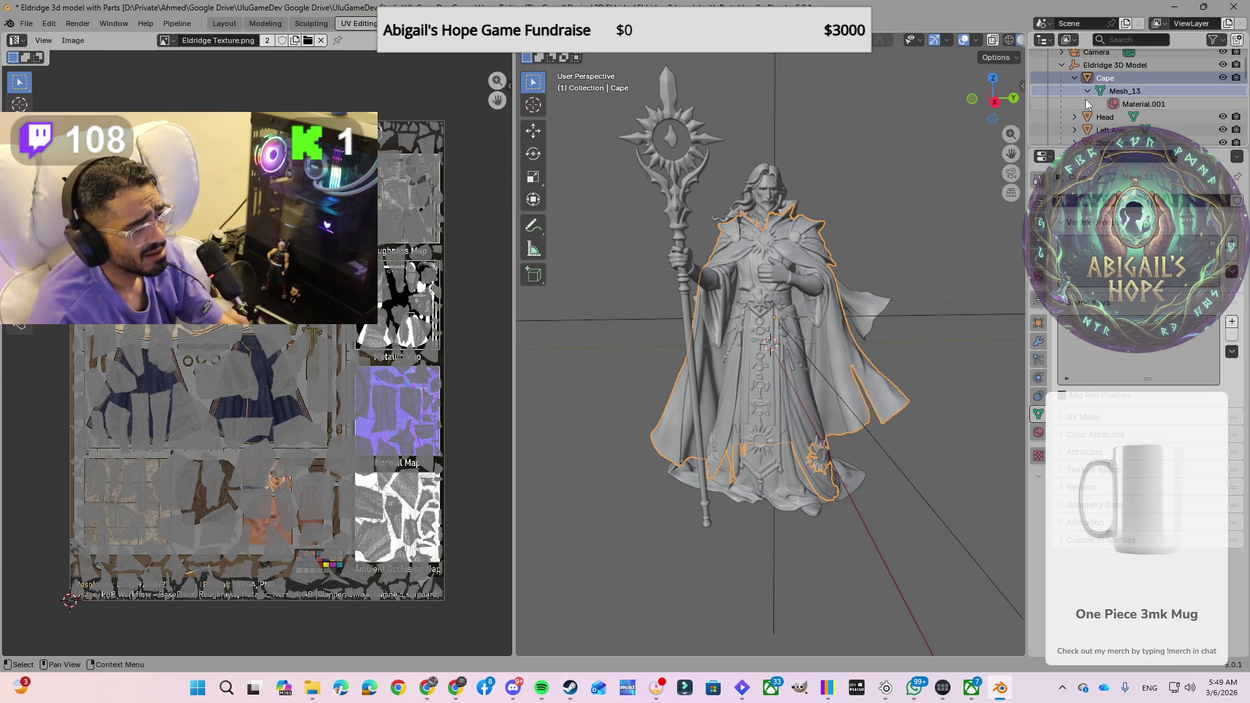